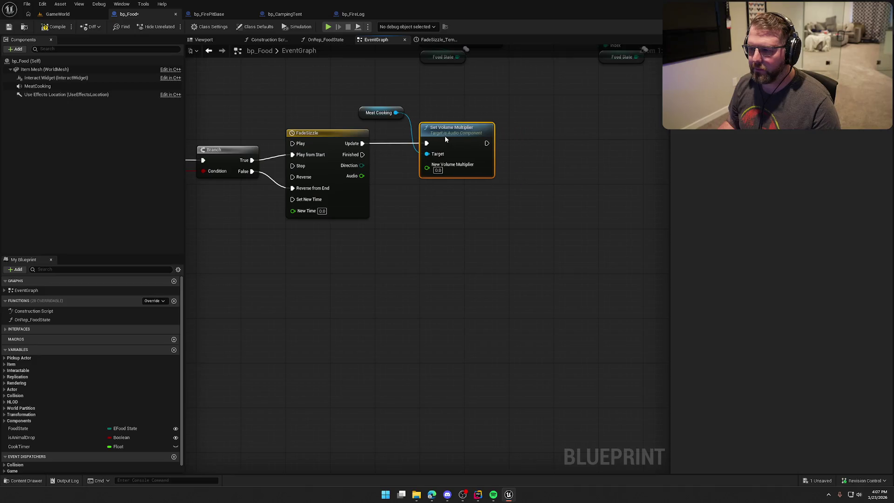
Place the Meat Cooking getter above Set Volume Multiplier and select the MeatCooking audio component
left_click_drag(367, 117, 429, 117)
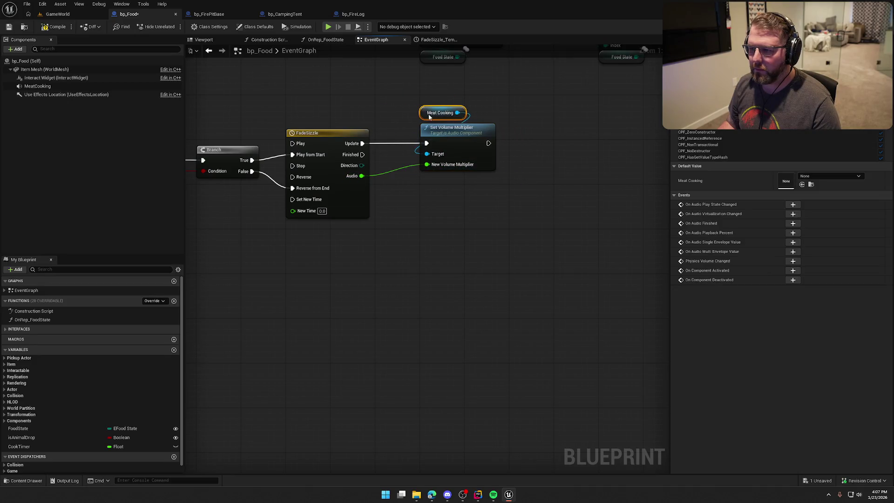
left_click(409, 94)
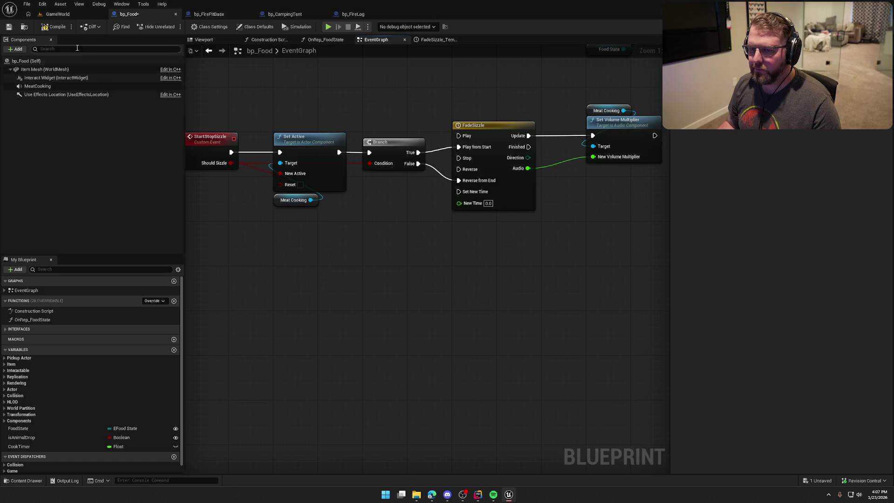
left_click(38, 86)
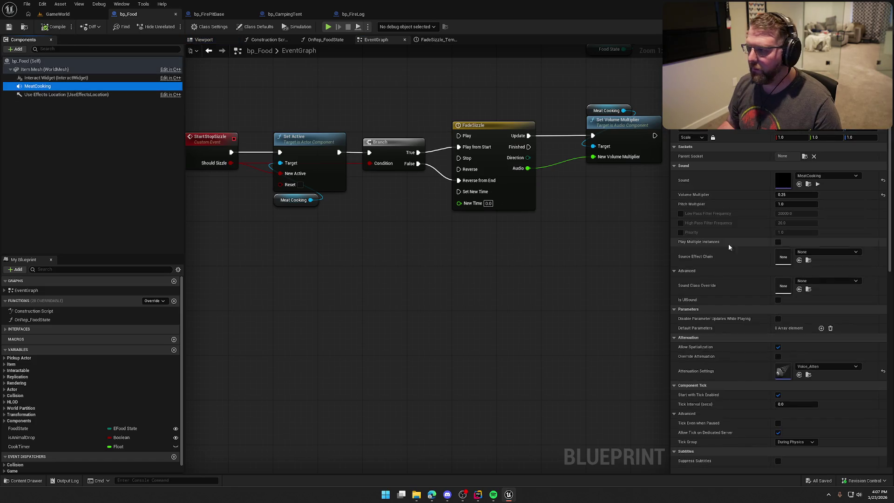
Set the MeatCooking sound's Voice Management Virtualization Mode to Play when Silent, then return to bp_Food
double_click(785, 182)
scroll(469, 334, "down", 5)
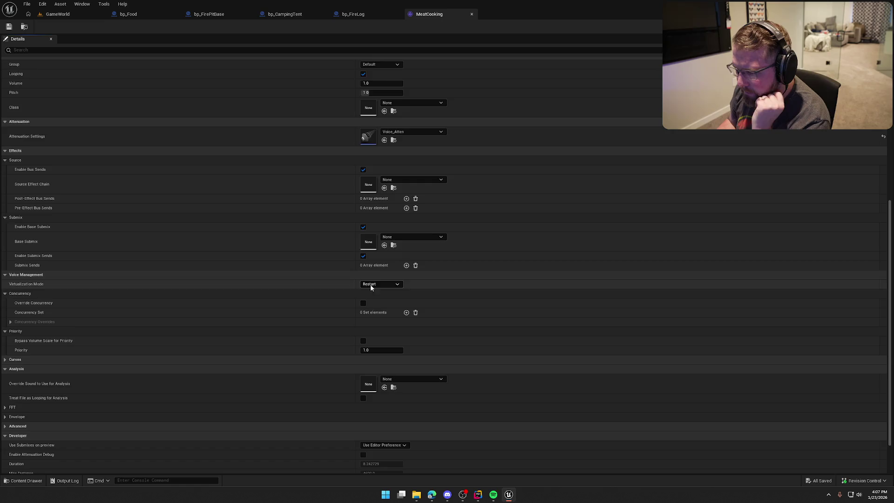
left_click(268, 317)
left_click(268, 307)
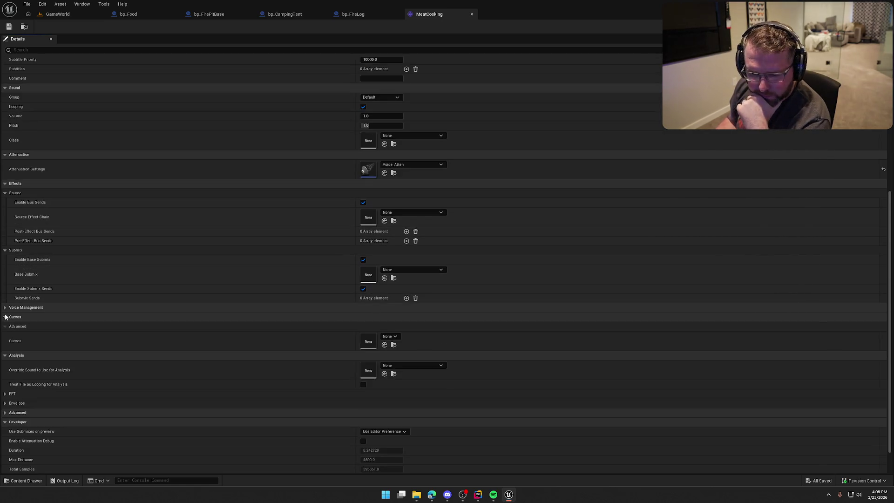
left_click(379, 317)
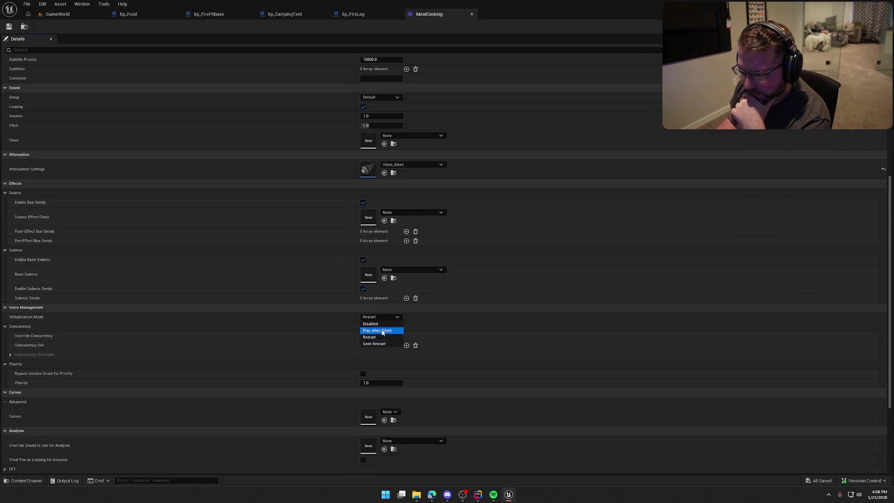
left_click(382, 331)
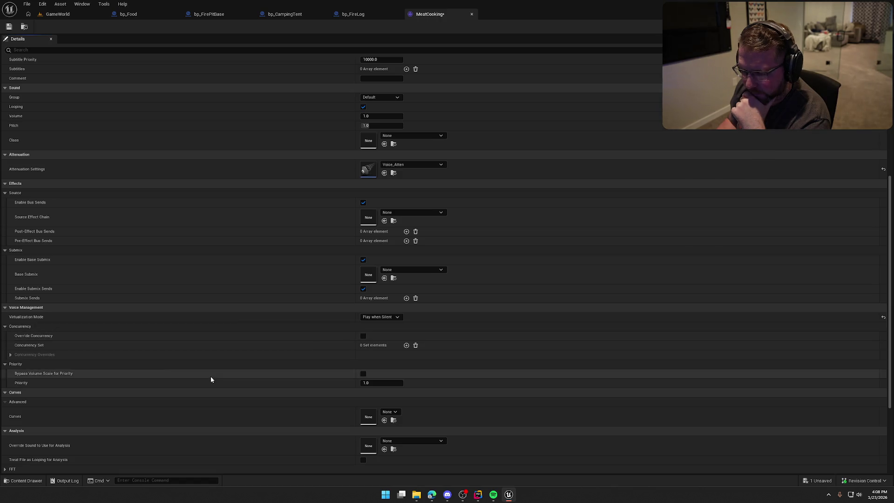
left_click(471, 14)
left_click(126, 15)
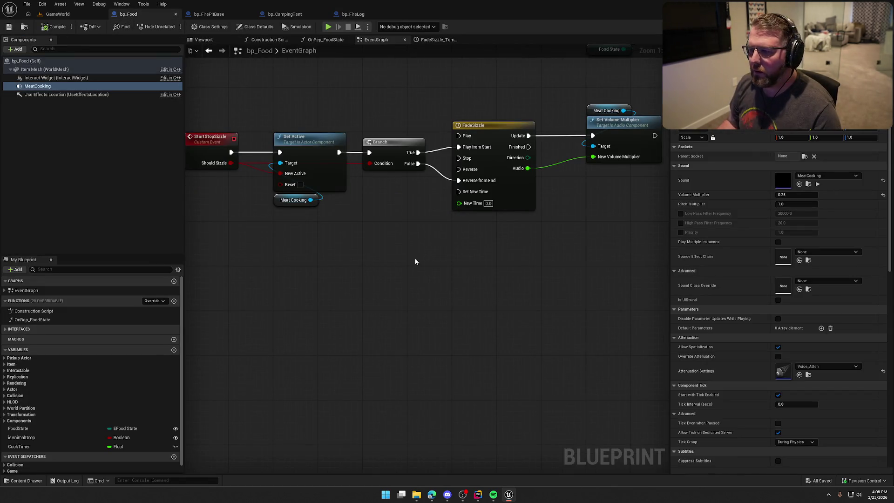
Shift the Meat Cooking and Set Volume Multiplier nodes left, then start playing GameWorld
mouse_move(415, 262)
left_mouse_down()
mouse_move(513, 295)
mouse_move(403, 349)
mouse_move(503, 309)
mouse_move(480, 301)
mouse_move(491, 306)
left_mouse_up()
left_click_drag(608, 141, 575, 141)
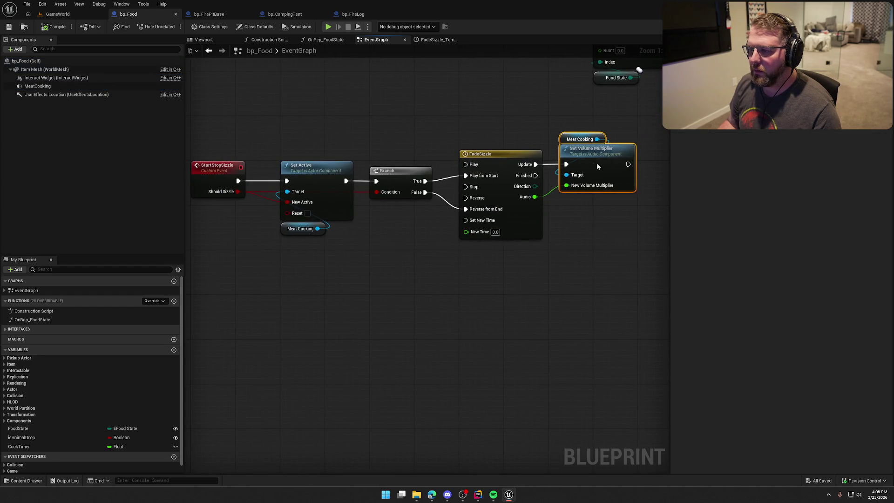
left_click(57, 15)
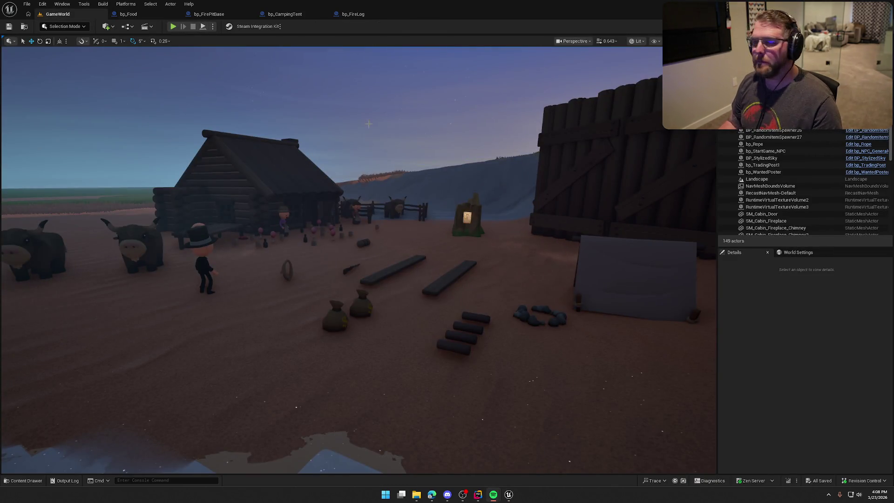
key("alt+p")
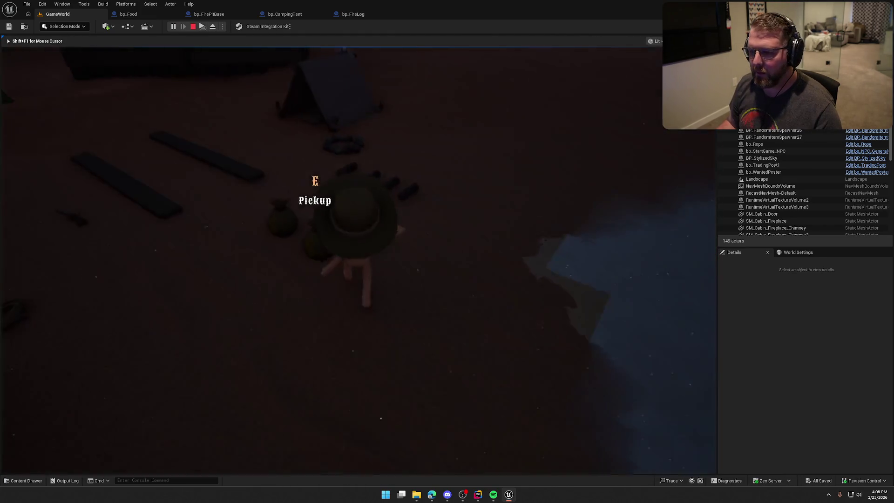
Pick up a log and use it to light the fire pit
key("e")
key("d")
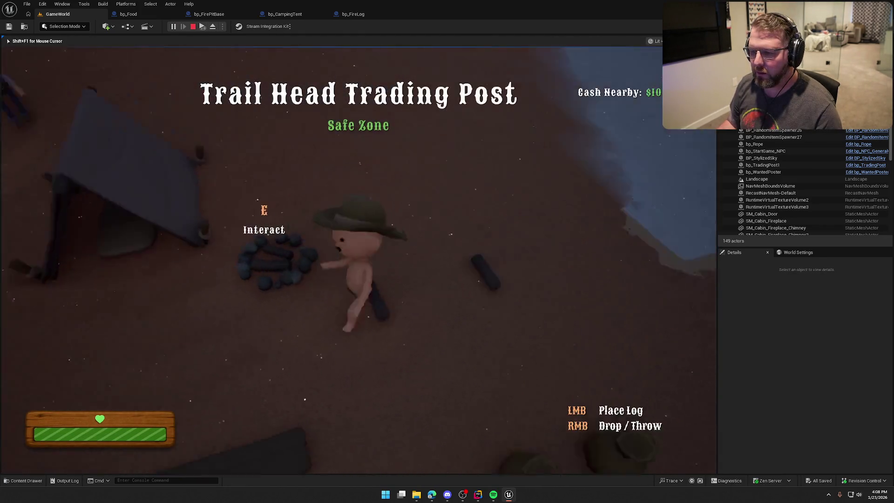
key("w")
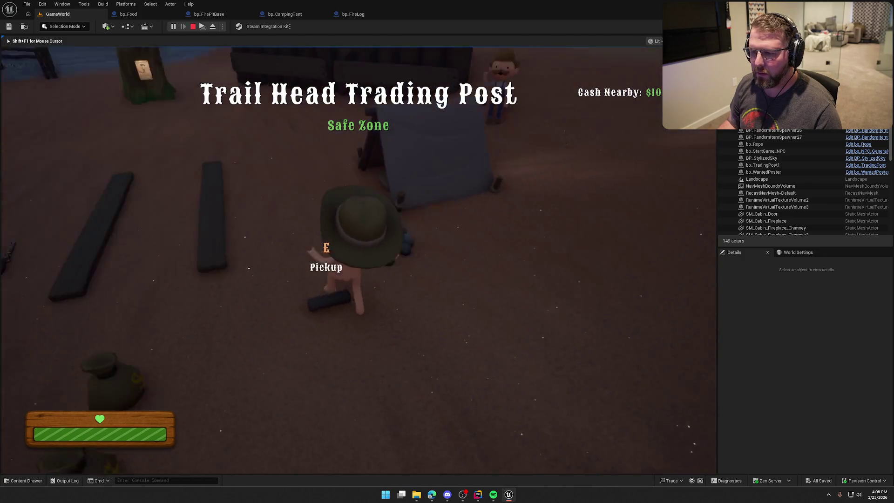
key("e")
Buy food at the trading post, carry it to the campfire, and end the session
key("shift+w")
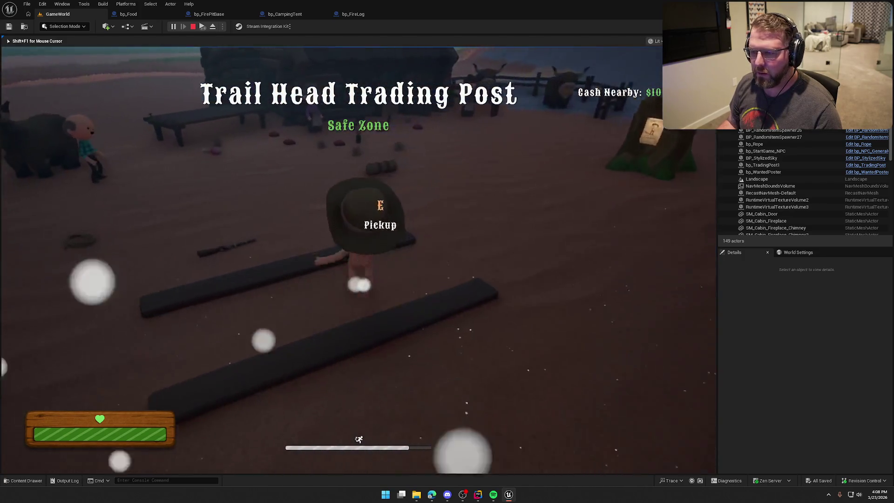
key("e")
key("w")
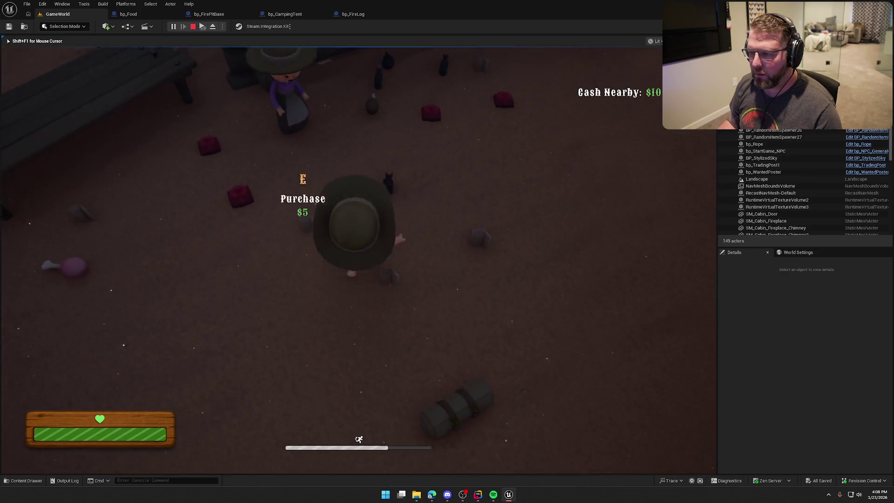
key("shift+w")
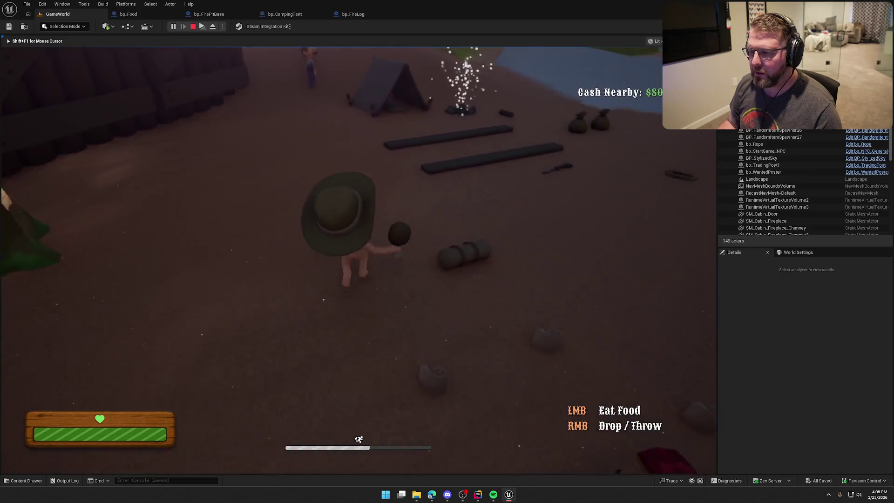
key("w")
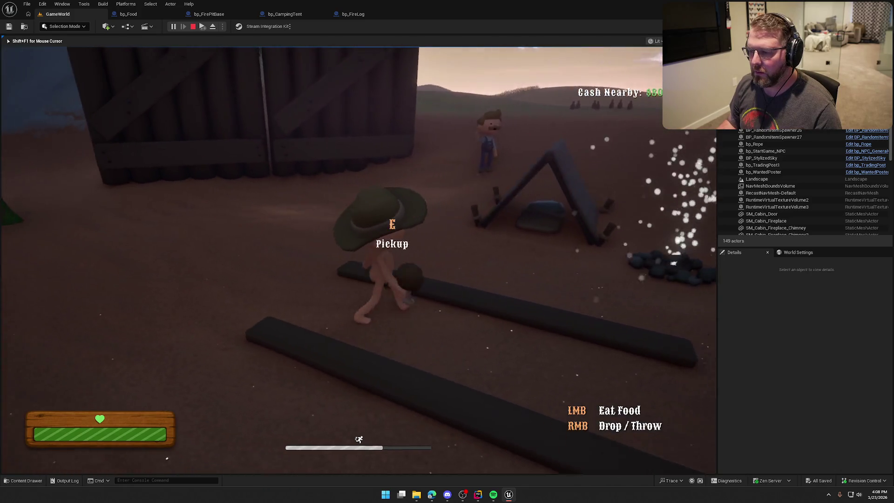
key("w")
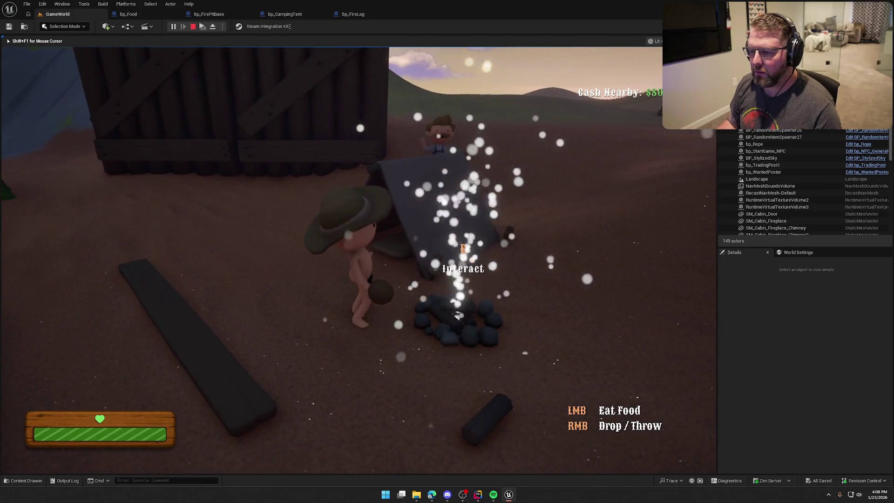
key("w")
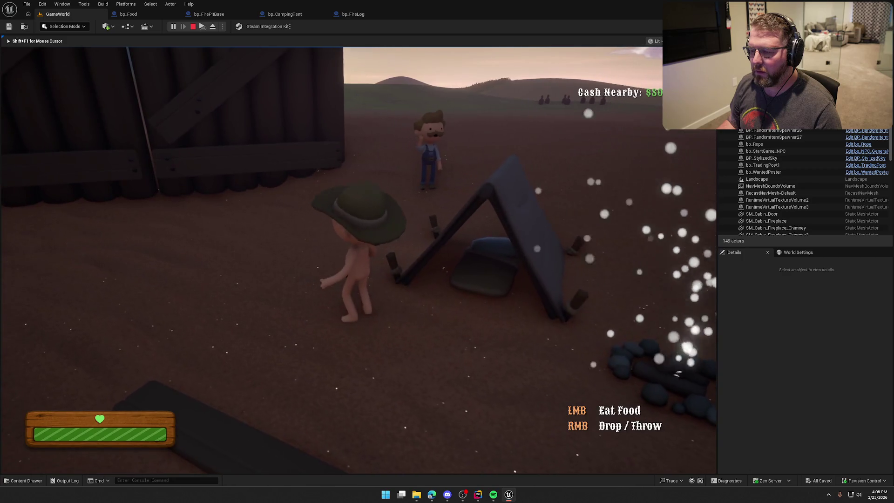
key("Escape")
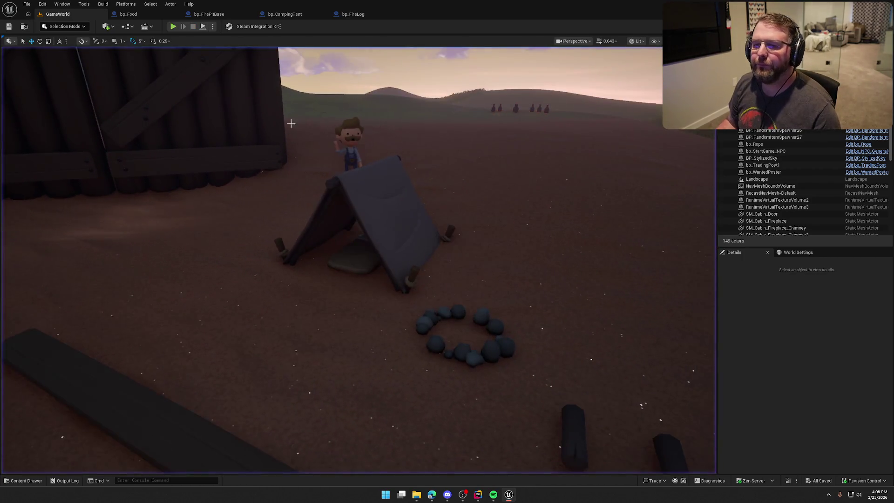
Rearrange Branch, Set Active and Meat Cooking so Set Active sits between Branch and FadeSizzle
left_click(144, 14)
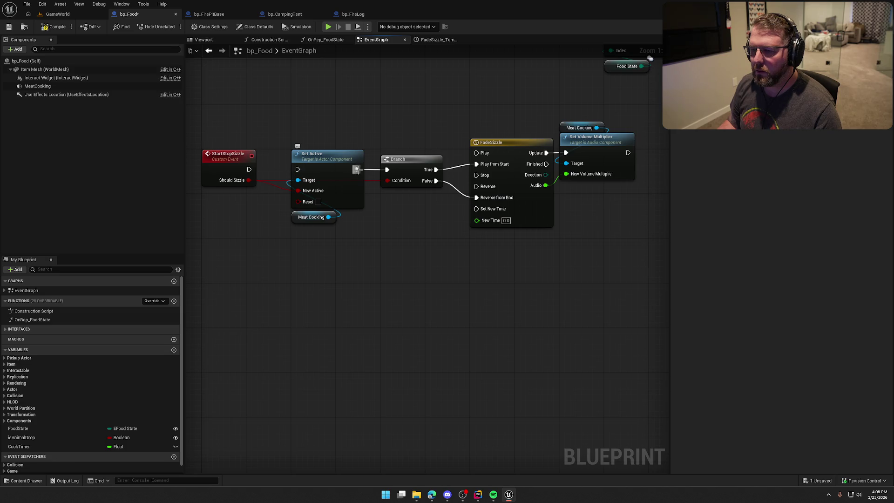
left_click_drag(305, 193, 304, 282)
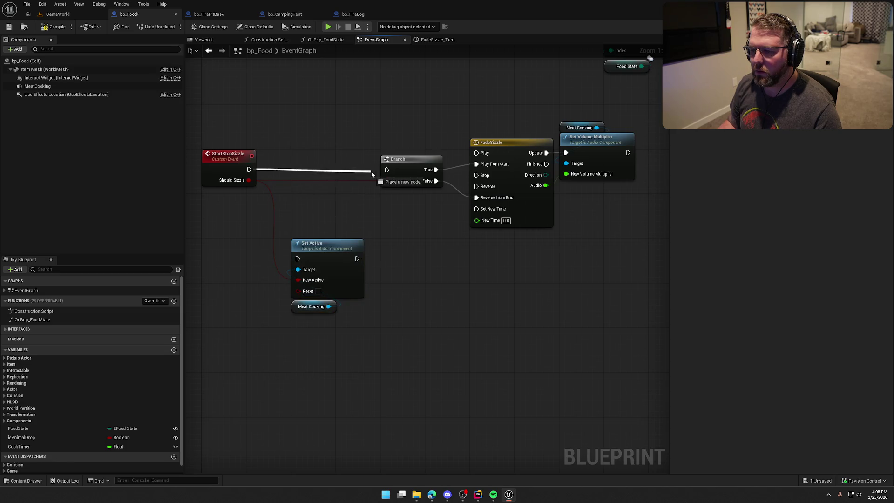
left_click_drag(401, 163, 308, 161)
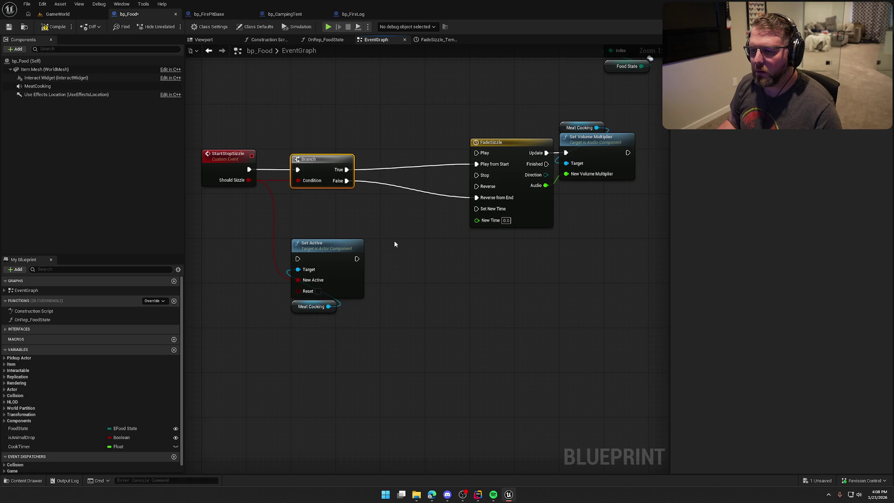
left_click_drag(331, 255, 420, 164)
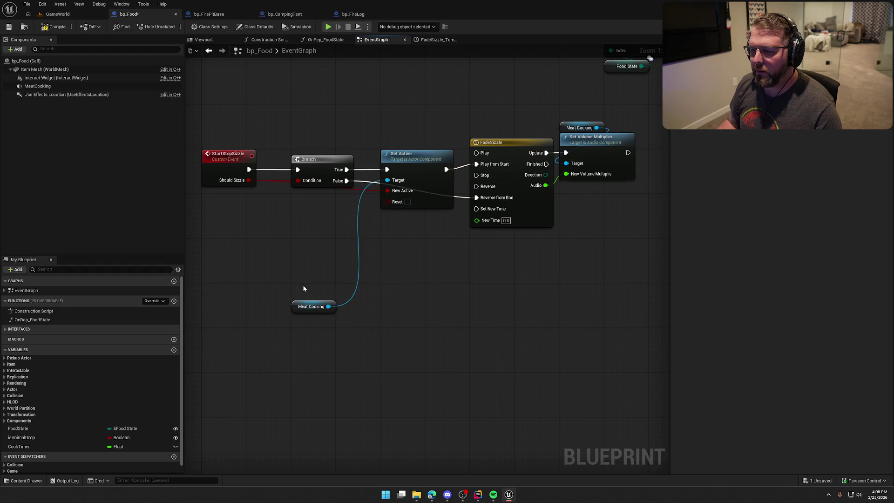
left_click_drag(304, 307, 391, 145)
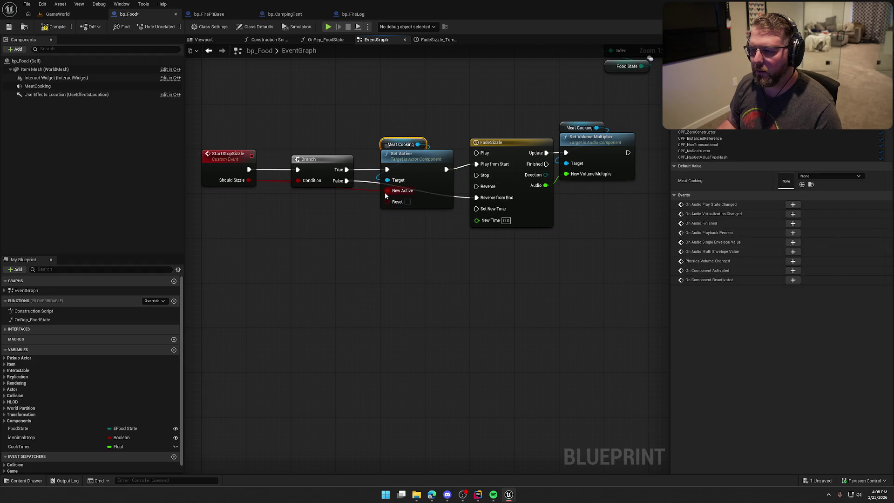
Duplicate the Meat Cooking and Set Active nodes and place the copies below FadeSizzle
left_click_drag(416, 206, 379, 162)
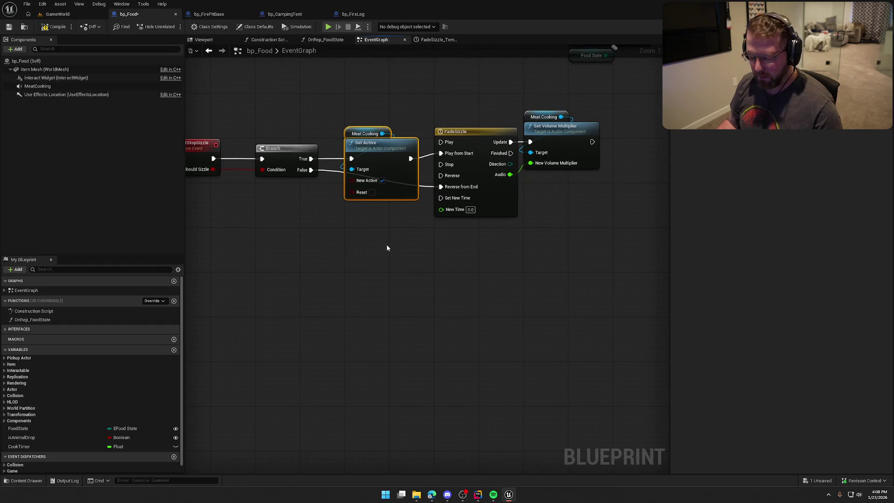
key("ctrl+c")
key("ctrl+v")
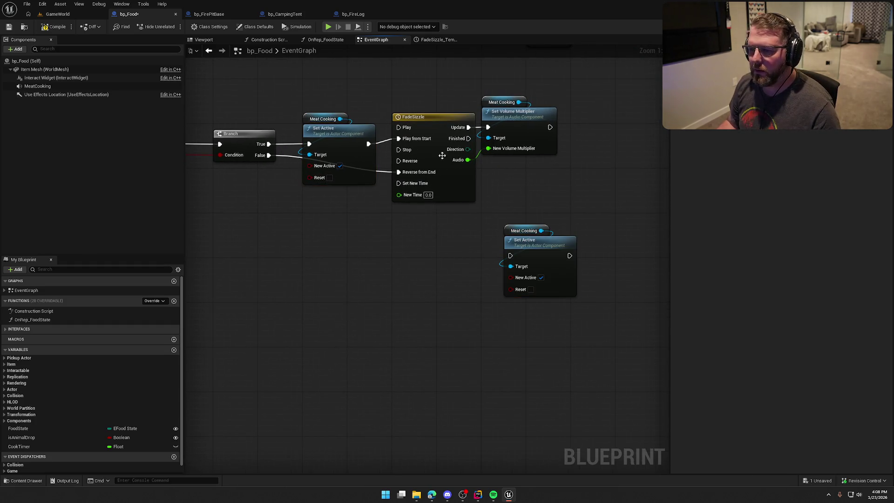
left_click_drag(537, 194, 470, 191)
left_click_drag(466, 242, 506, 217)
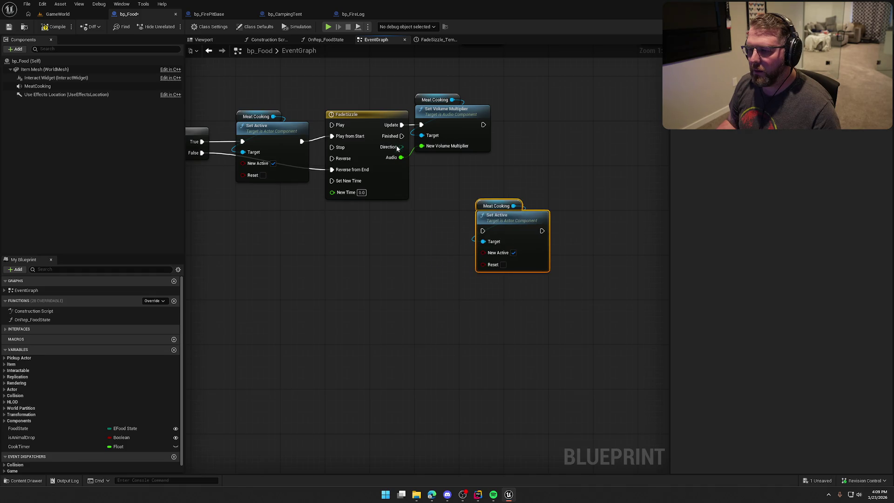
Add a Switch on ETimelineDirection from FadeSizzle's Direction, wiring Backward to Set Active with New Active off
left_click_drag(403, 156, 416, 209)
type("switch")
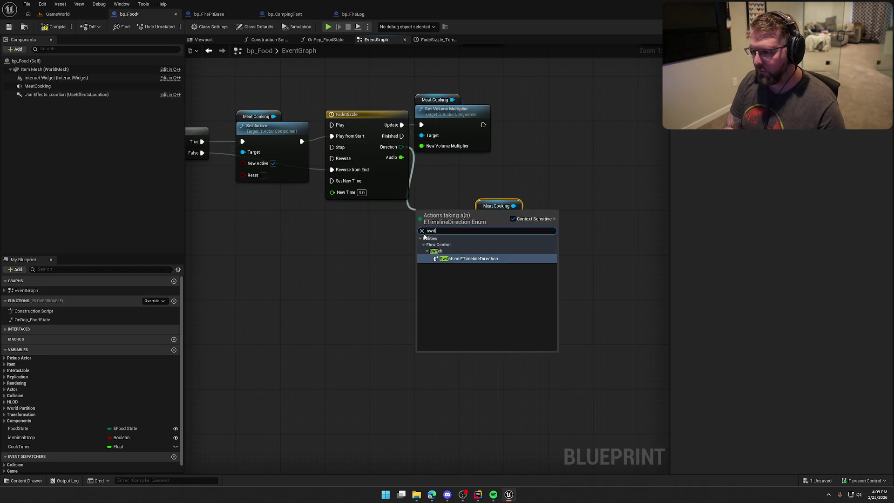
key("Return")
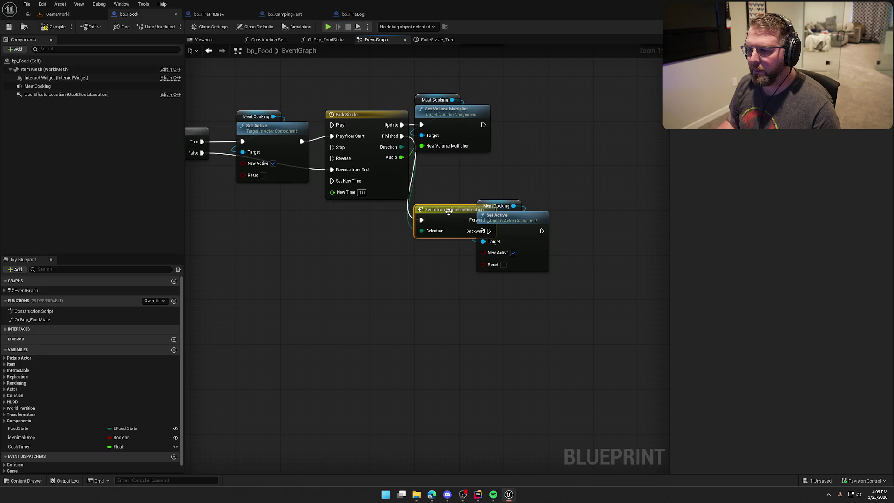
left_click_drag(448, 211, 450, 219)
left_click_drag(541, 230, 616, 227)
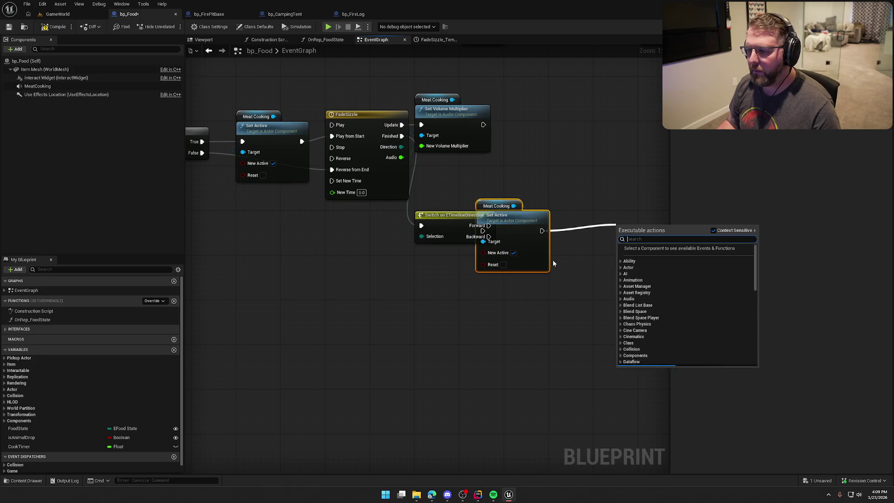
mouse_move(518, 218)
left_mouse_down()
mouse_move(607, 218)
mouse_move(542, 235)
left_mouse_up()
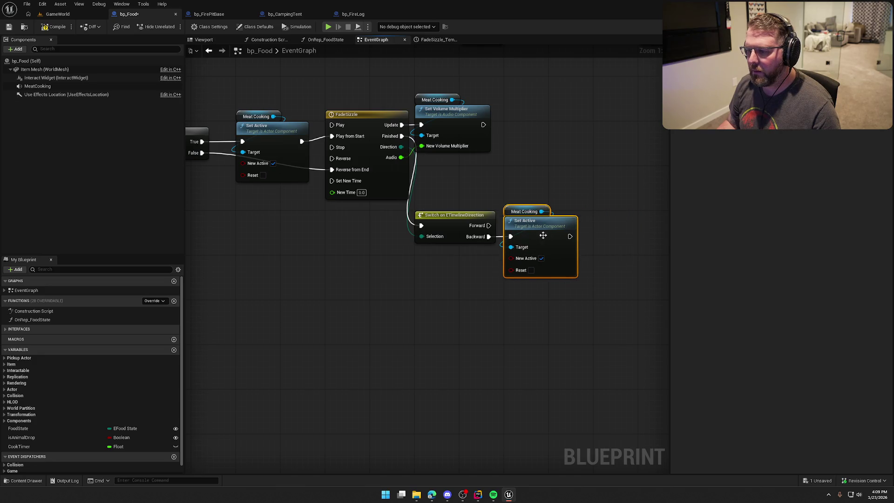
left_click(541, 258)
left_click_drag(367, 294, 442, 303)
Align FadeSizzle and its following nodes in a row with the first Set Active
scroll(442, 303, "down", 2)
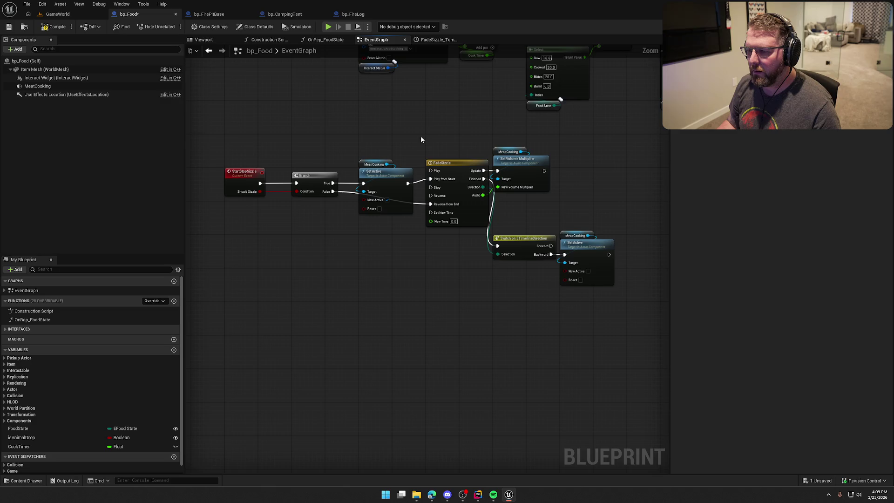
left_click_drag(421, 140, 615, 342)
mouse_move(456, 157)
left_mouse_down()
mouse_move(395, 157)
mouse_move(394, 174)
left_mouse_up()
left_click_drag(351, 335, 425, 322)
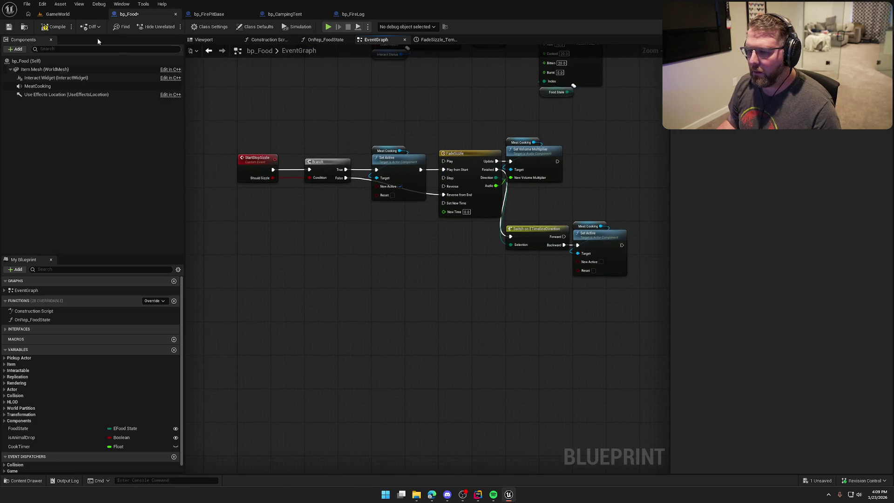
Compile bp_Food, play GameWorld, and pick up a piece of food at the trading post
left_click(50, 29)
key("alt+p")
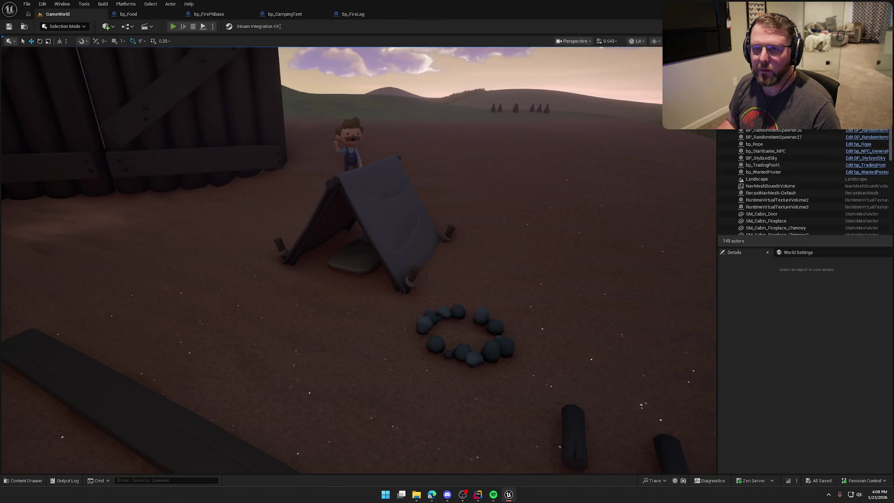
key("w")
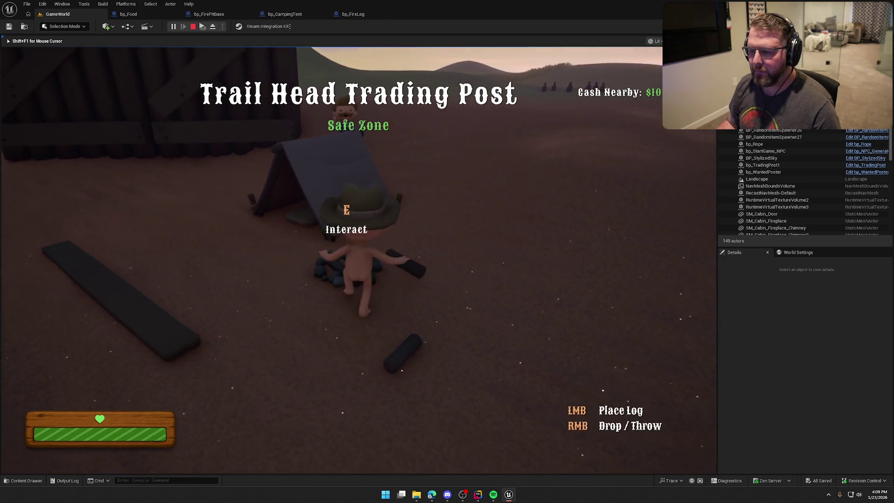
key("shift+w")
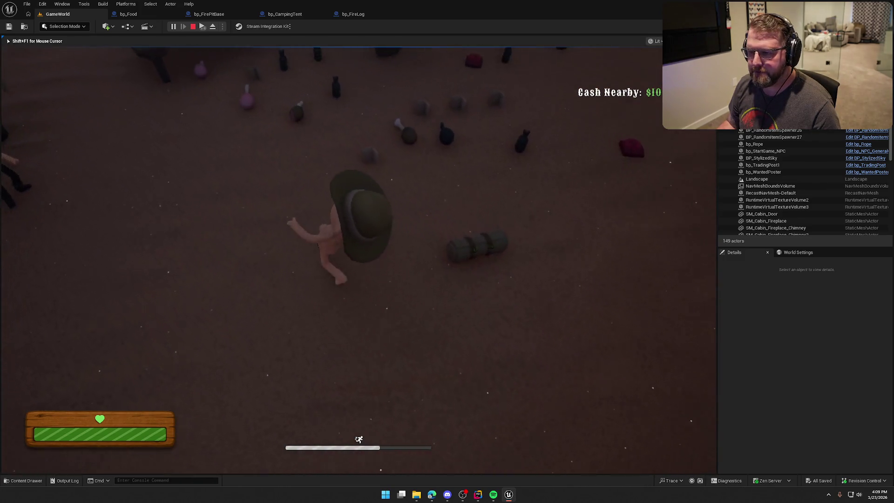
key("e")
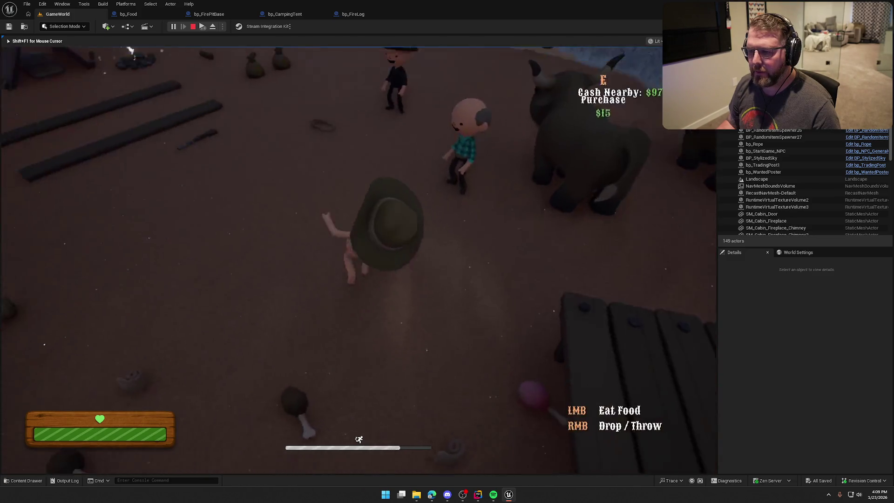
Carry the food to the campfire and walk around it to test cooking
key("w")
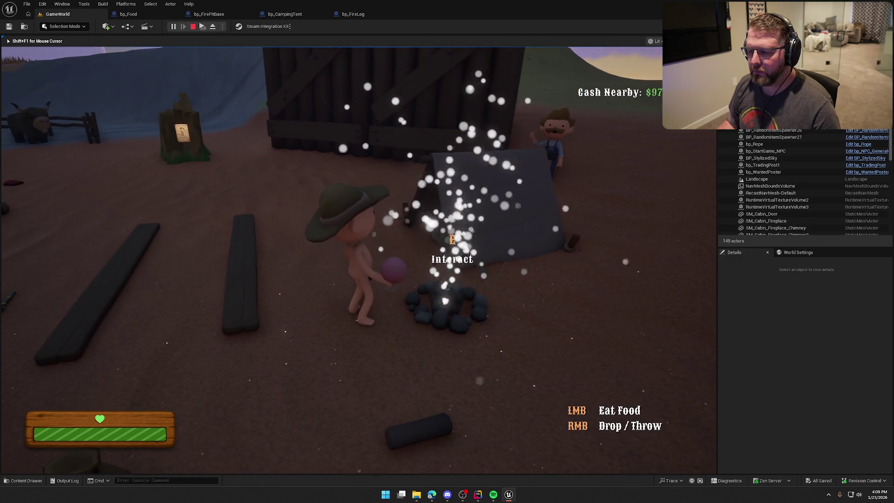
key("w")
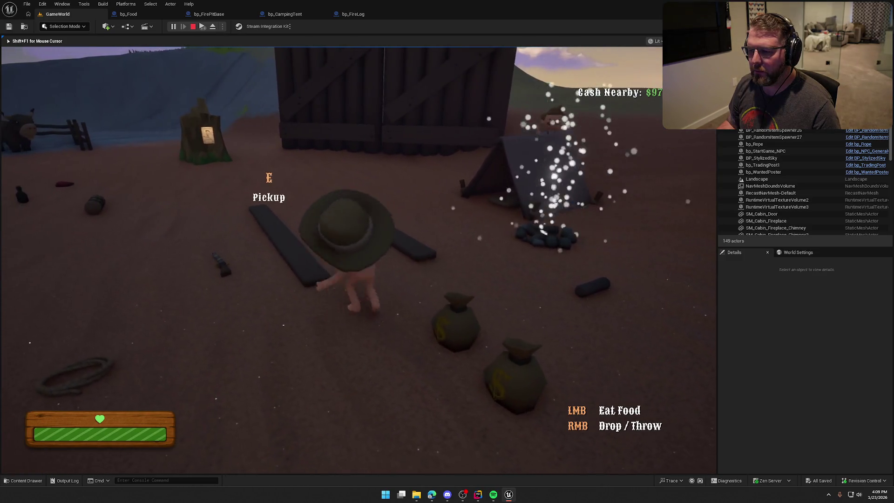
key("w")
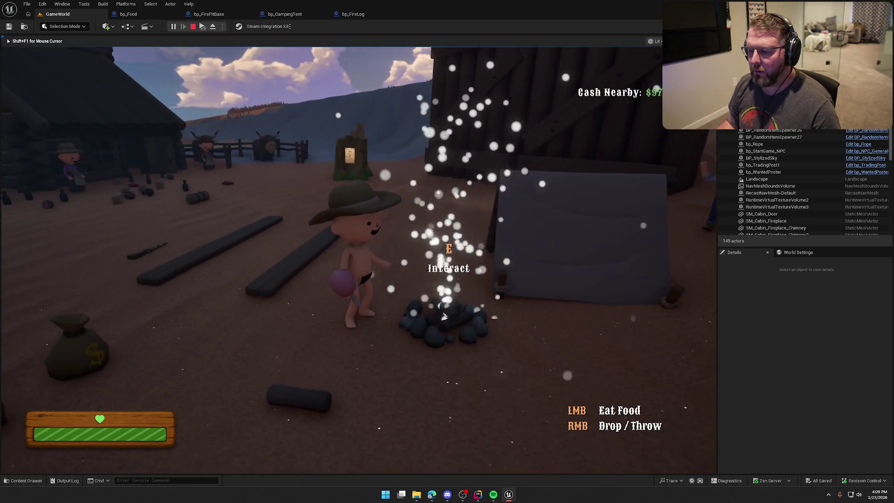
key("w")
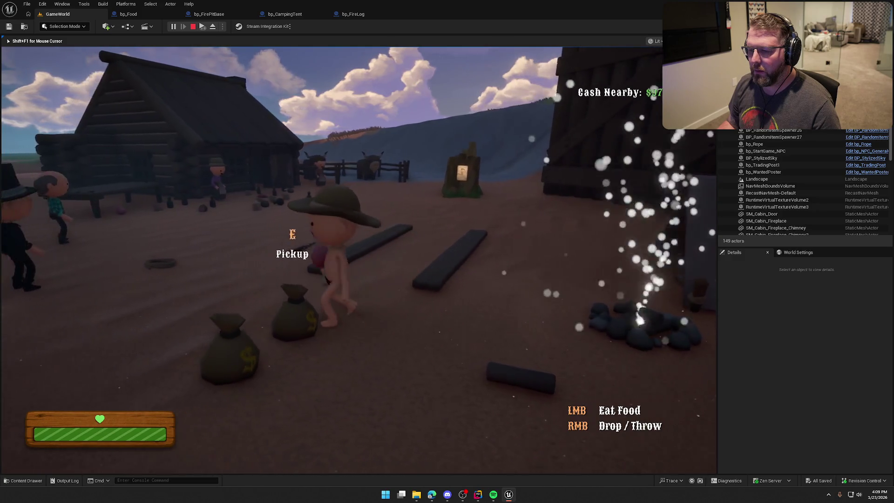
key("w")
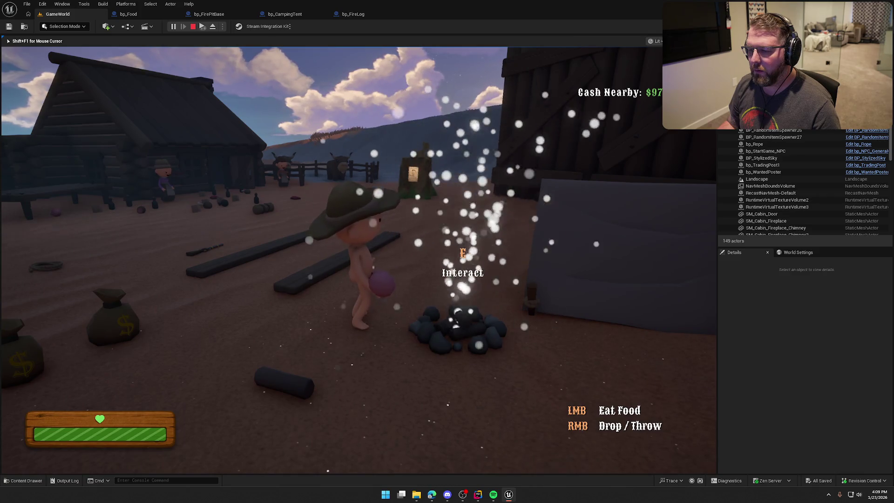
key("a")
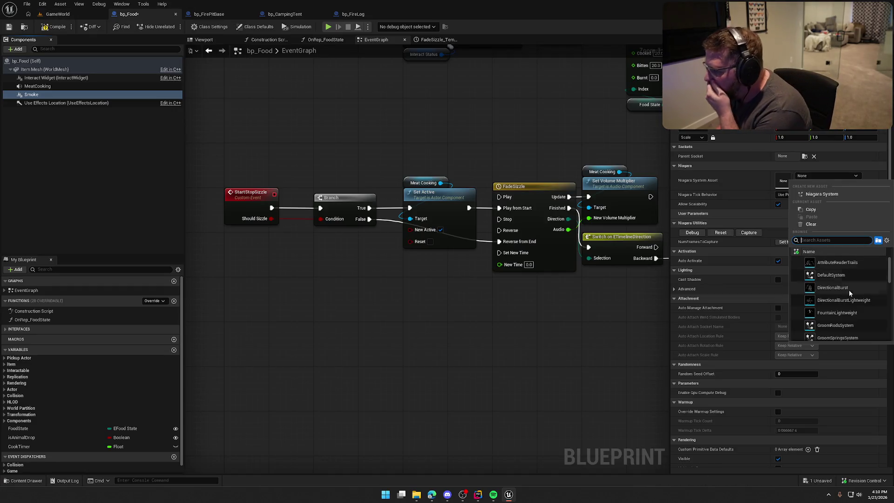
Choose RenderTargetTexturePainter as the Smoke component's Niagara System Asset
scroll(856, 292, "down", 3)
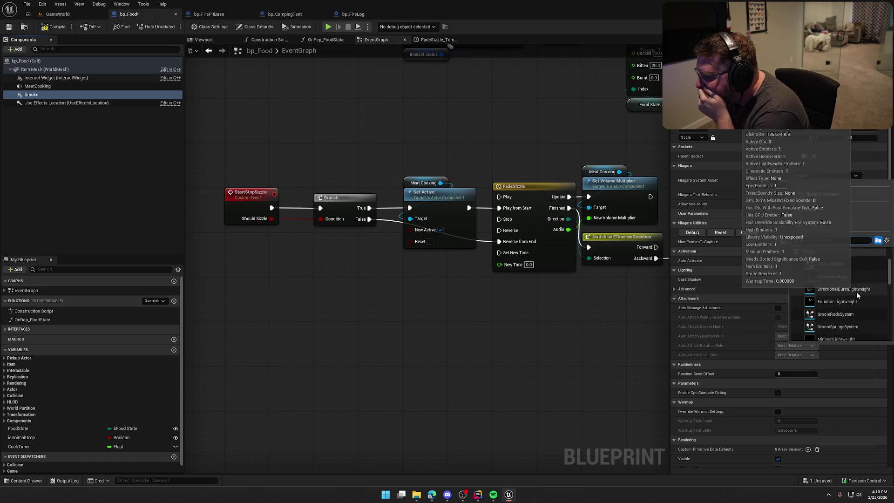
scroll(856, 294, "down", 5)
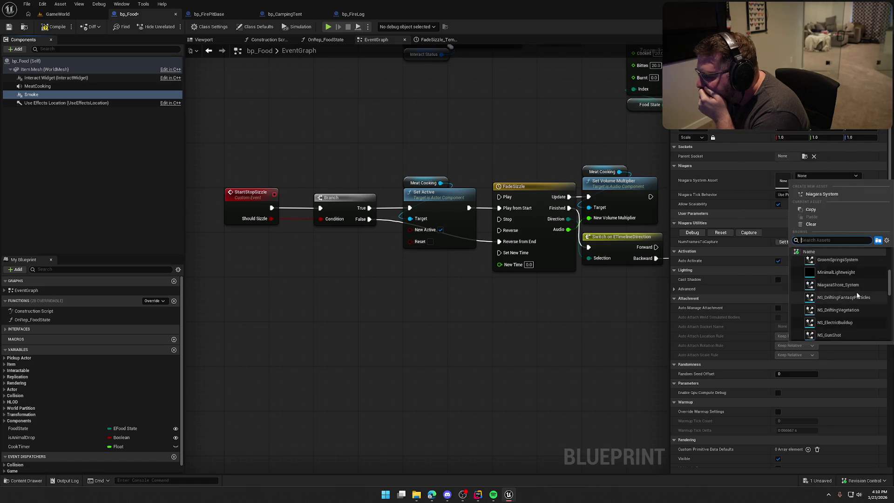
scroll(856, 291, "down", 3)
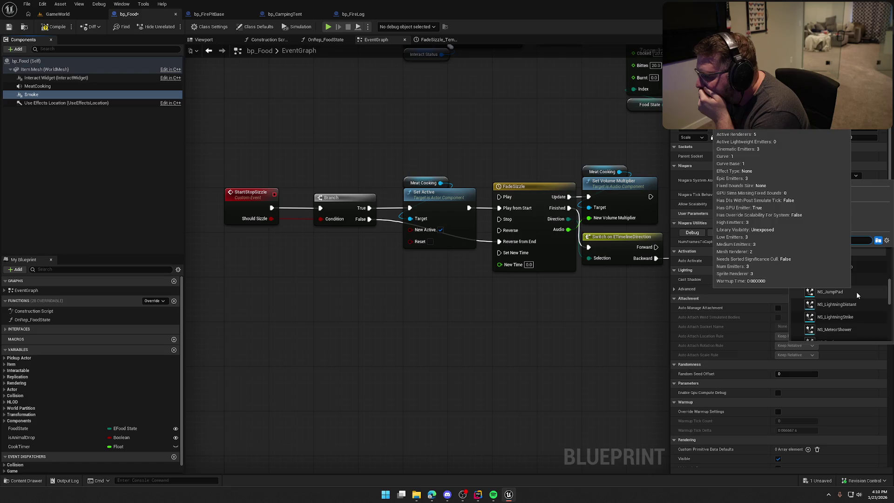
scroll(856, 291, "down", 3)
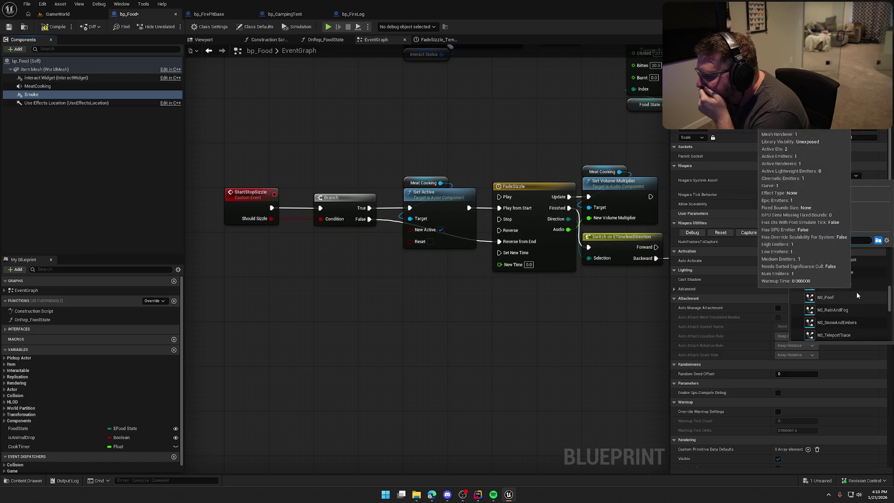
scroll(856, 291, "down", 3)
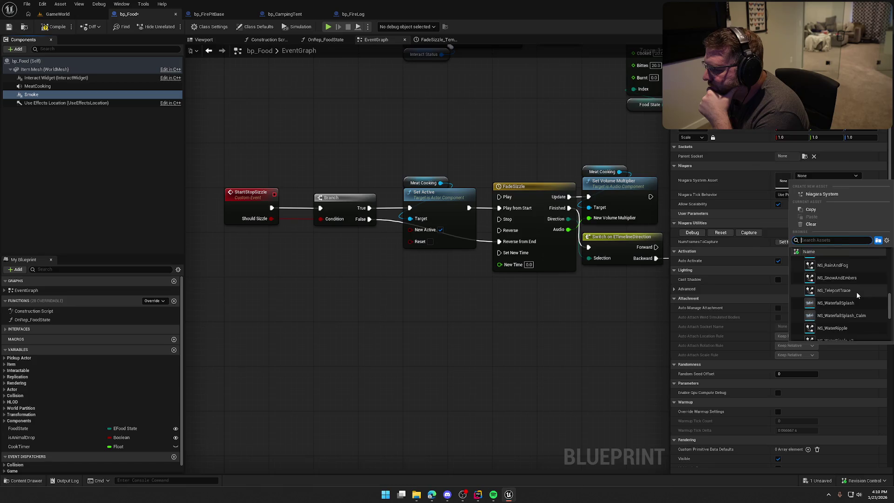
scroll(857, 294, "down", 4)
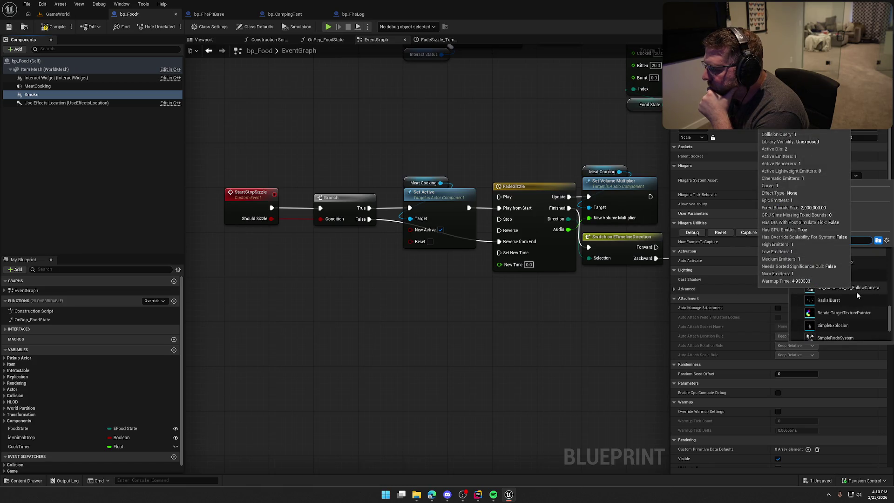
scroll(856, 291, "down", 1)
scroll(856, 292, "down", 1)
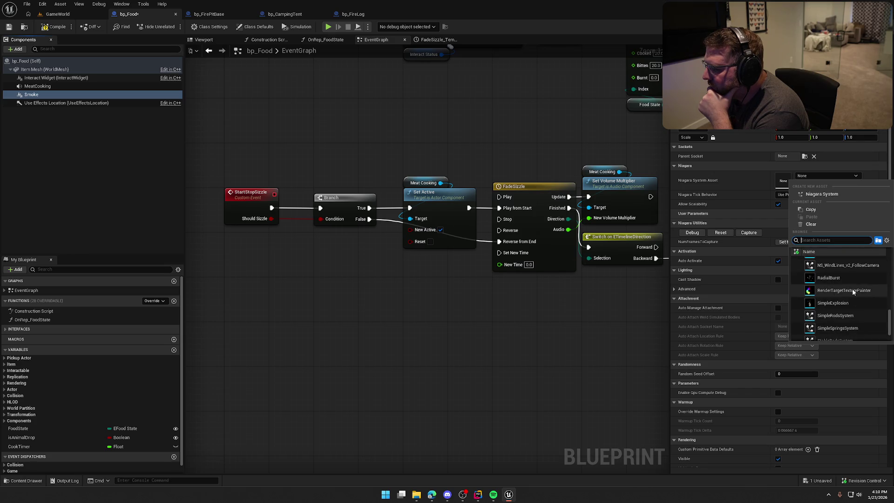
left_click(828, 291)
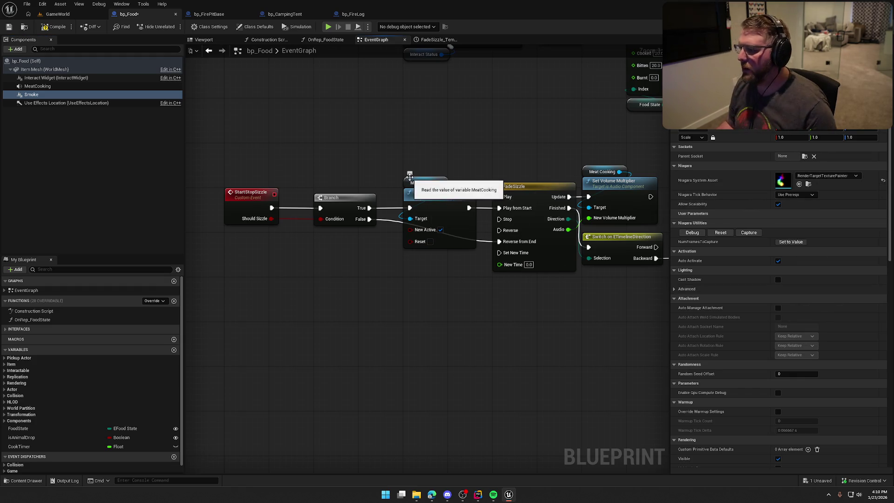
left_click(58, 14)
Play GameWorld briefly around the trading post, stop, and view bp_Food's Viewport
left_click(172, 26)
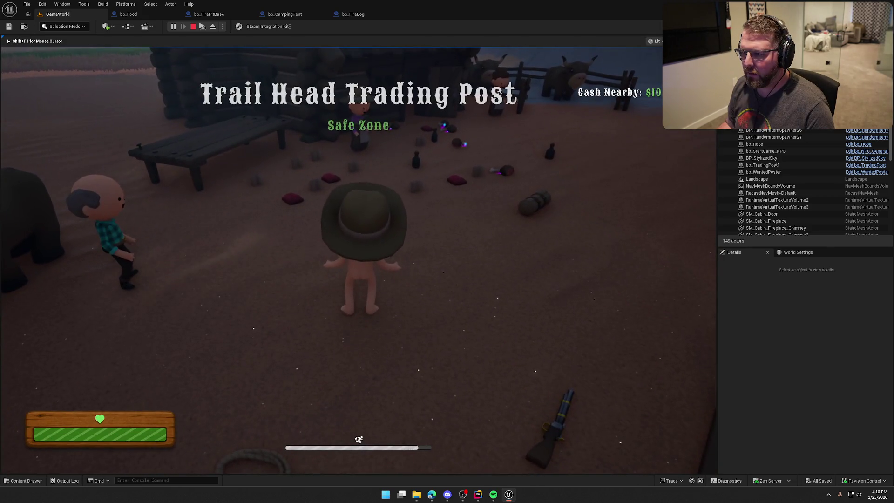
key("w")
key("w")
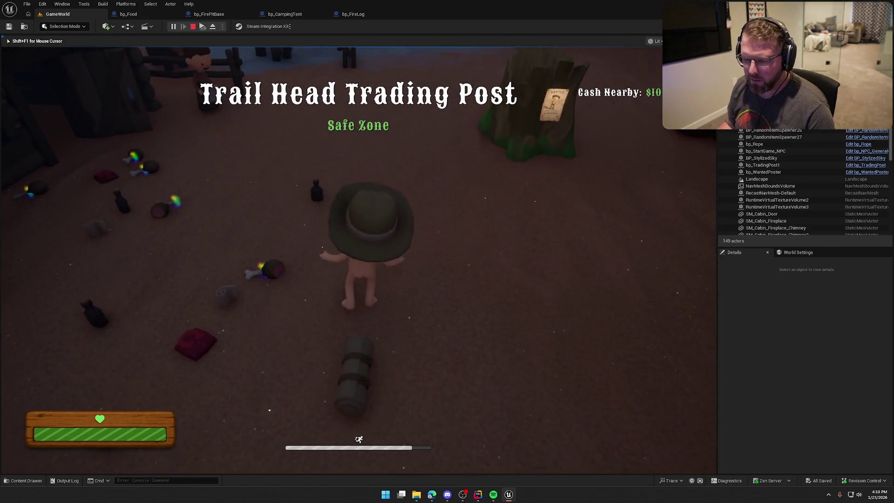
key("w")
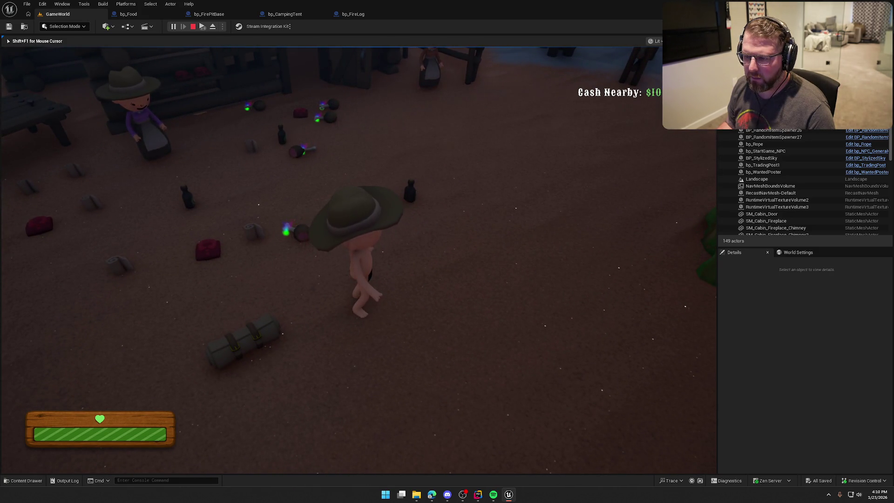
key("Escape")
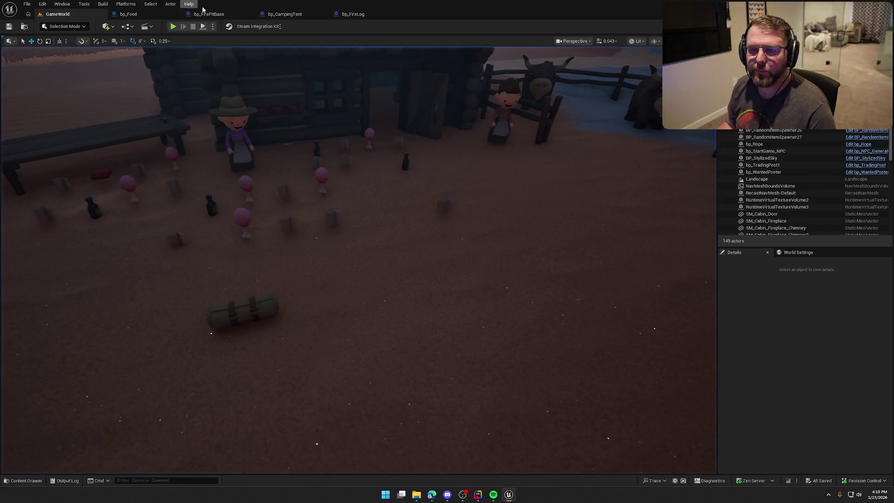
left_click(128, 14)
left_click(203, 39)
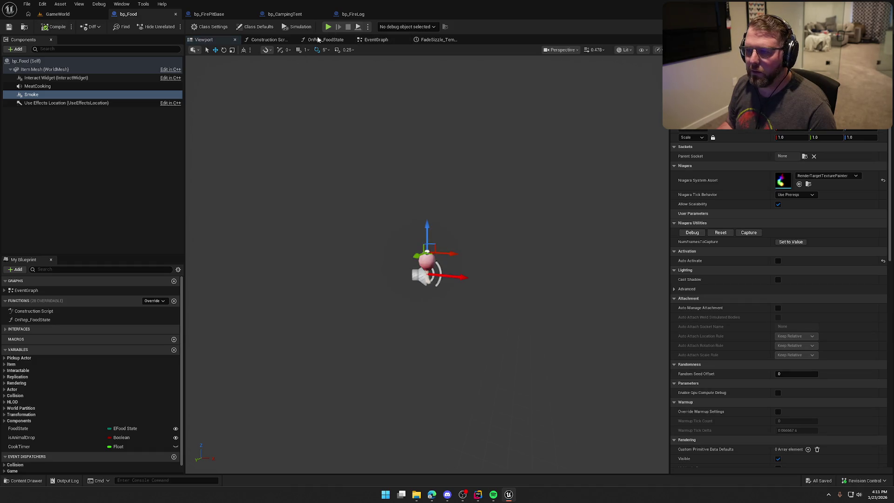
In bp_Food's event graph, shift the FadeSizzle chain right to make room
left_click(376, 39)
scroll(436, 286, "up", 1)
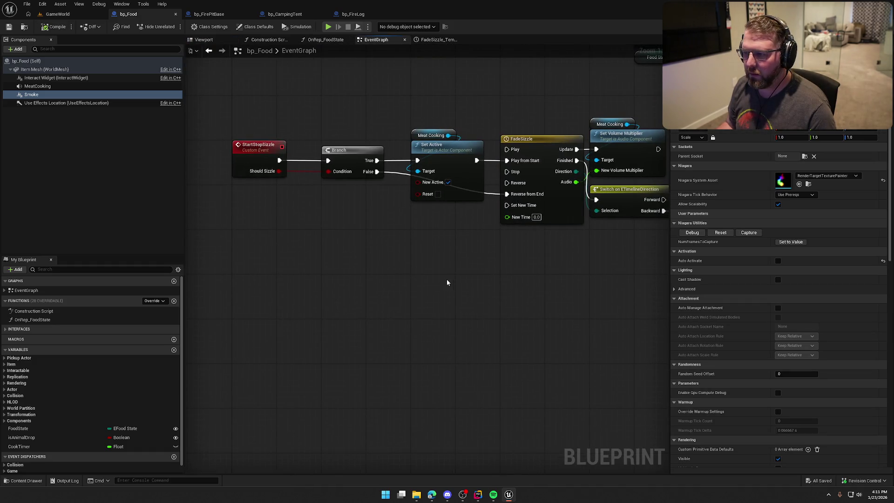
mouse_move(446, 278)
left_mouse_down()
mouse_move(259, 284)
mouse_move(305, 272)
left_mouse_up()
left_click_drag(346, 130, 465, 200)
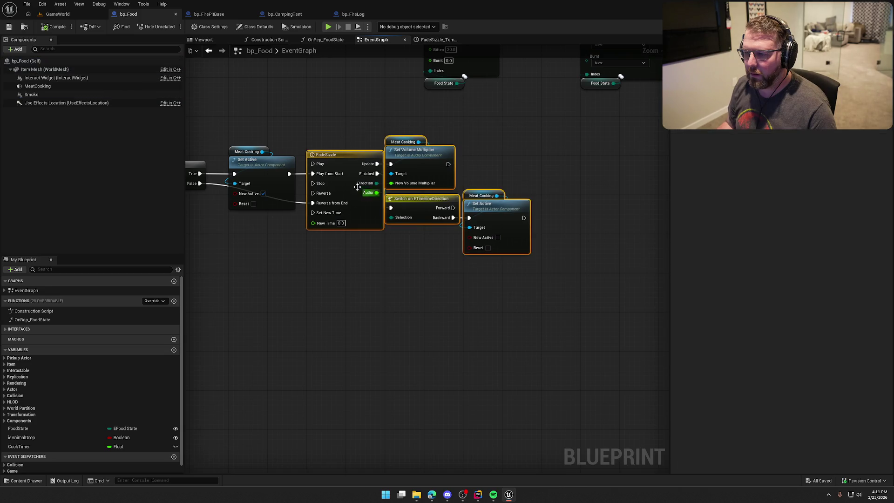
left_click_drag(348, 155, 463, 155)
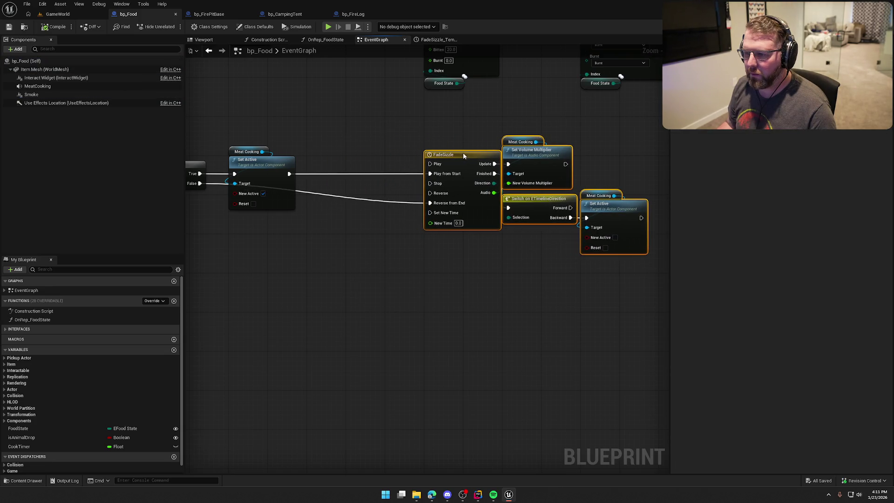
left_click(339, 244)
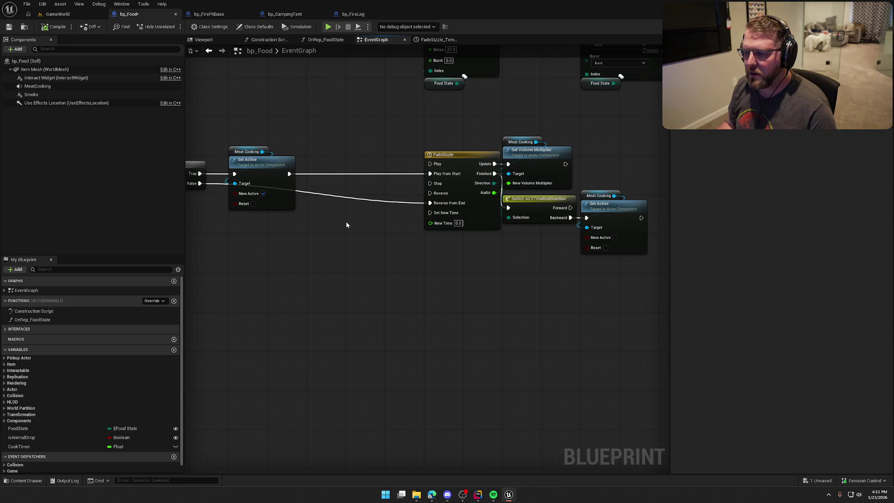
Insert a Smoke Activate node into the sizzle chain before FadeSizzle
scroll(405, 246, "up", 1)
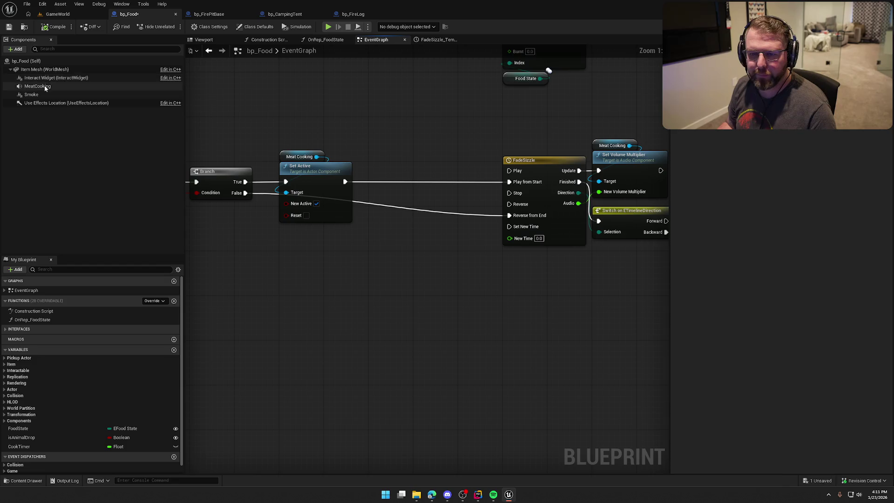
left_click_drag(31, 94, 417, 142)
type("activ")
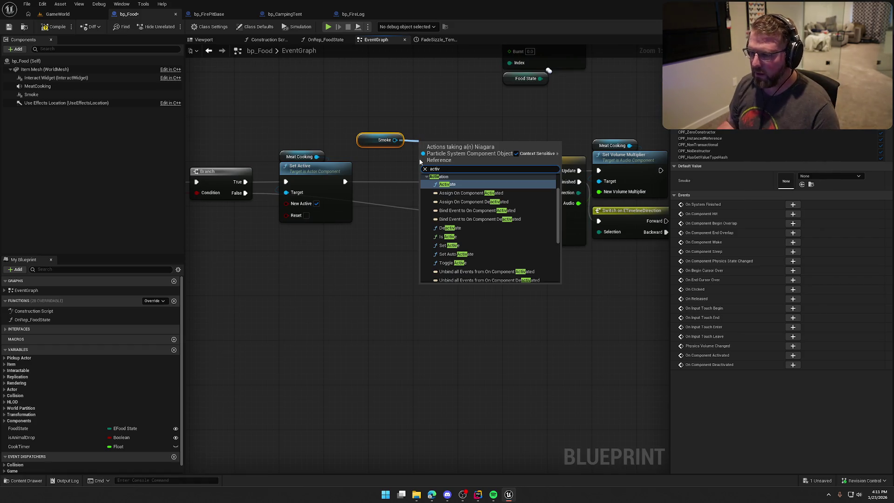
left_click(446, 184)
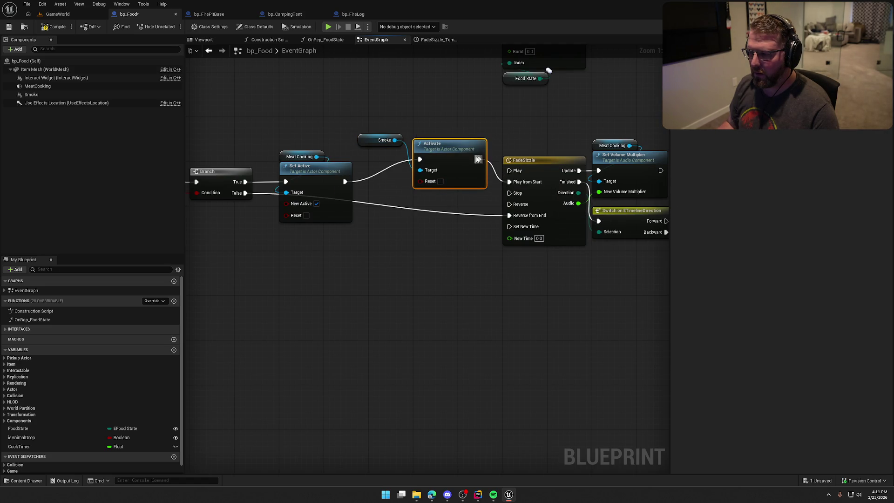
mouse_move(468, 149)
left_mouse_down()
mouse_move(446, 166)
mouse_move(462, 171)
left_mouse_up()
left_click_drag(372, 136, 429, 148)
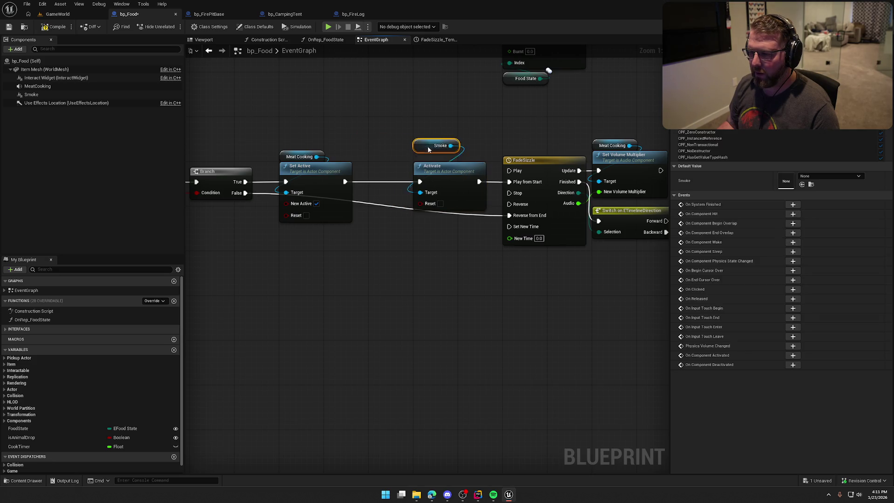
Add a Smoke Deactivate node after the Backward Set Active node
left_click_drag(441, 283, 326, 289)
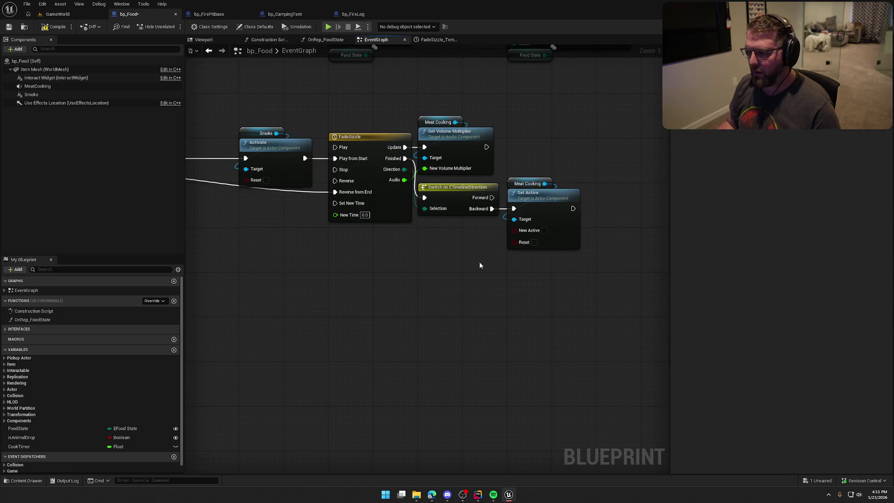
left_click_drag(479, 264, 432, 260)
key("ctrl+v")
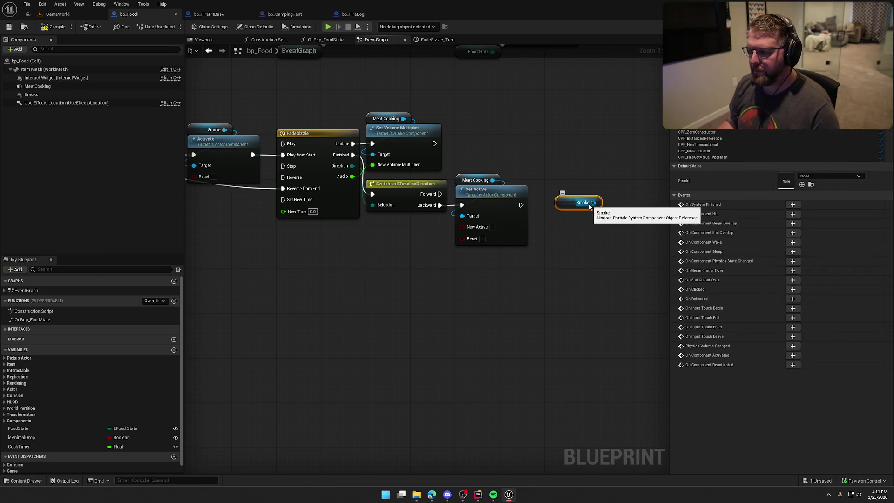
left_click_drag(590, 207, 608, 208)
type("deac")
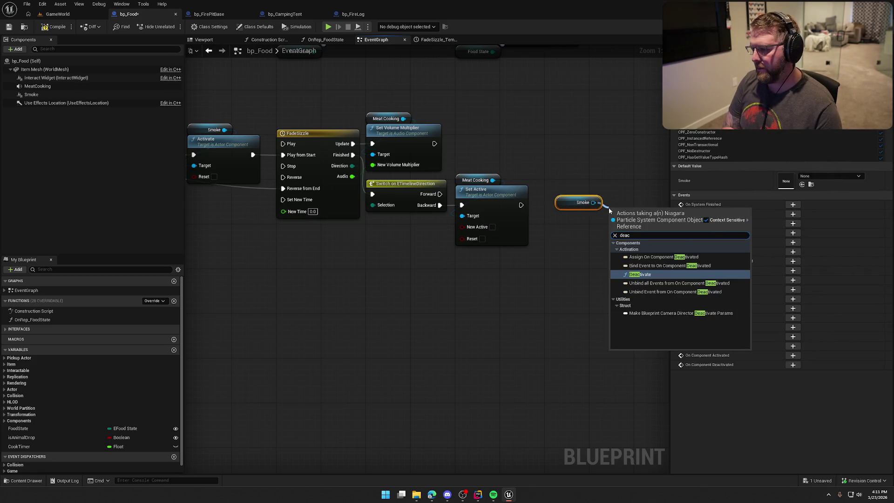
key("Return")
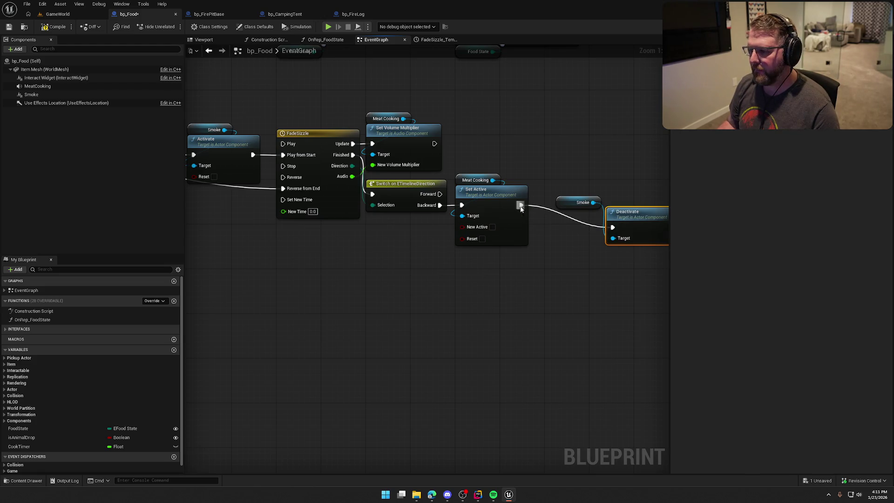
left_click_drag(571, 202, 599, 196)
left_click_drag(626, 223, 577, 199)
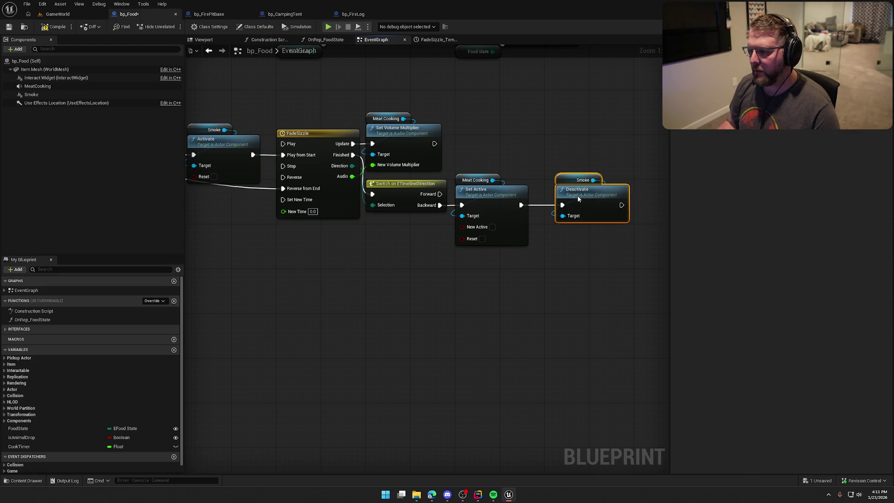
left_click(536, 256)
scroll(495, 306, "down", 3)
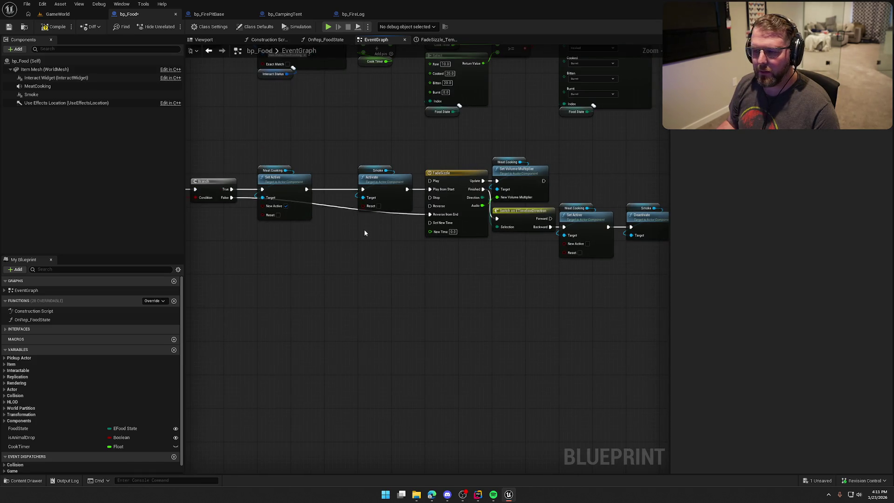
scroll(316, 186, "up", 2)
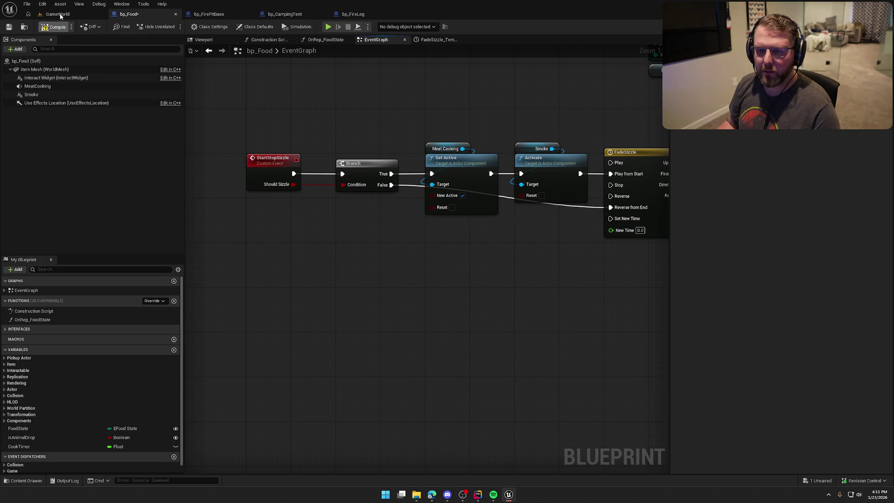
left_click(58, 15)
Start playing GameWorld and add a log to light the fire pit
key("alt+p")
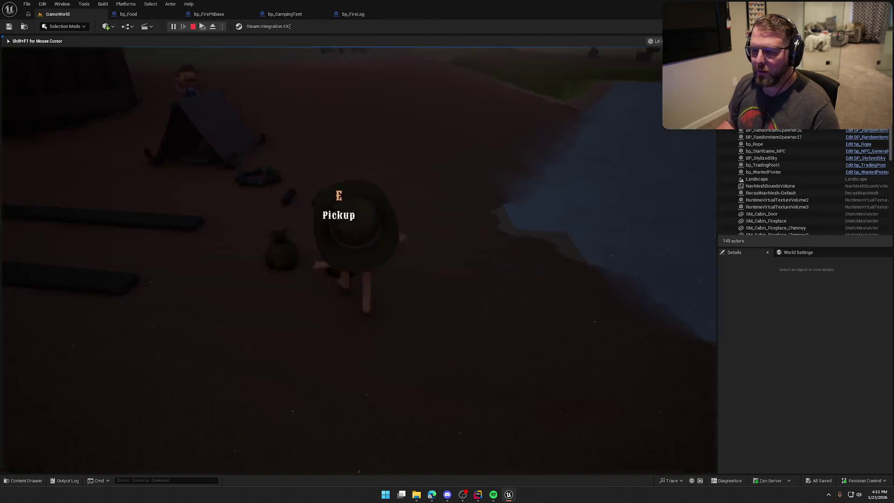
key("w")
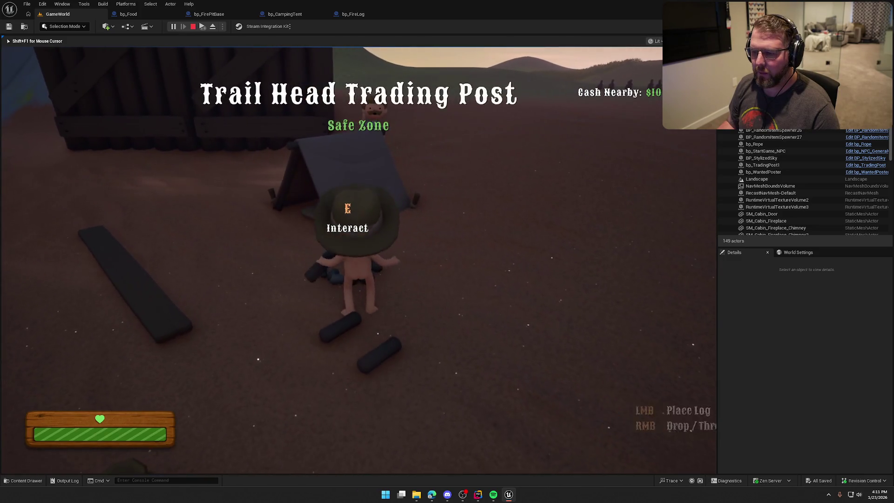
key("e")
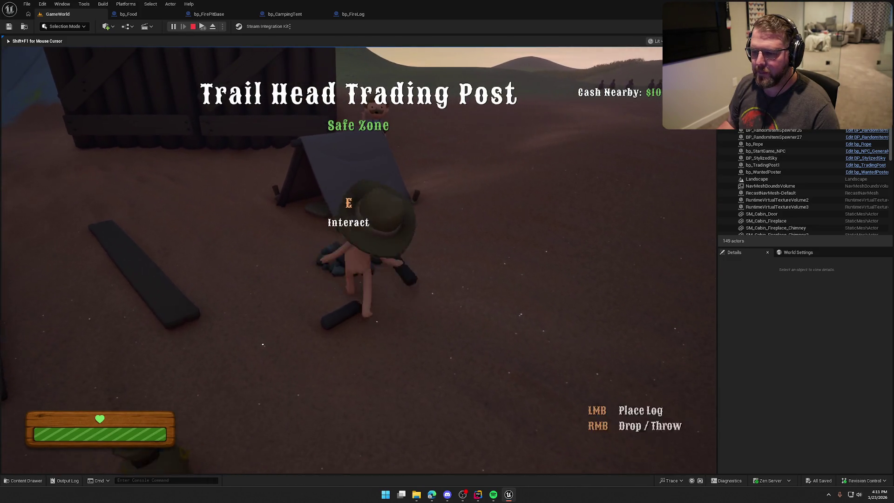
key("e")
Buy a piece of food at the trading post and run back to the fire pit
key("w")
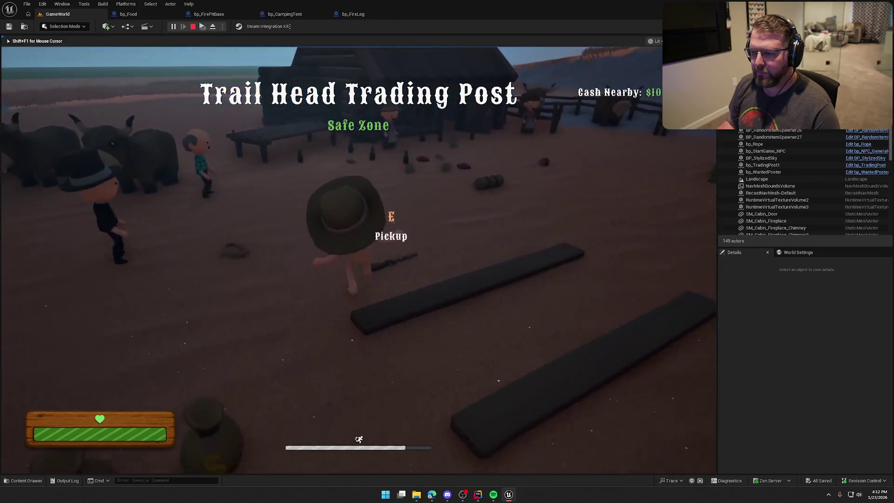
key("w")
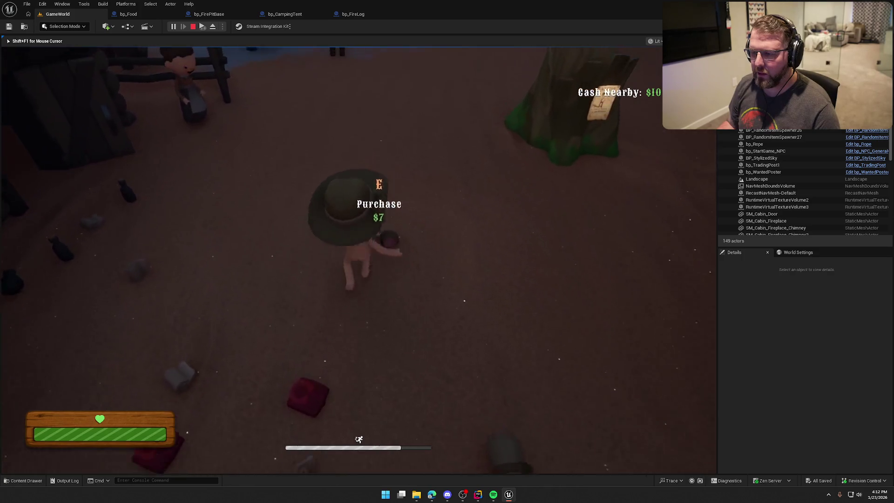
key("e")
key("w")
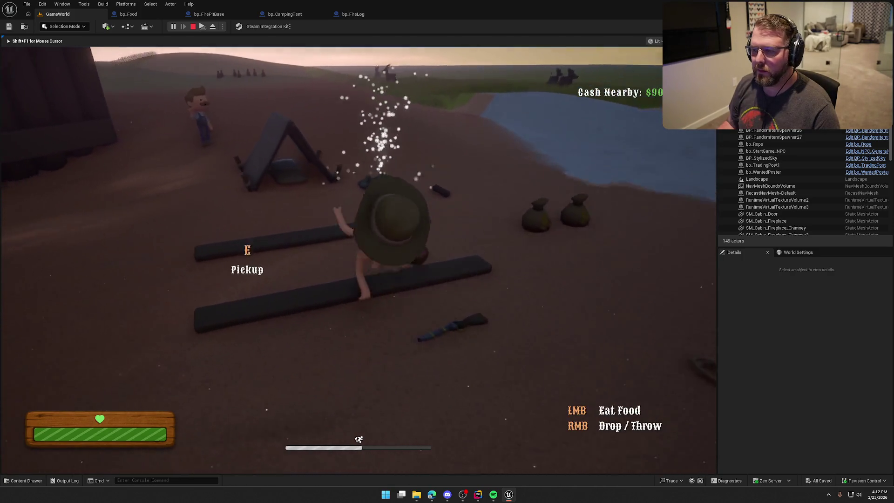
Orbit the camera around the fire pit and walk away and back to watch the smoke
key("a")
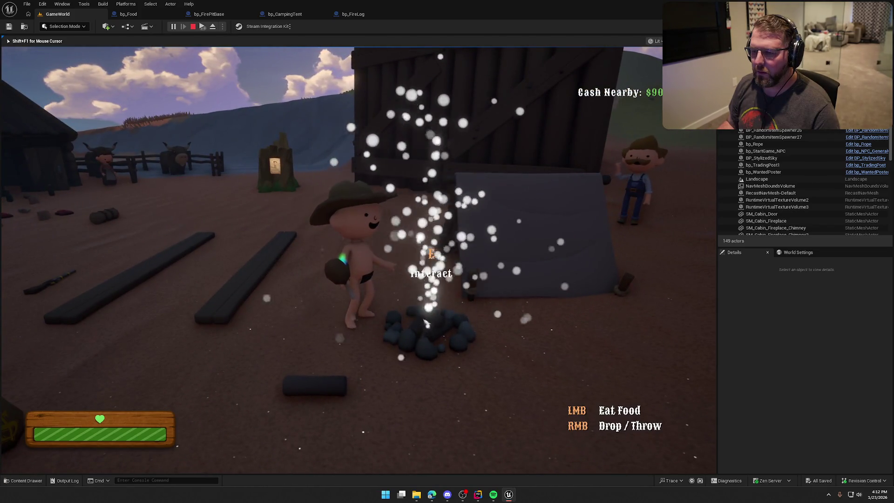
key("a")
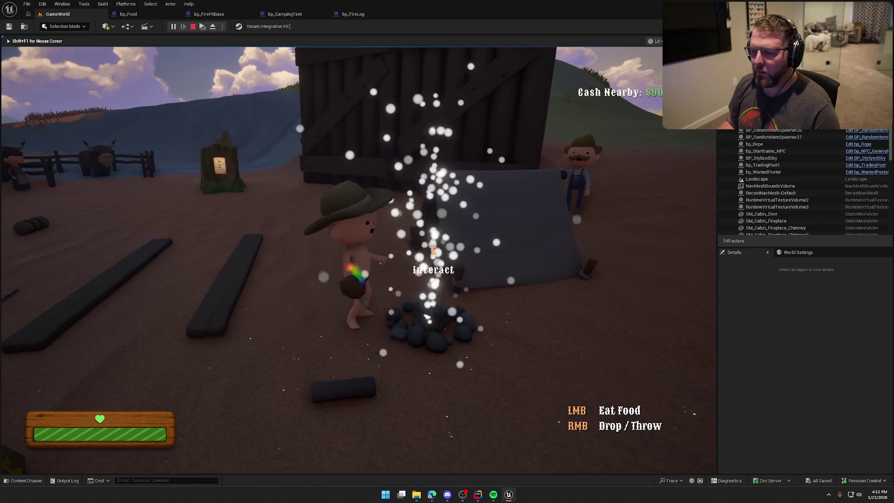
key("s")
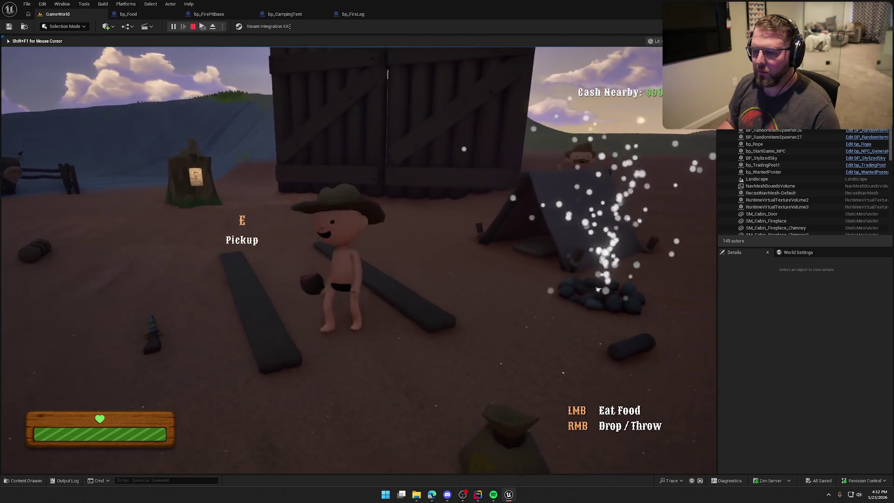
key("d")
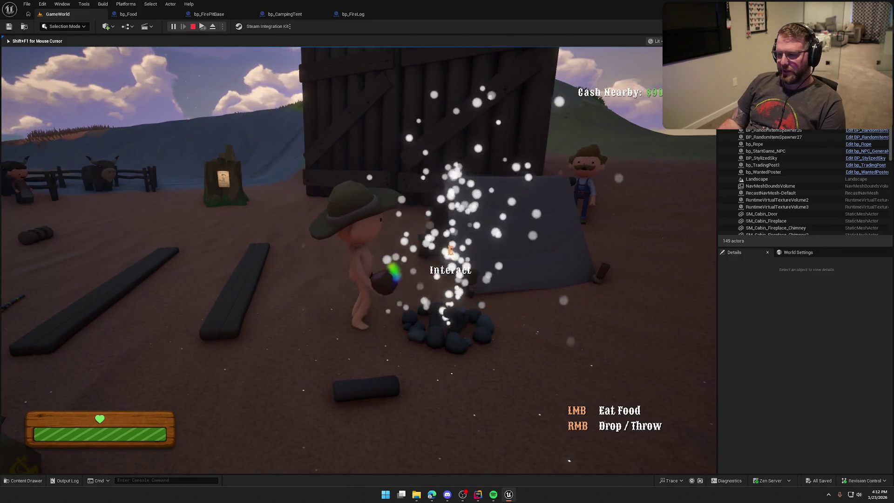
Sprint away from the fire pit and back again, then end the play test
key("a")
key("s")
key("shift")
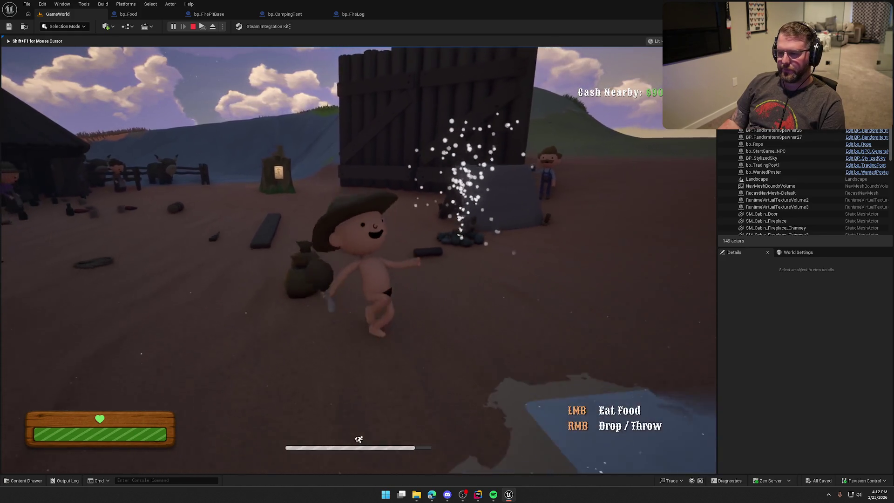
key("w")
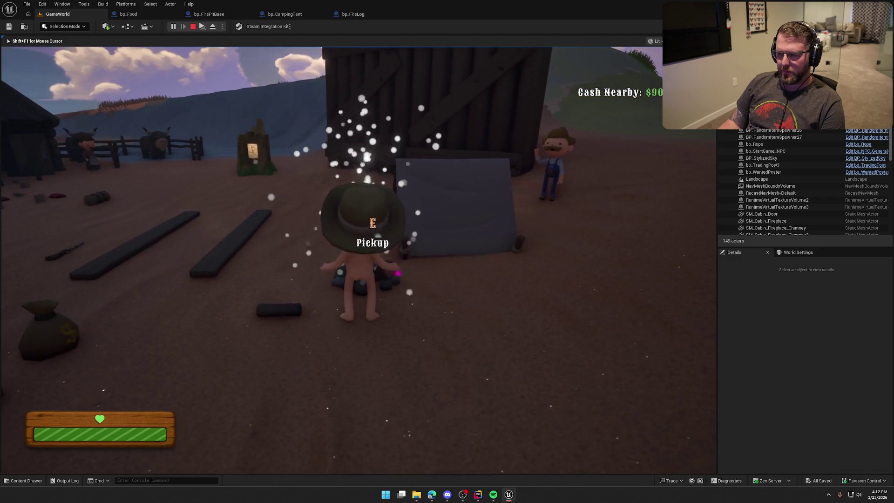
key("s")
key("shift")
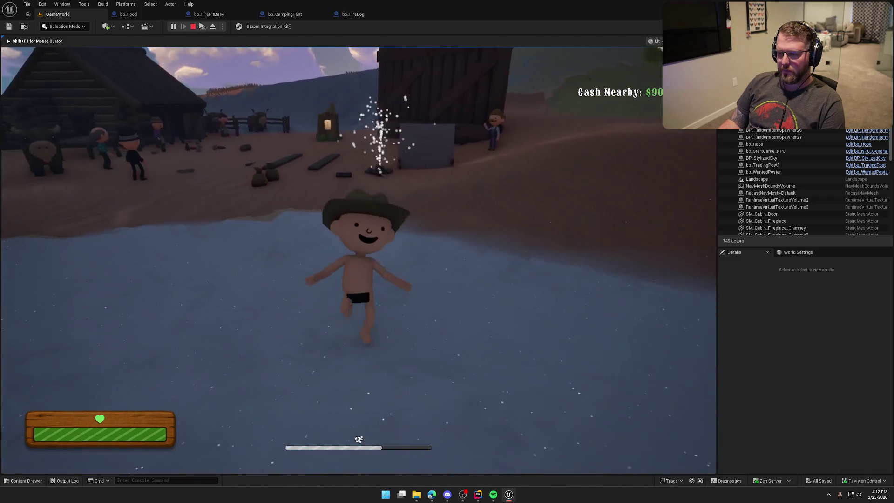
key("d")
key("w")
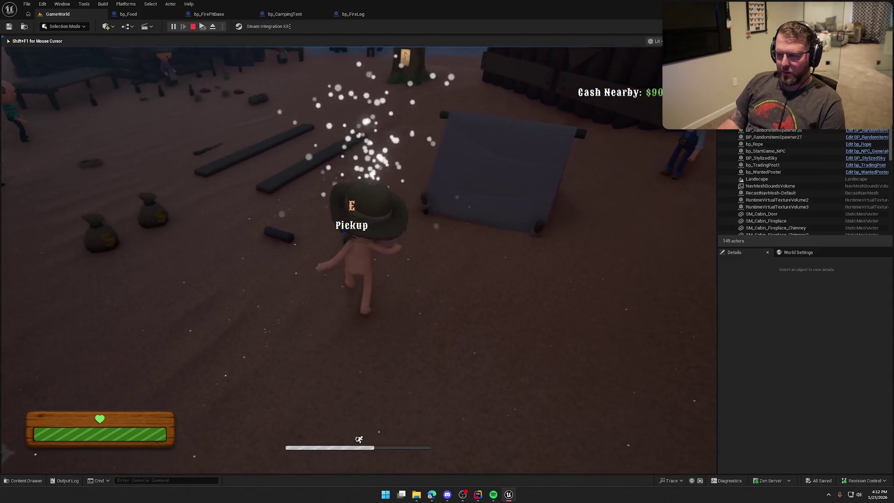
key("e")
key("Escape")
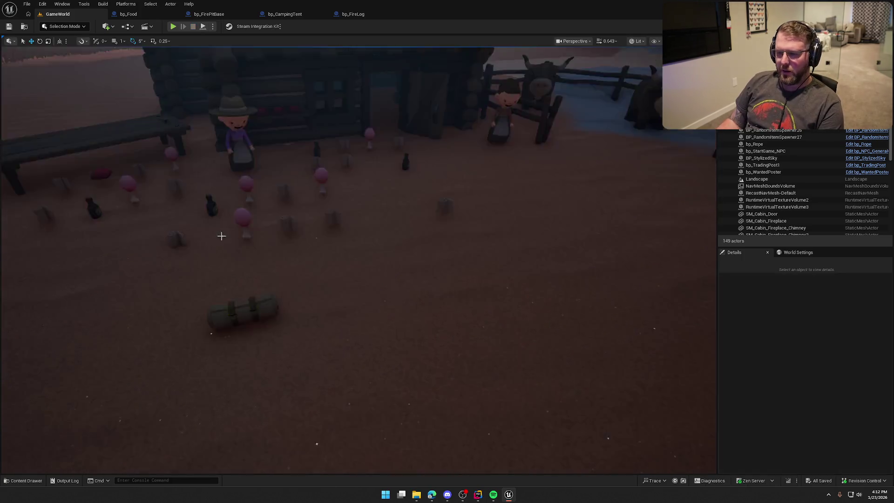
Switch to bp_FirePitBase and pan to the fire-start Add Gameplay Tag node
left_click(209, 14)
scroll(341, 387, "down", 3)
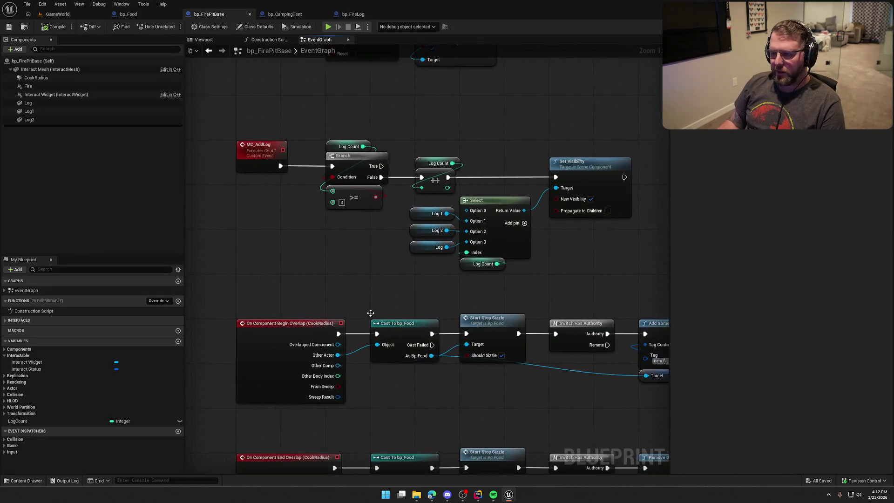
left_click_drag(336, 357, 315, 473)
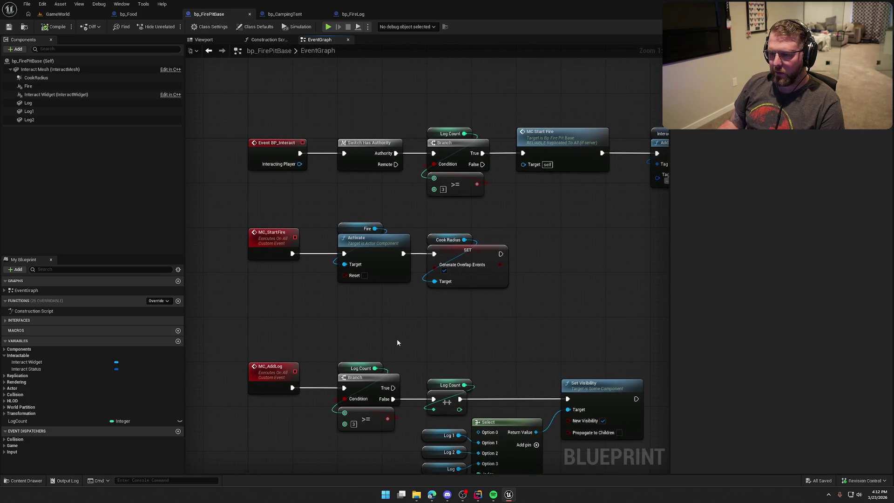
left_click_drag(389, 339, 326, 326)
left_click_drag(423, 314, 296, 267)
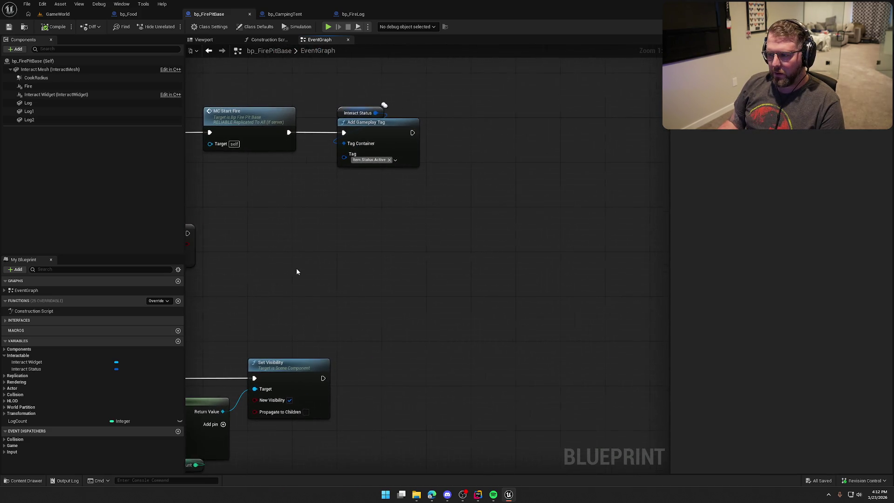
Add a Remove Gameplay Tag node from Interact Status with tag Item.Status.CanInteract after Add Gameplay Tag
left_click_drag(377, 113, 465, 141)
type("remove")
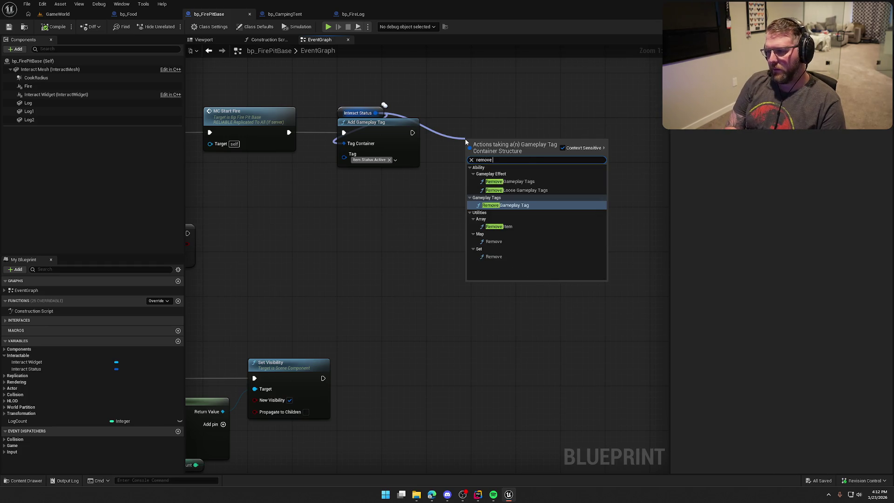
key("Return")
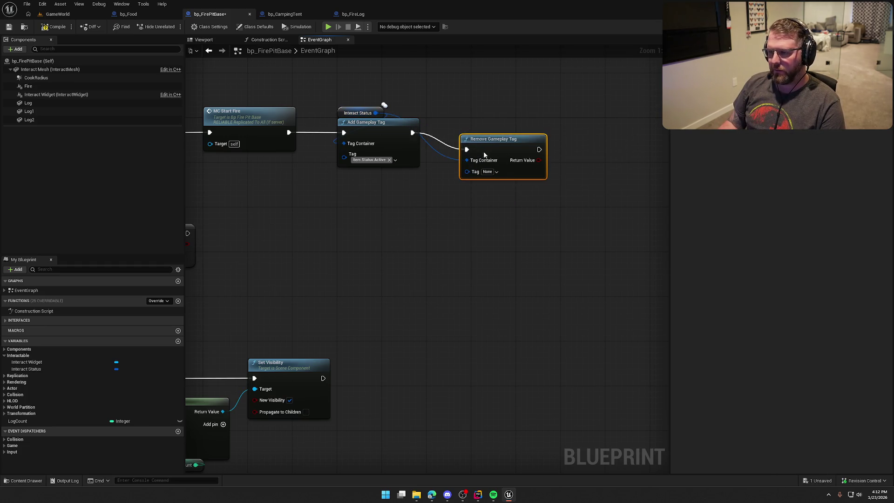
left_click_drag(484, 155, 450, 138)
left_click(456, 154)
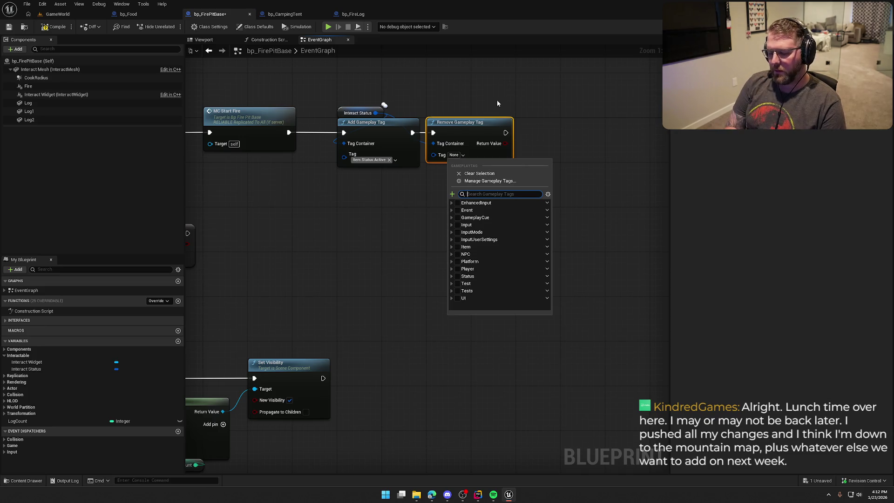
type("canin")
left_click(464, 217)
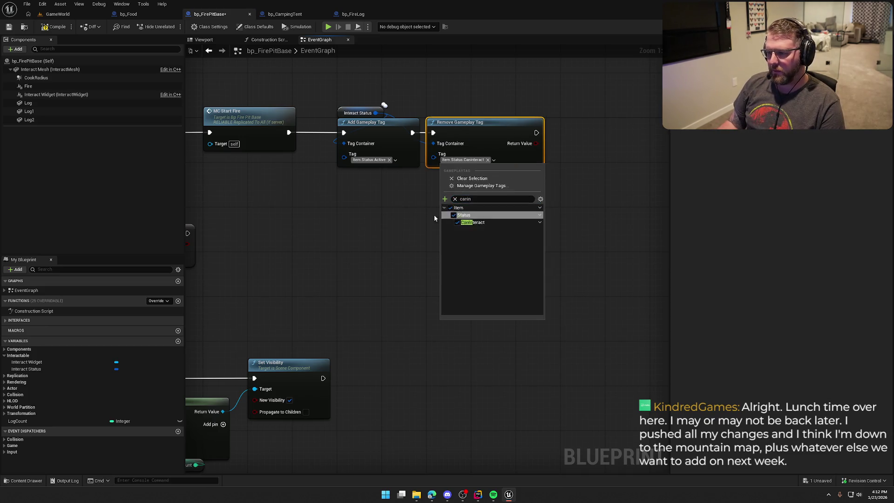
left_click(434, 218)
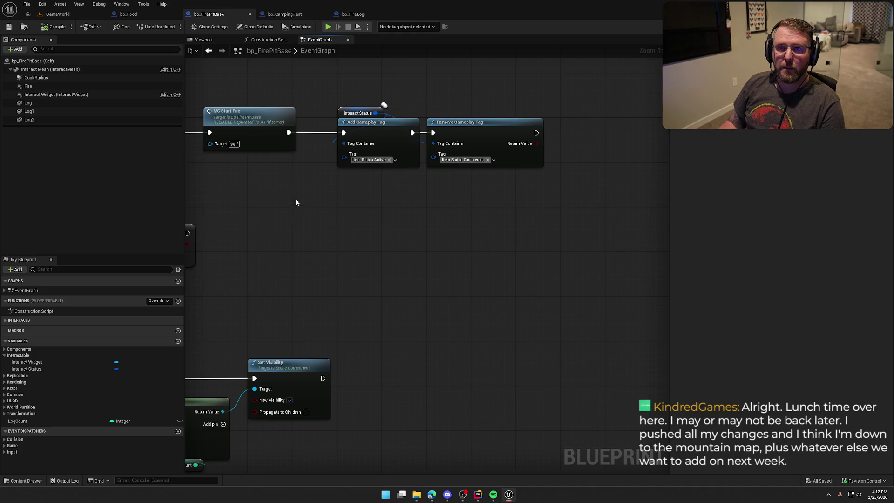
left_click_drag(296, 203, 413, 235)
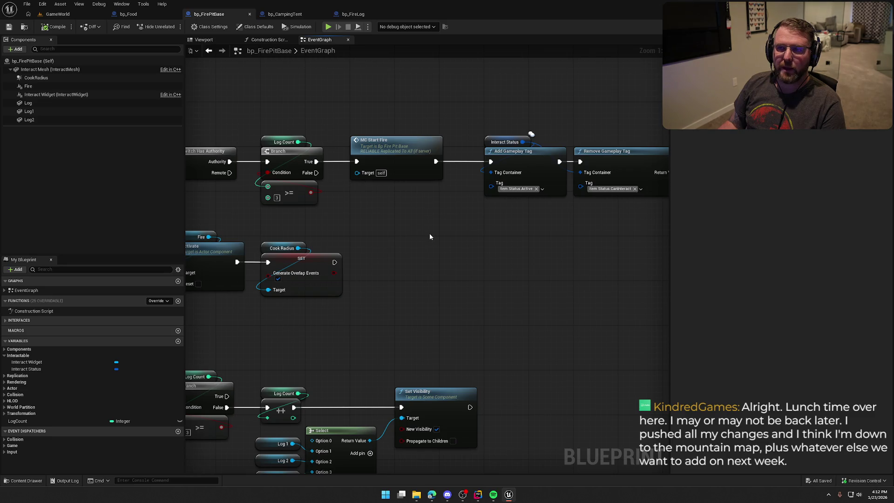
left_click_drag(412, 239, 540, 215)
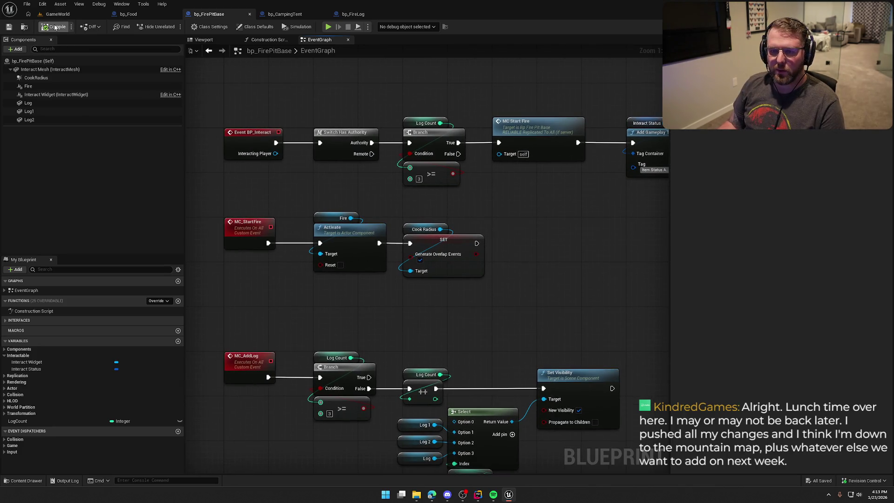
Start a GameWorld play test and carry a log into the fire pit to light it
left_click(74, 15)
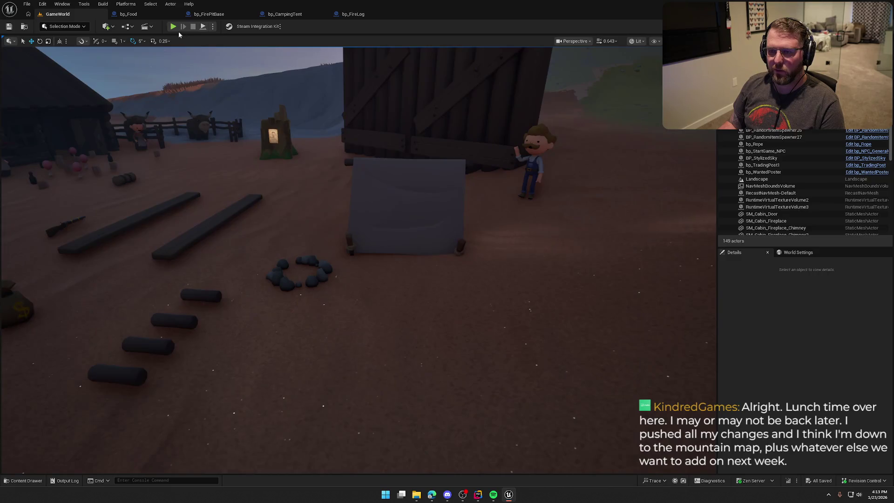
left_click(173, 27)
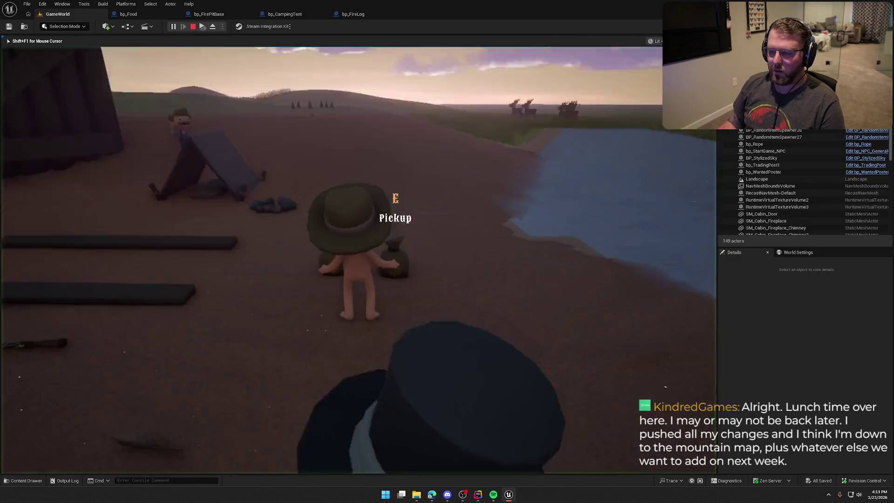
key("e")
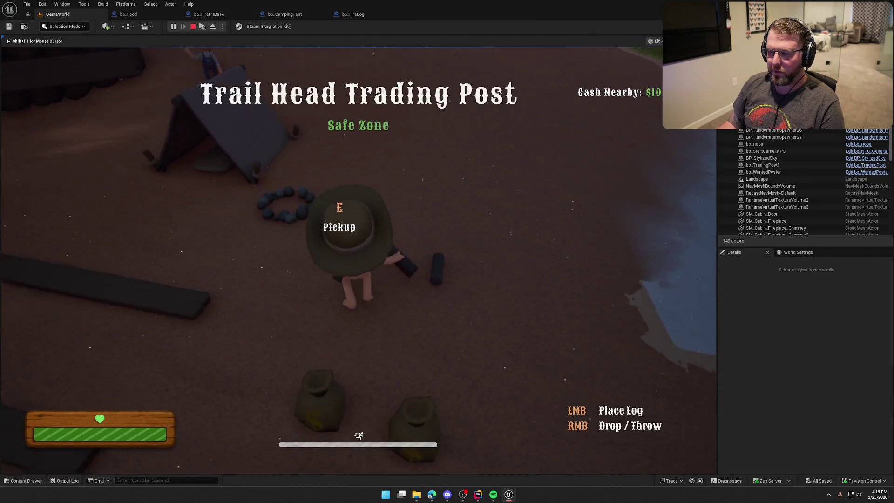
key("e")
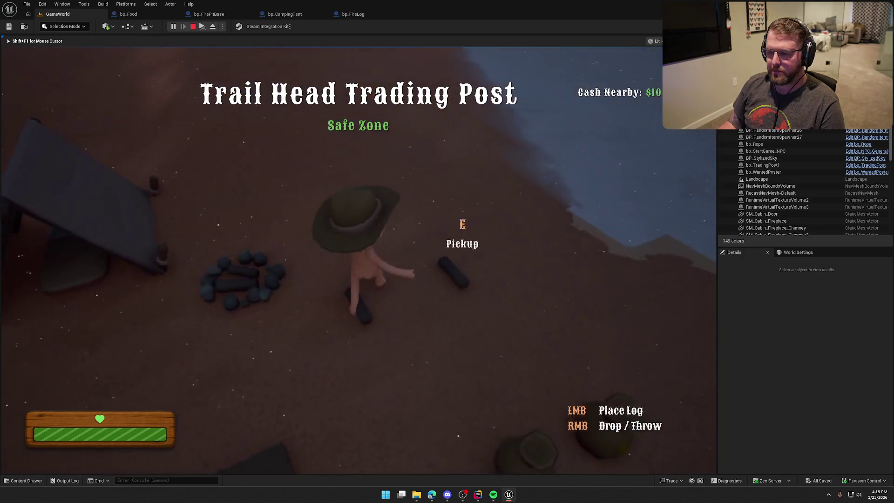
left_click(434, 303)
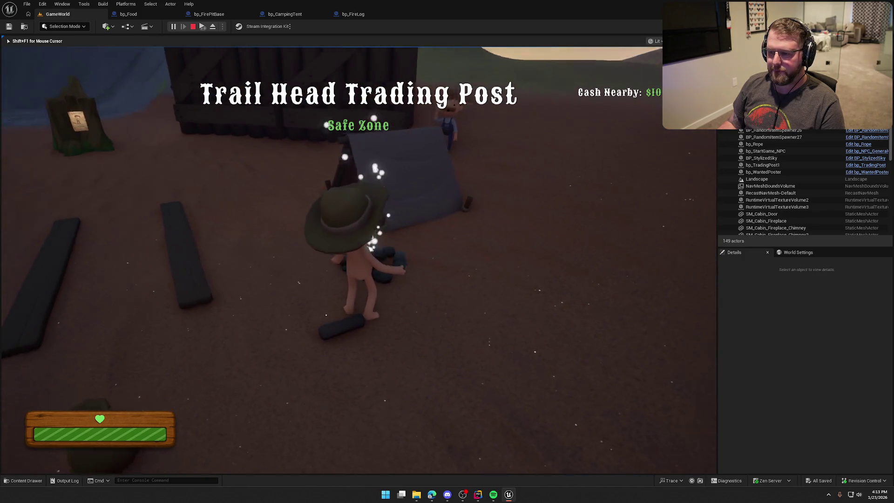
Drop the pink food beside the lit fire pit, then end play and open the Content Drawer
key("shift+w")
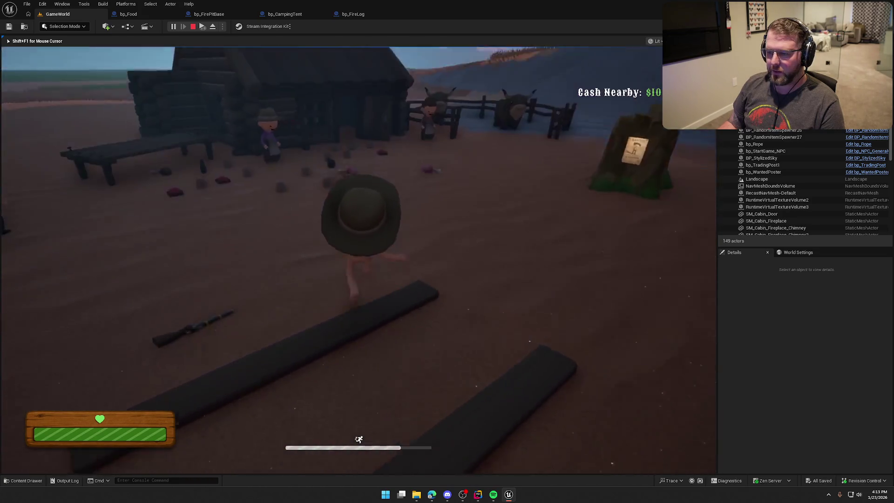
key("e")
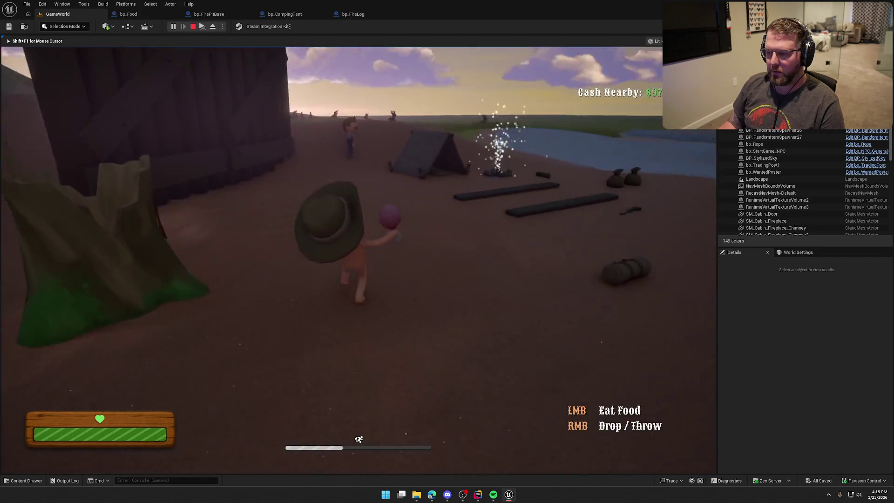
key("w")
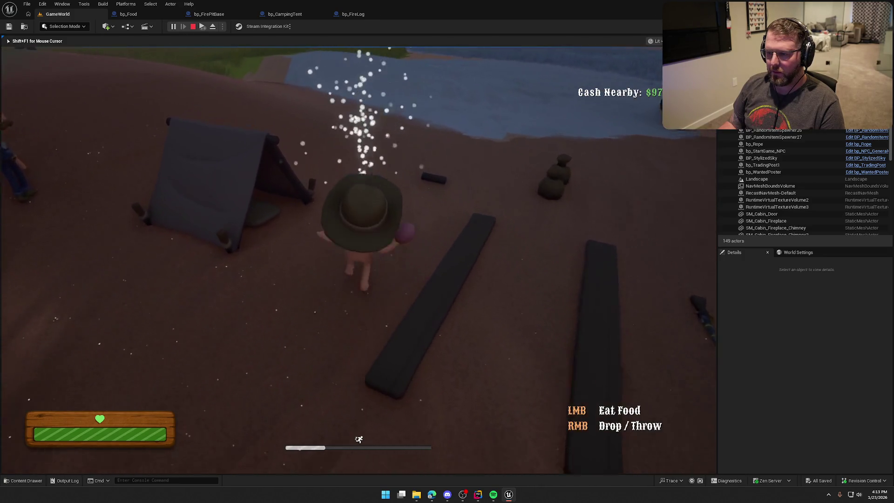
key("shift+s")
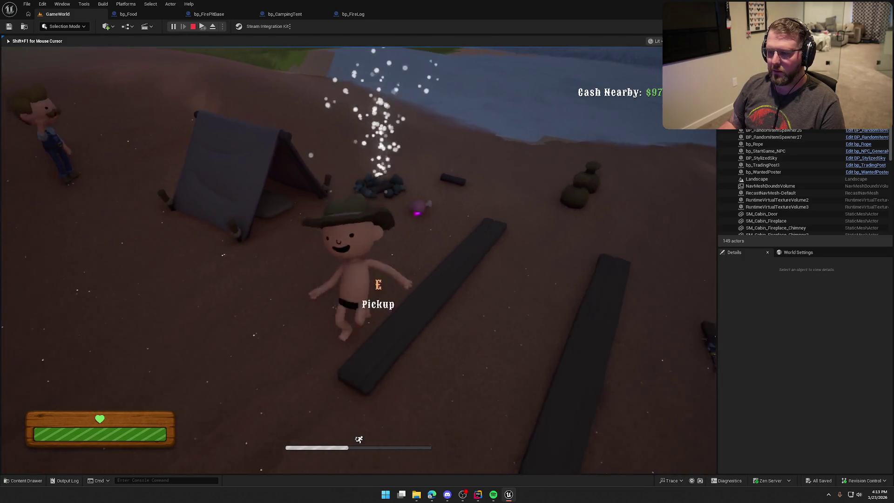
key("shift+w")
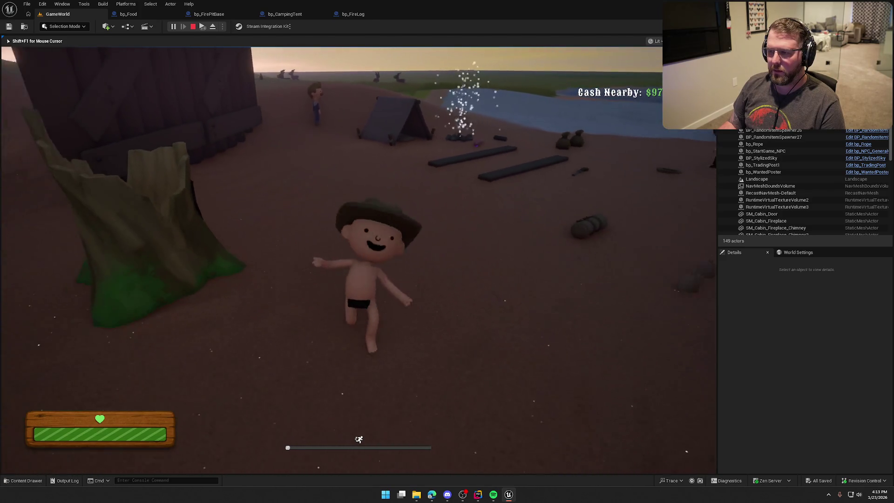
key("shift+w")
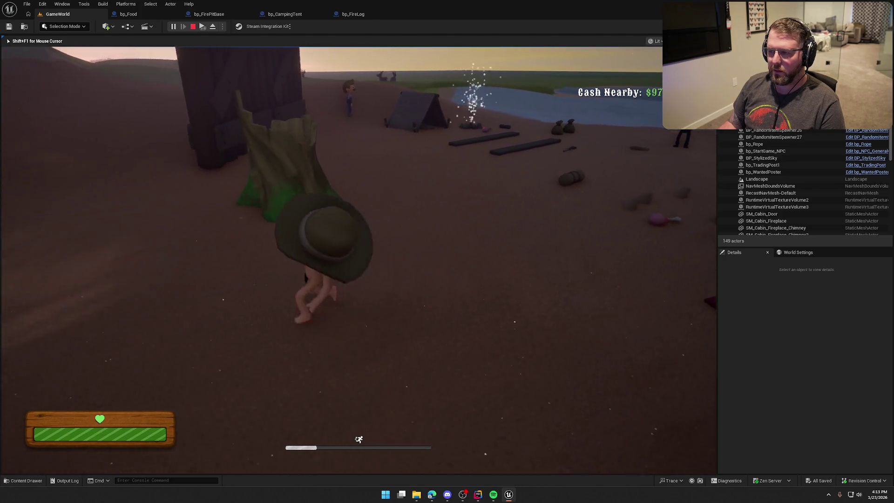
key("w")
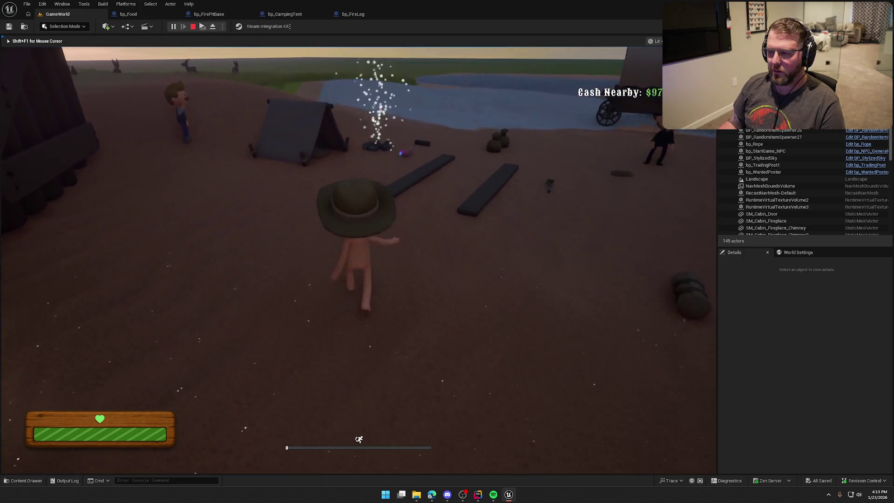
key("Escape")
key("ctrl+space")
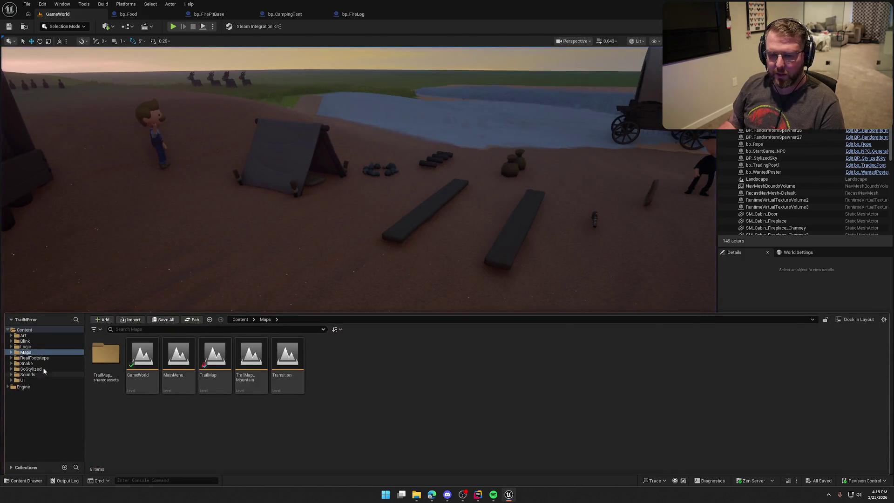
Make an Attenuation folder in Sounds and move Voice_Atten and Footstep_Atten into it
left_click(32, 374)
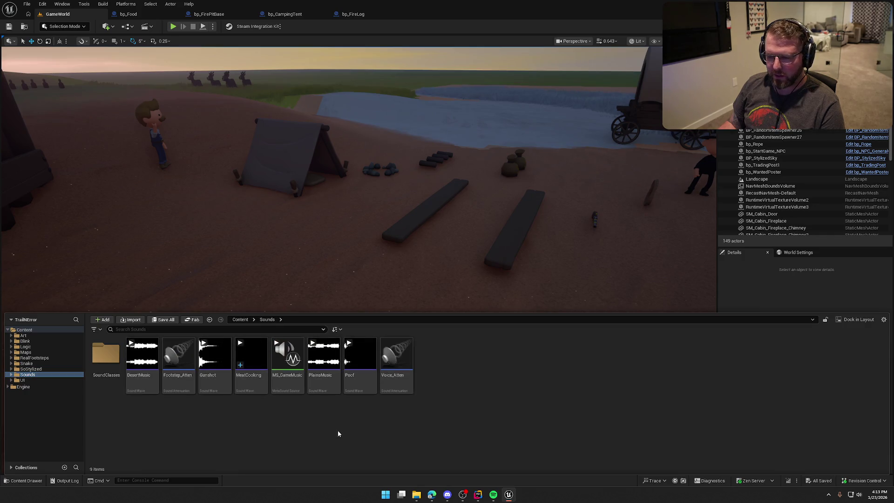
right_click(465, 376)
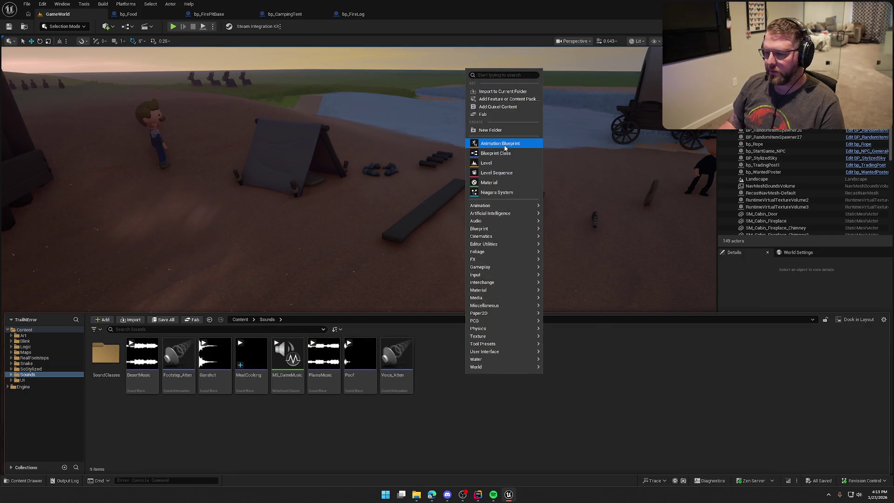
left_click(505, 132)
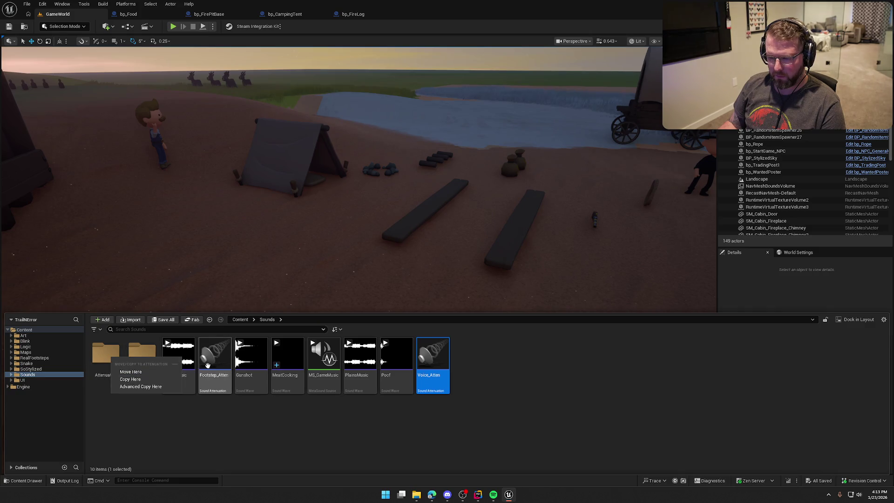
left_click(149, 372)
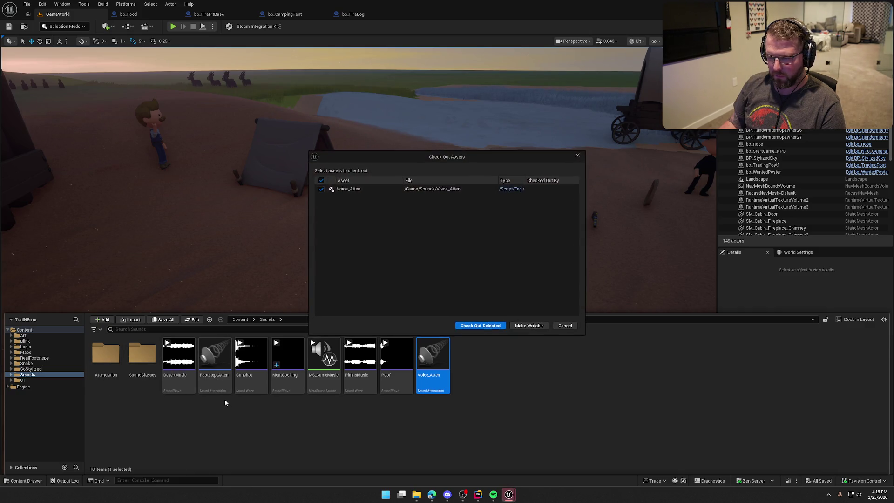
left_click(481, 325)
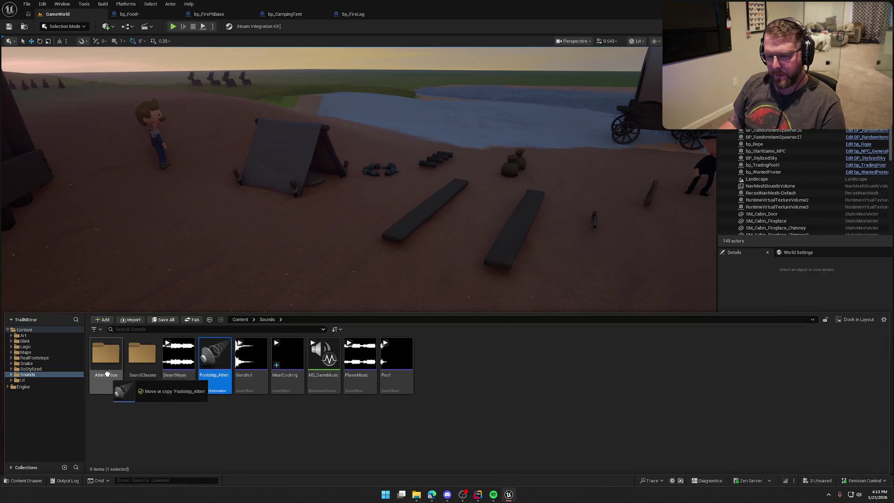
left_click(127, 377)
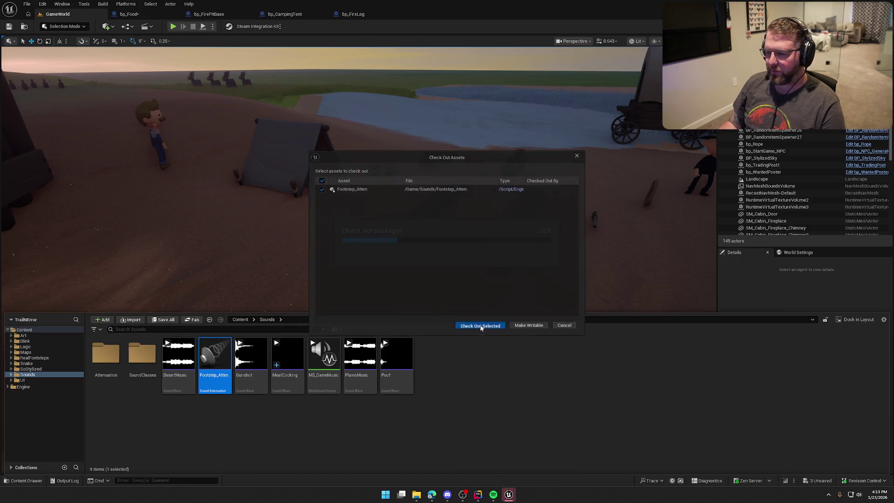
left_click(481, 326)
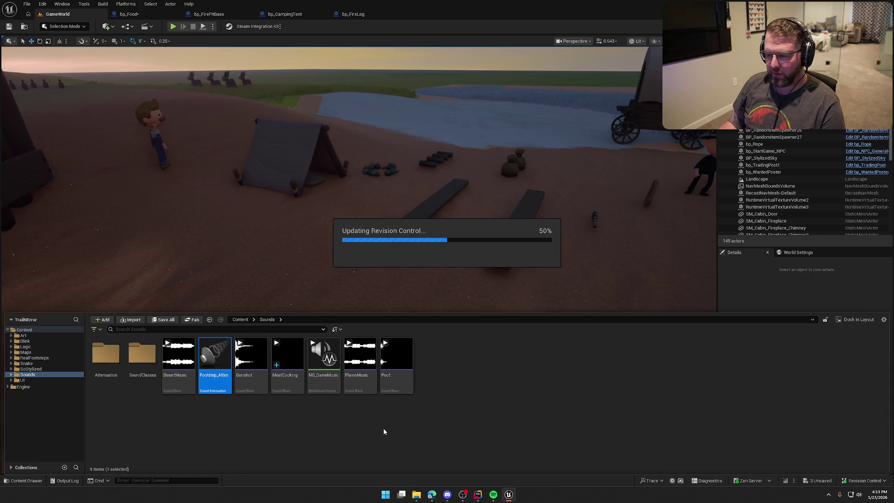
Create a Sound Attenuation asset named Item_Atten in the Attenuation folder and save it
double_click(102, 355)
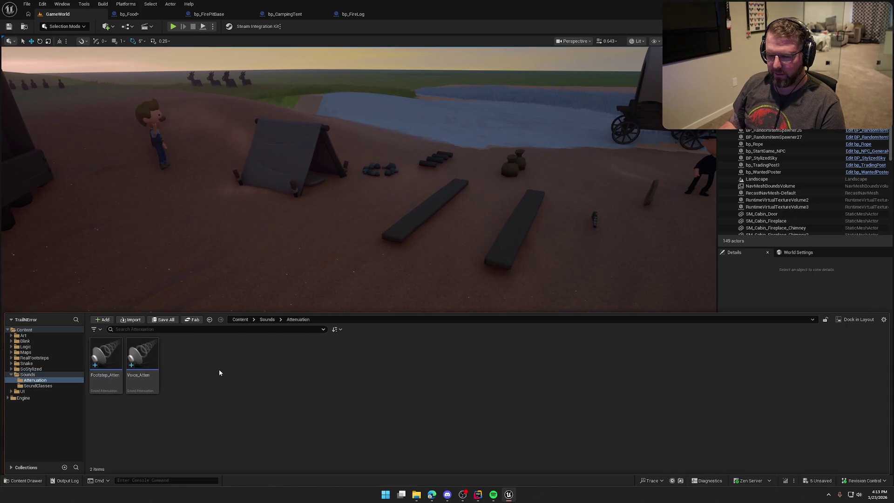
right_click(217, 369)
mouse_move(247, 289)
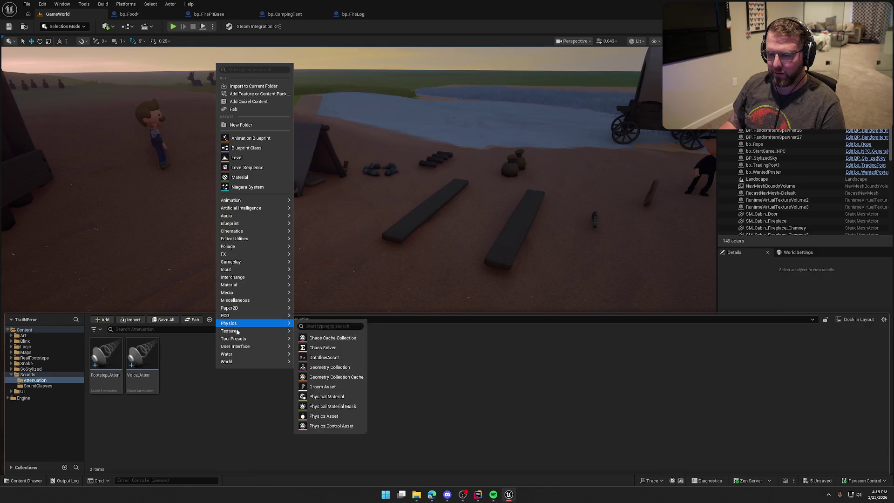
mouse_move(253, 251)
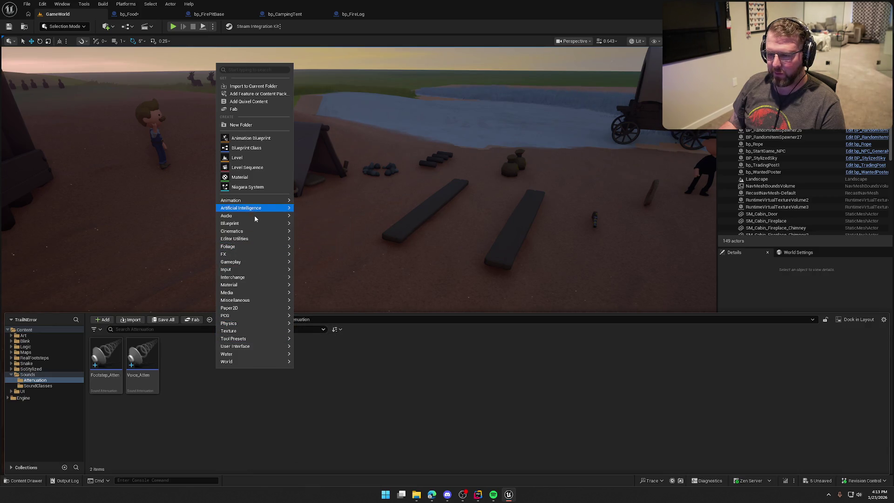
mouse_move(257, 217)
left_click(336, 241)
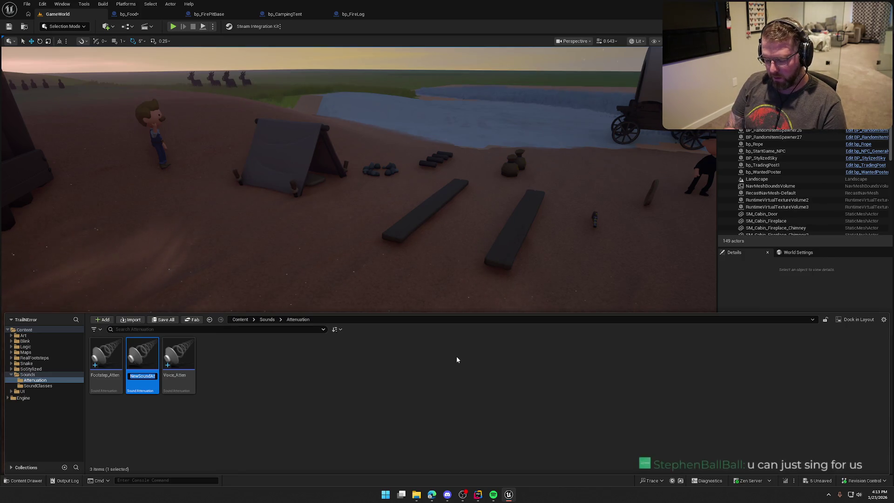
type("Item_Atten")
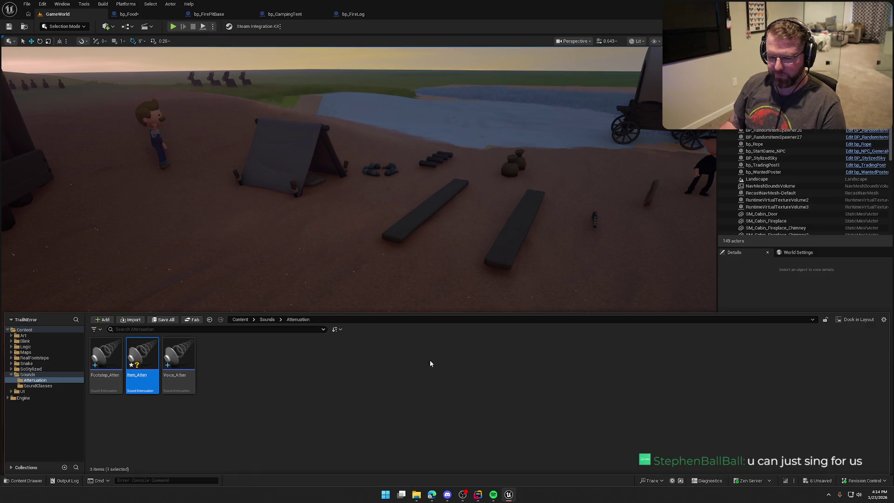
key("ctrl+shift+s")
left_click(459, 325)
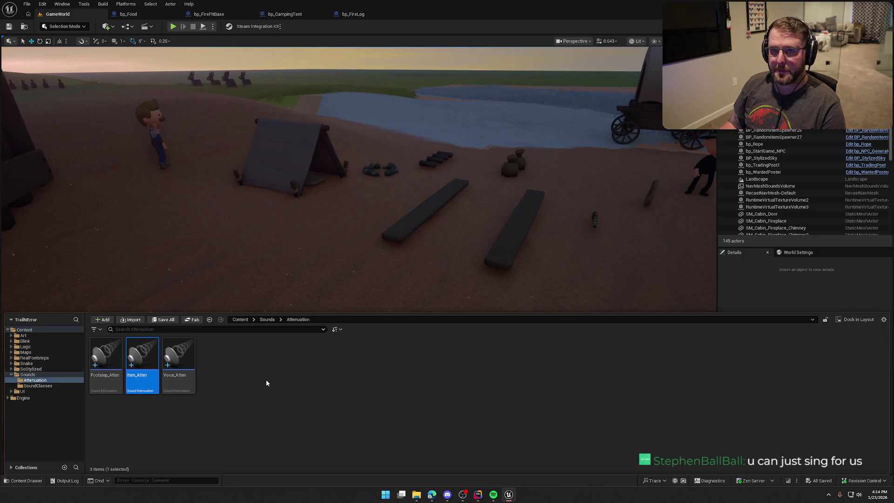
Set Item_Atten to Natural Sound with inner radius 250 and falloff distance 600
double_click(150, 359)
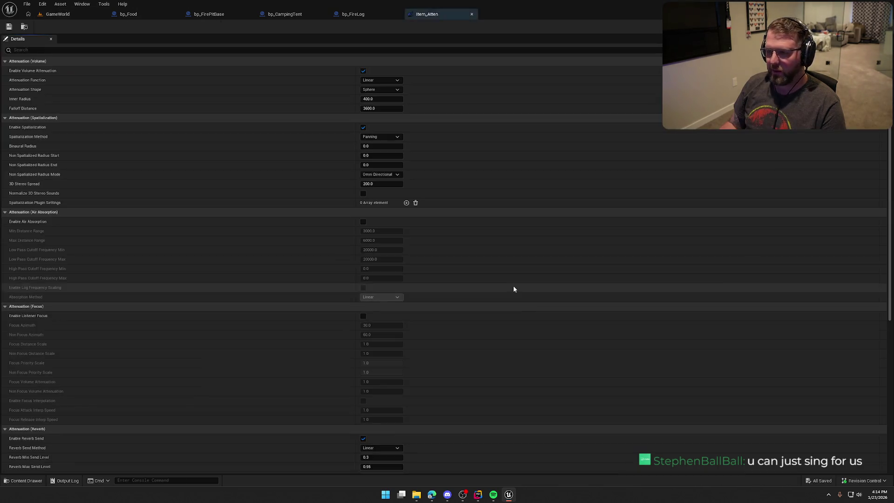
left_click(397, 81)
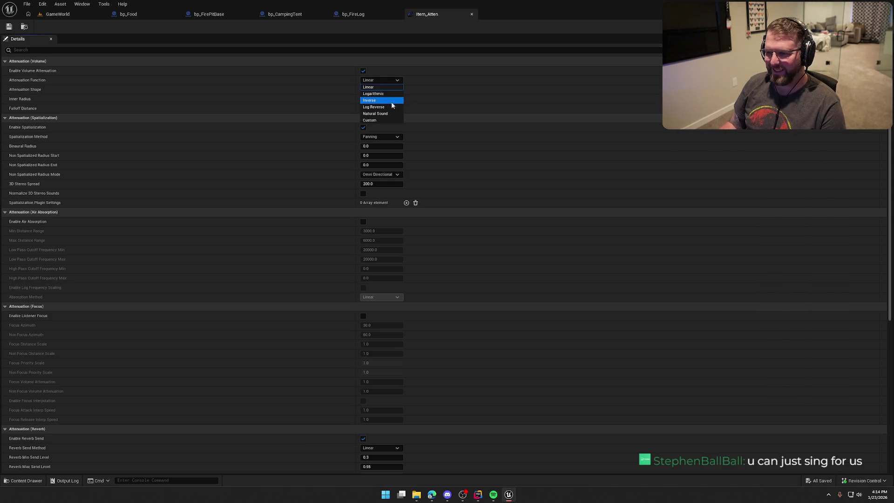
left_click(387, 114)
left_click(384, 90)
left_click(391, 116)
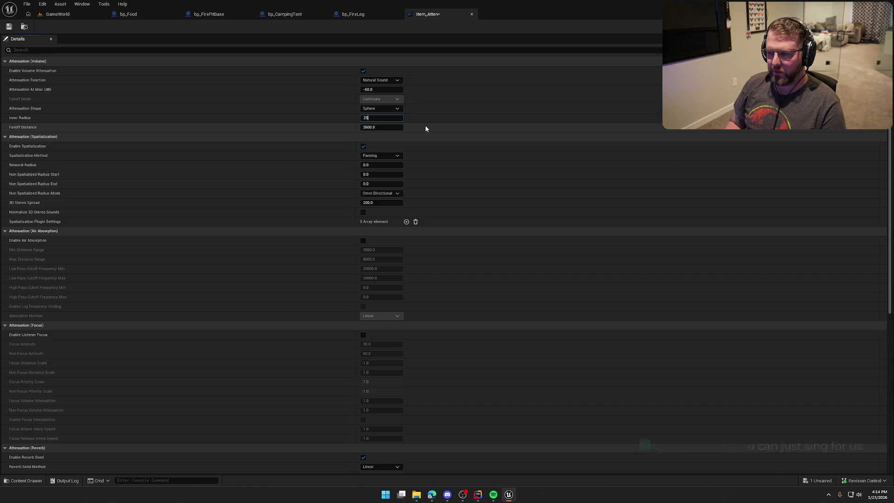
type("250")
key("Tab")
type("600")
key("Return")
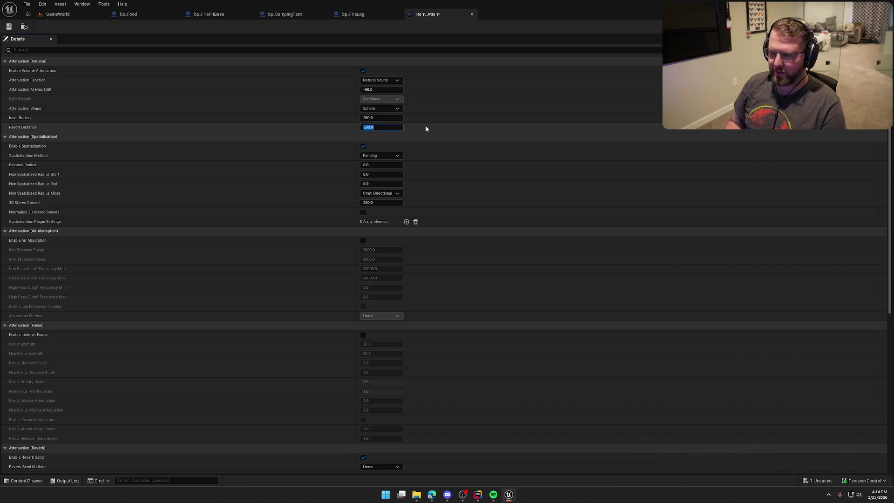
Enable air absorption, listener focus and occlusion with a 1000 low-pass frequency
left_click(363, 240)
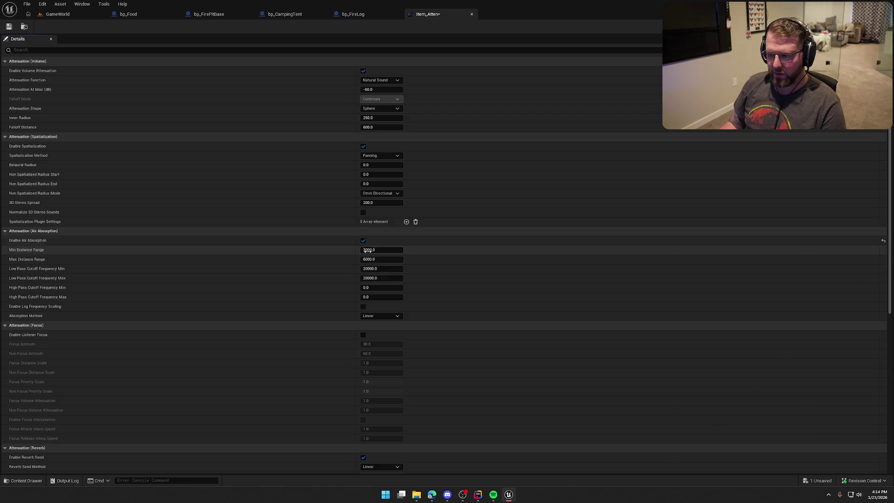
scroll(378, 279, "down", 3)
left_click(363, 258)
scroll(395, 298, "down", 5)
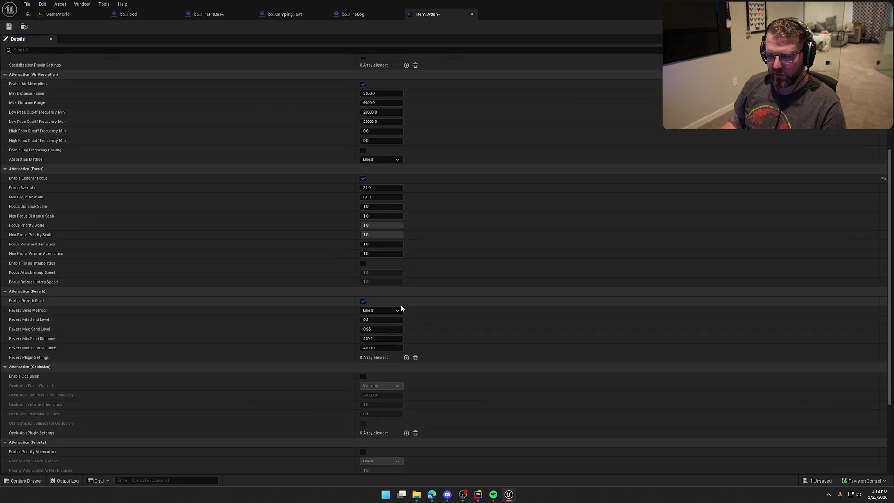
scroll(465, 316, "down", 2)
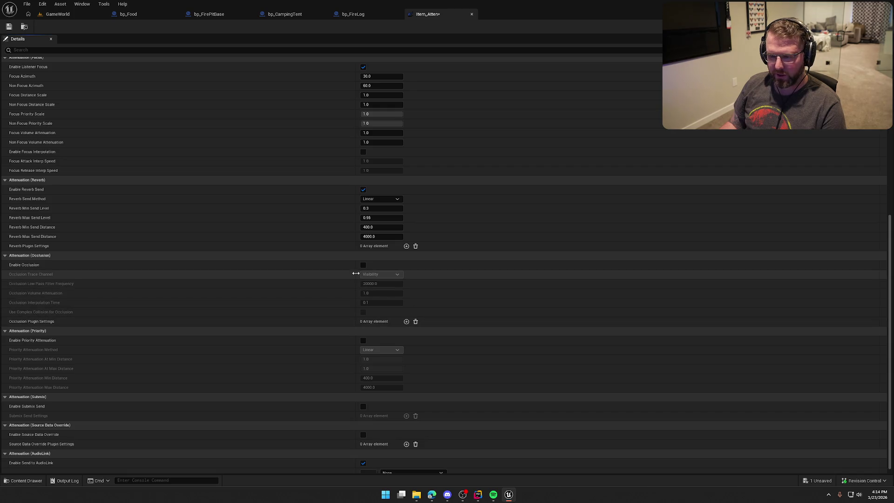
left_click(364, 265)
left_click(377, 284)
type("1000")
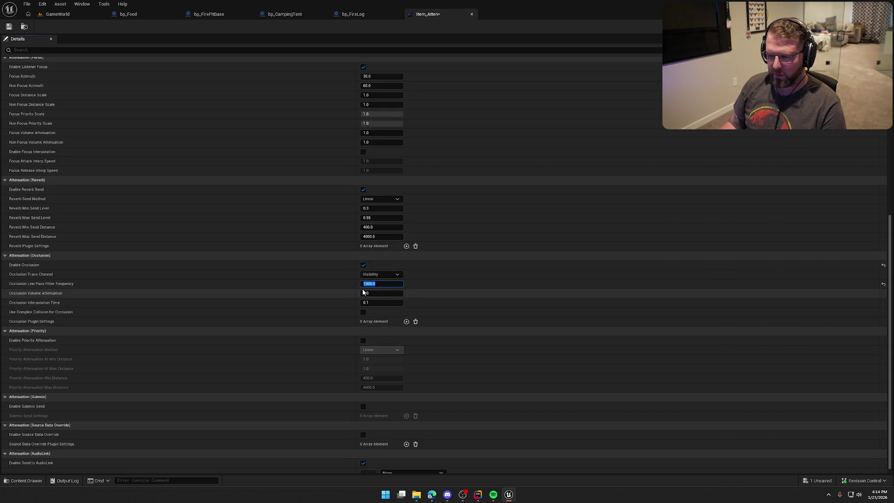
key("Return")
scroll(331, 291, "down", 1)
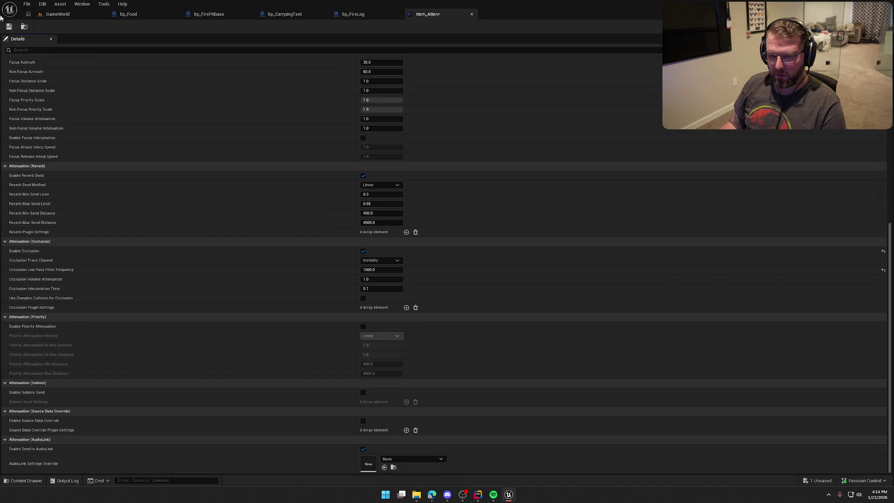
Assign Item_Atten to bp_Food's MeatCooking sound, save, and start a GameWorld play test
left_click(168, 18)
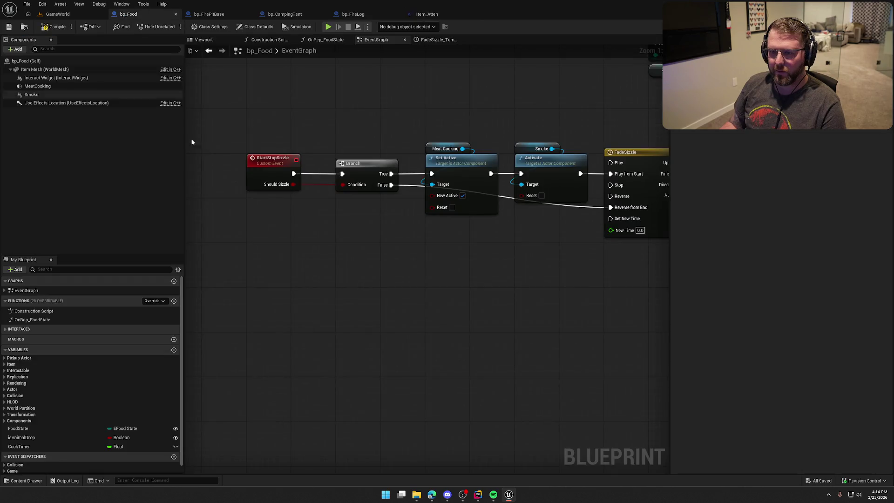
left_click(34, 87)
left_click(824, 367)
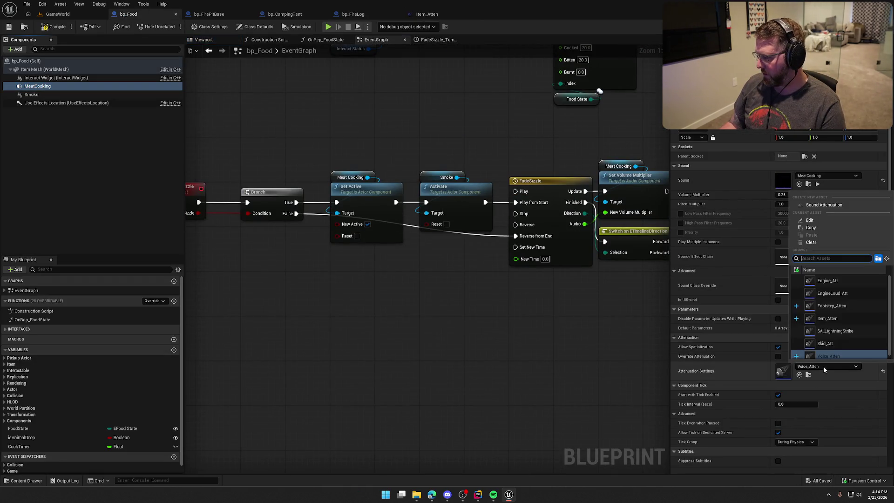
left_click(827, 319)
key("ctrl+s")
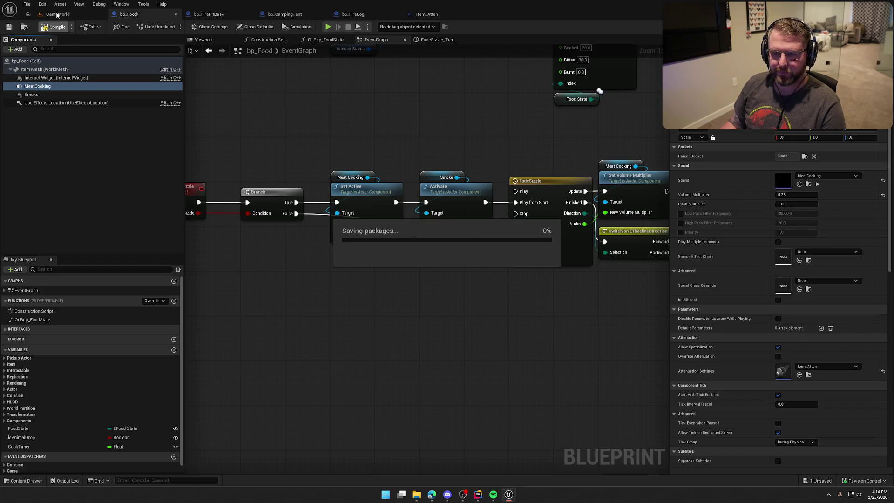
left_click(57, 15)
left_click(173, 26)
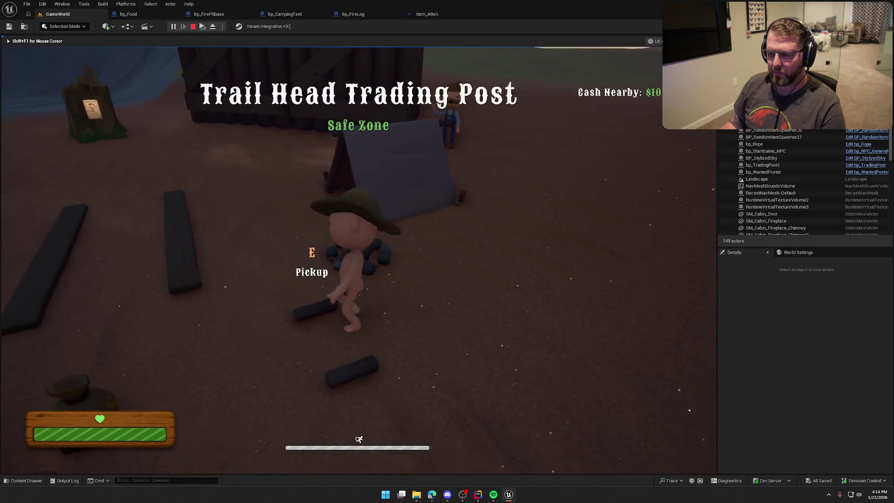
Light the fire pit with the log, buy food from the trading-post vendor, bring it to the fire, then stop
key("e")
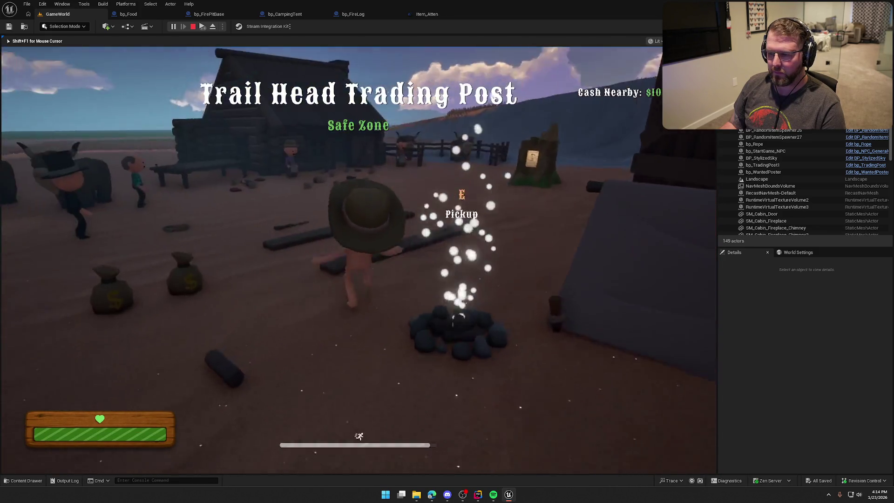
key("w")
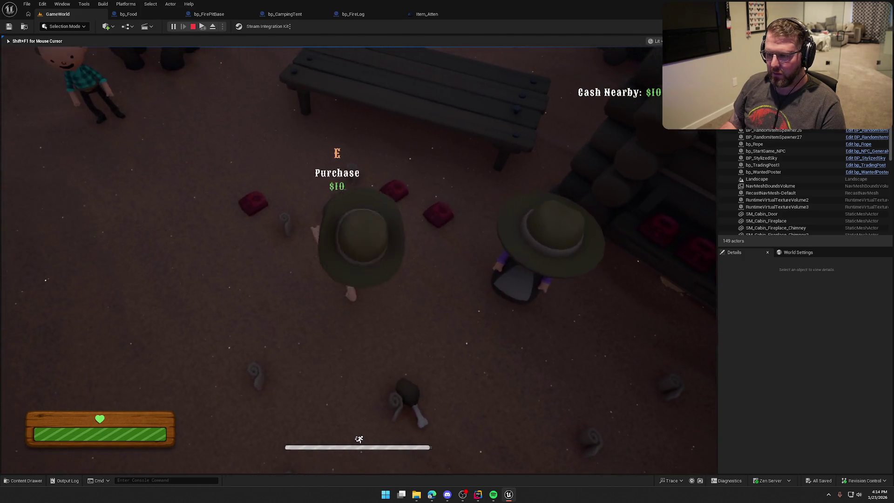
key("e")
key("w")
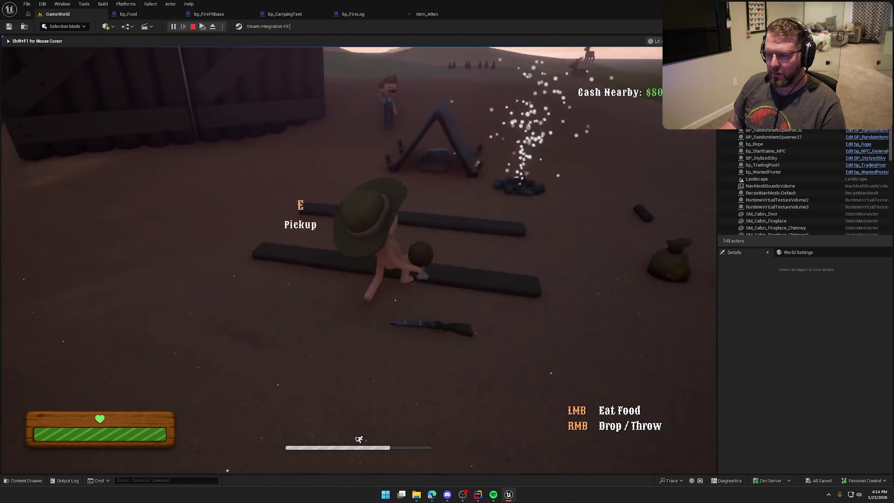
key("w")
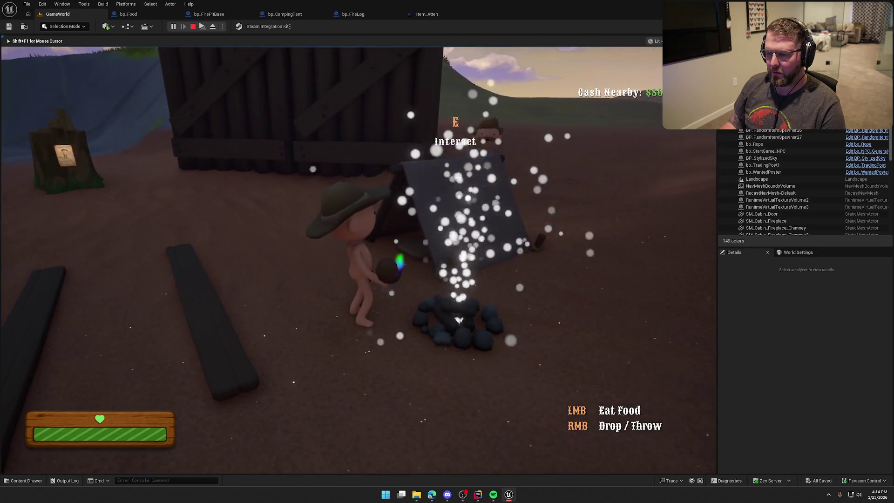
key("Escape")
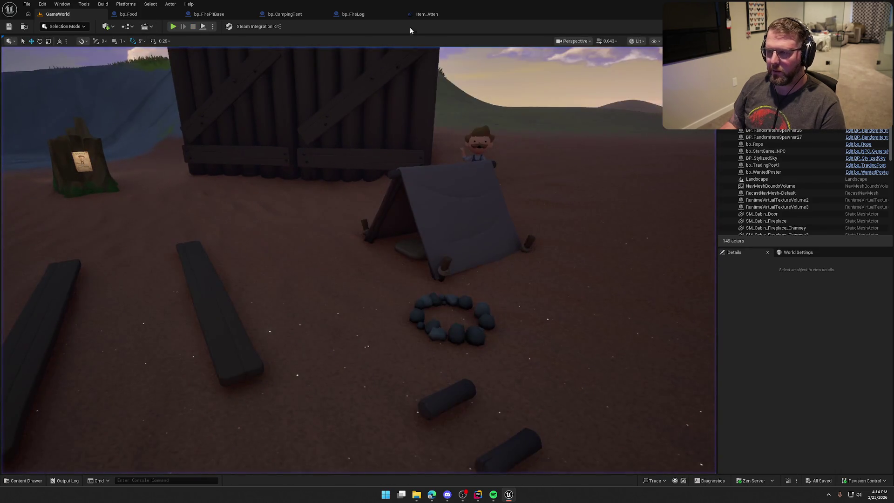
In the Item_Atten tab, change Inner Radius to 400 and Falloff Distance to 750
left_click(427, 14)
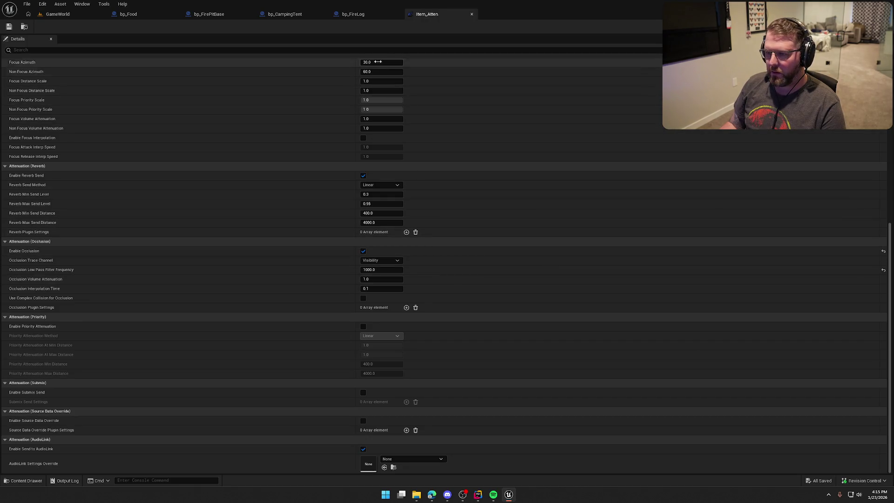
scroll(457, 230, "up", 6)
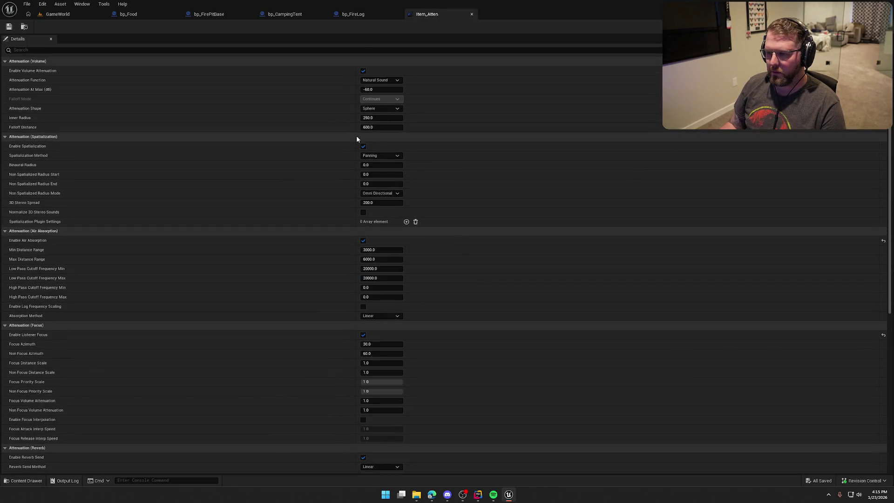
left_click(375, 117)
type("400")
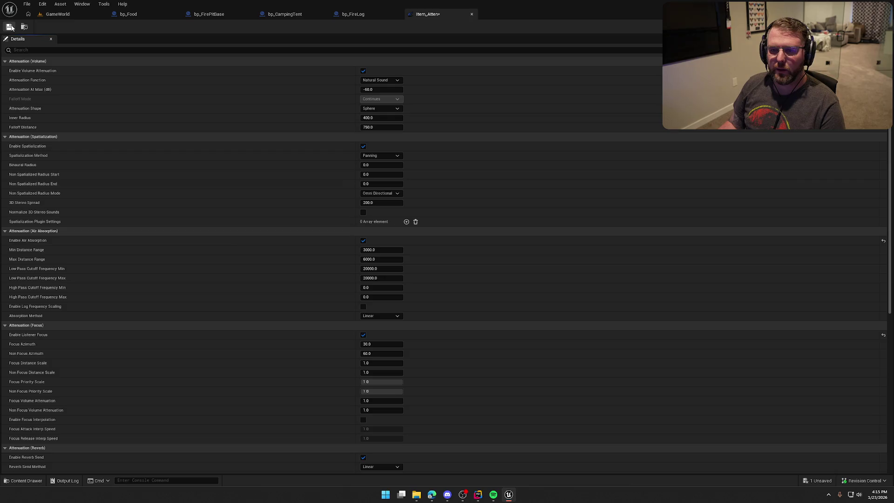
left_click(106, 17)
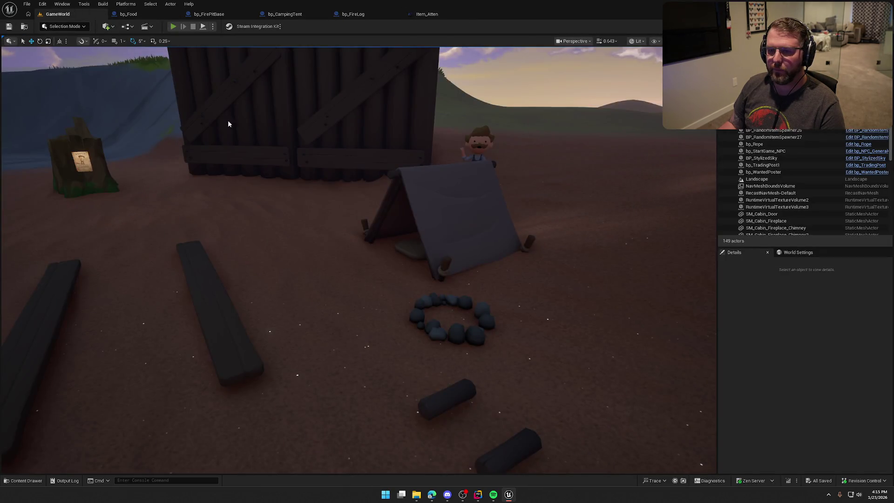
key("alt+p")
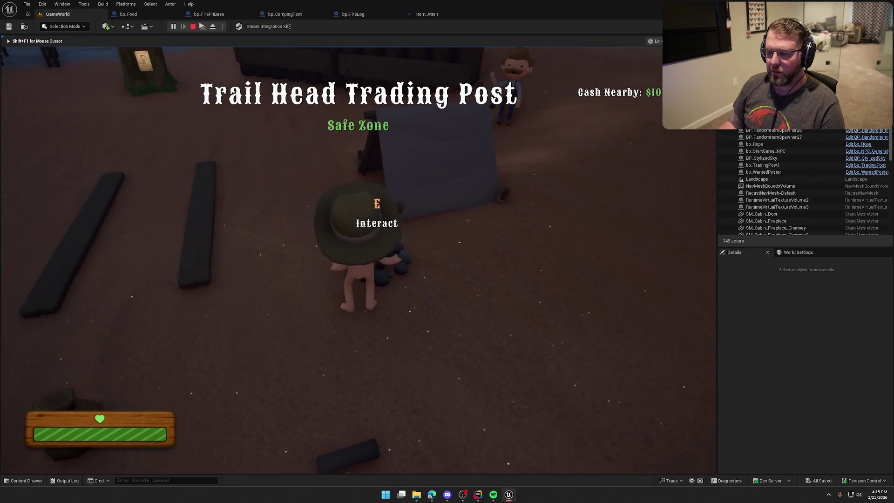
key("e")
key("shift+w")
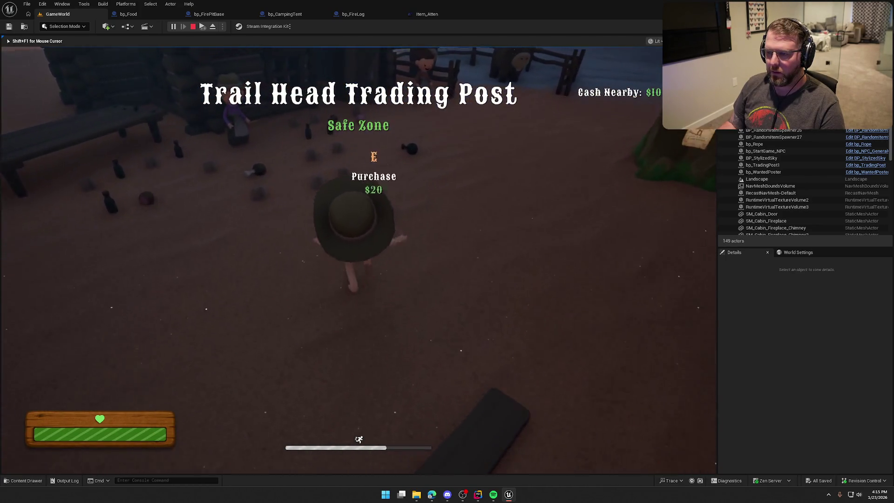
key("shift+w")
key("e")
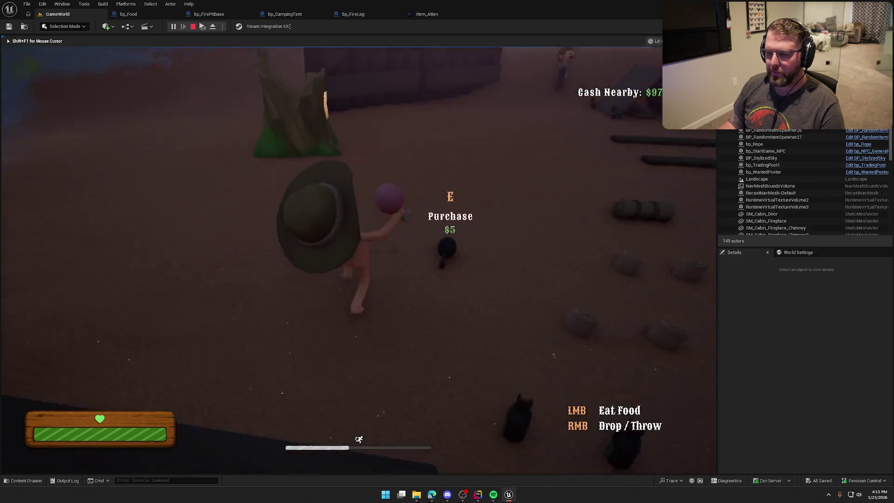
key("shift+w")
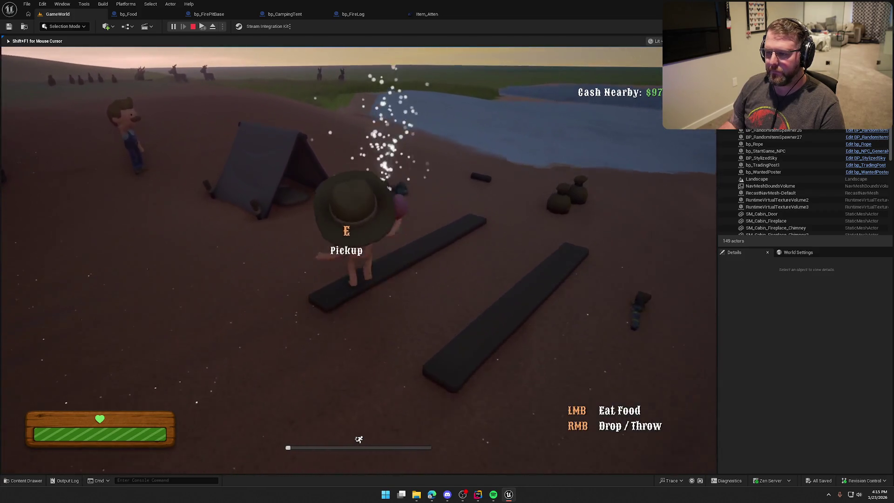
key("w")
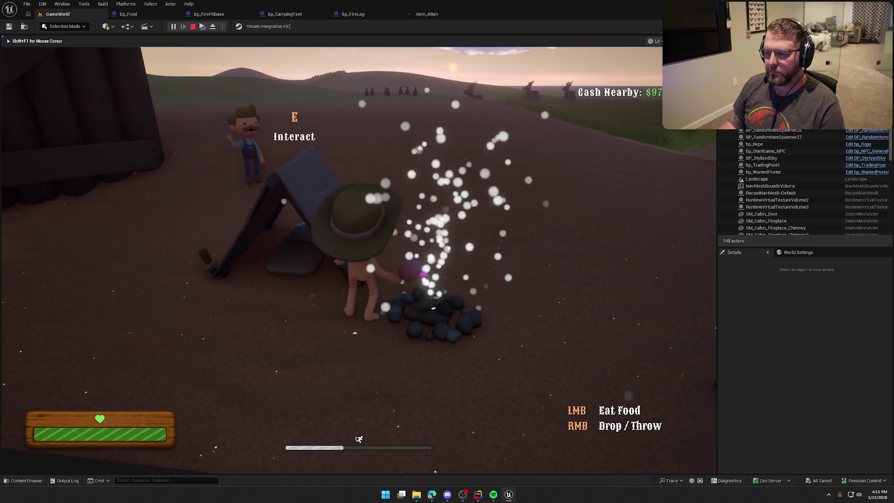
right_click(359, 260)
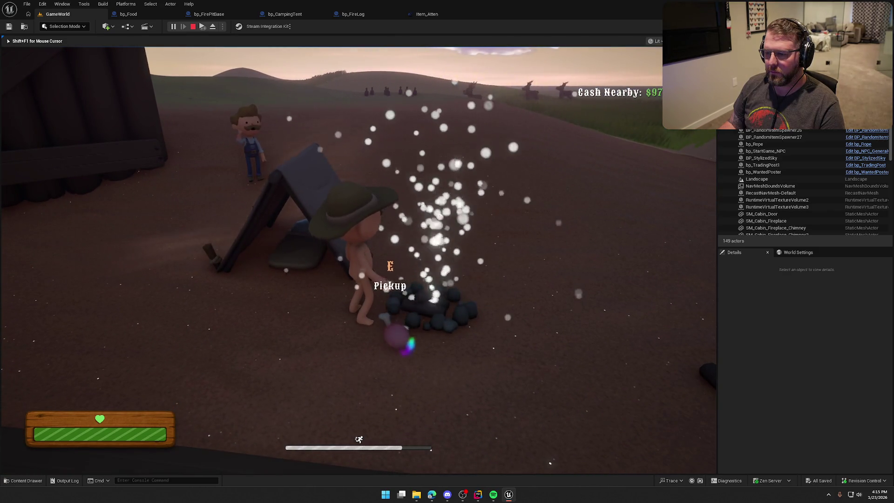
key("s")
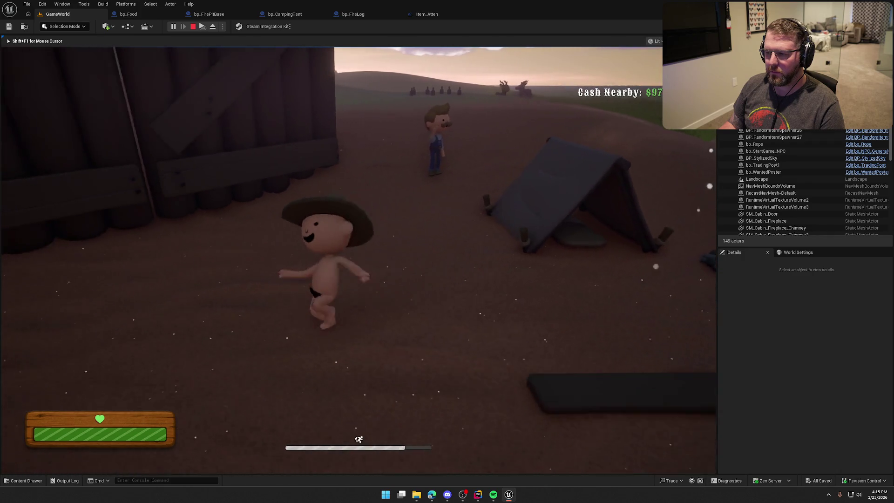
key("w")
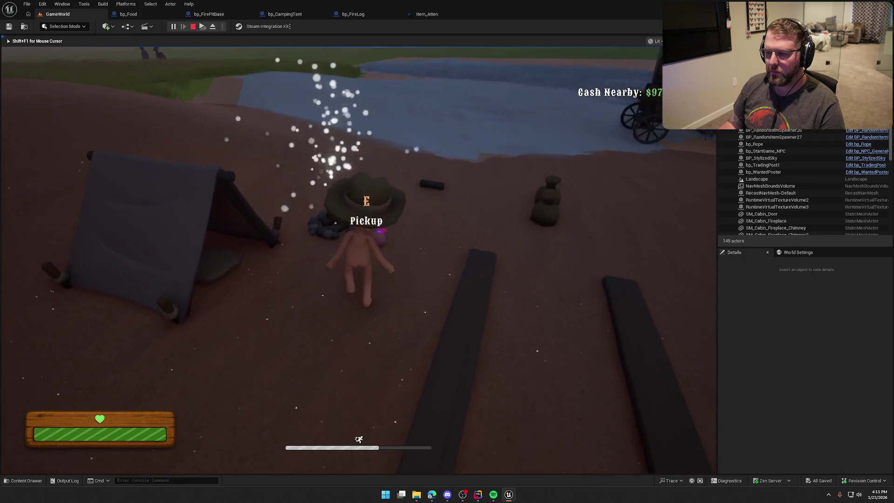
key("w")
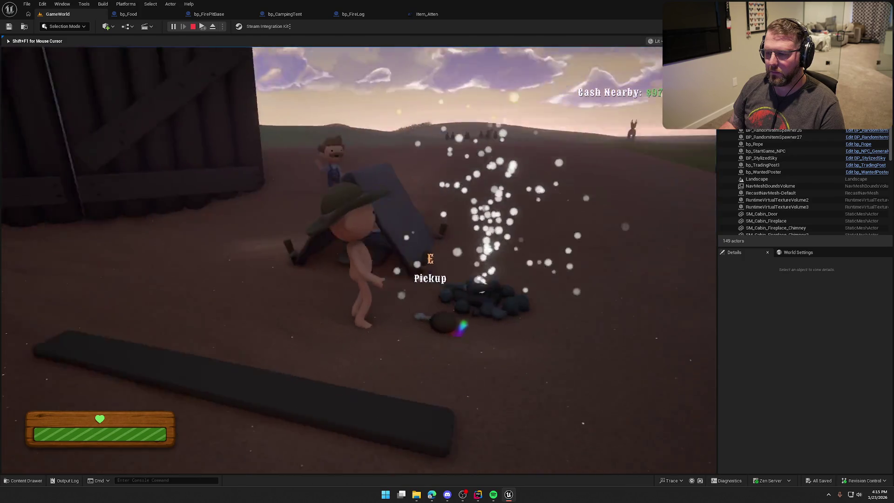
key("e")
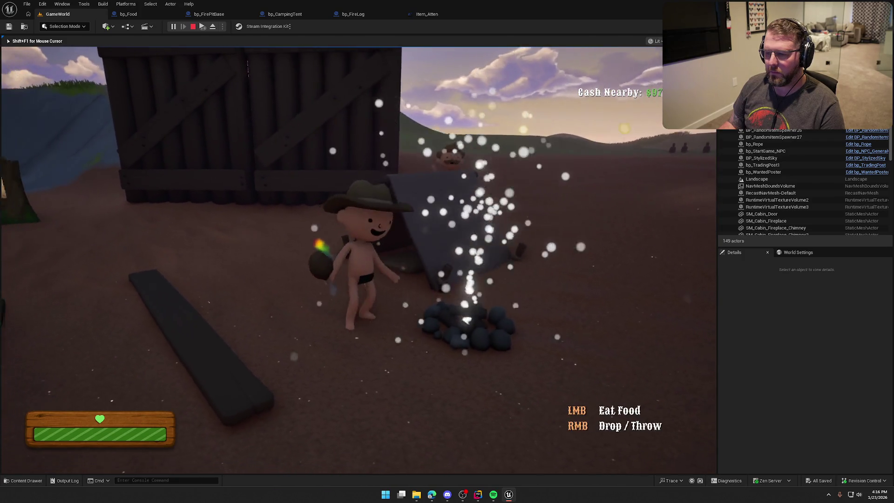
key("shift+w")
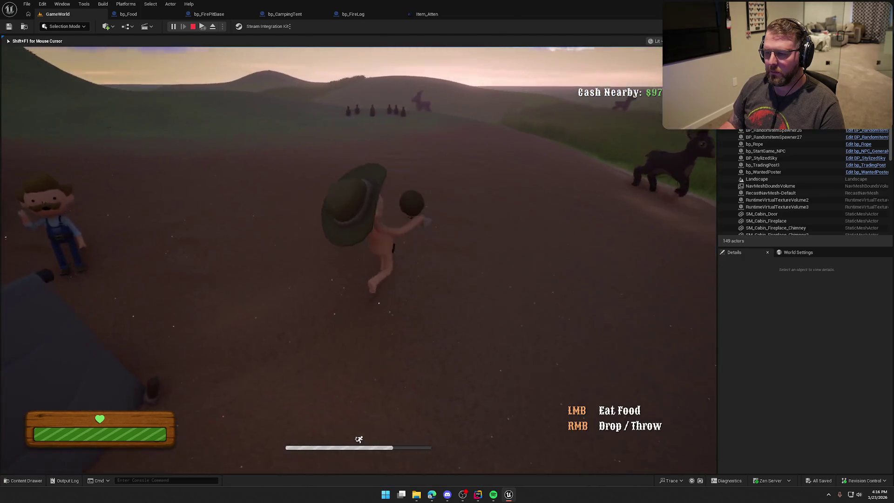
key("Escape")
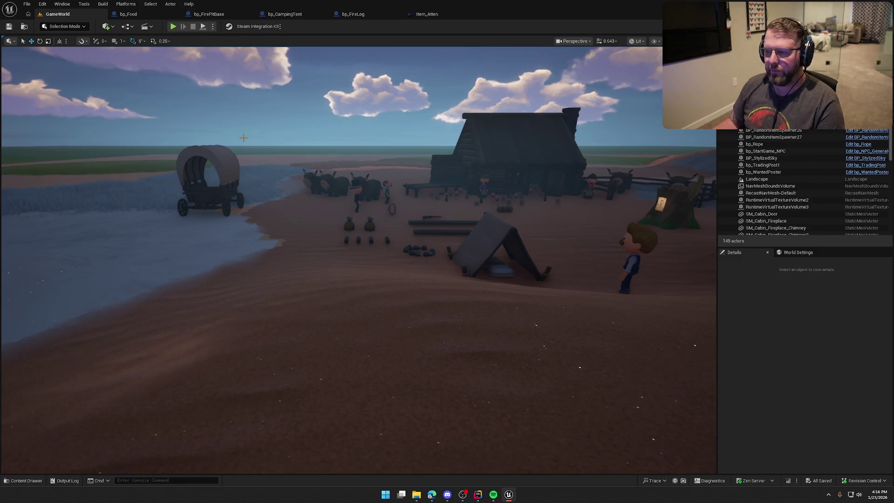
Make room by the Food State setter and add a Spawn System Attached node from its exec pin
left_click(128, 14)
mouse_move(319, 369)
left_mouse_down()
mouse_move(405, 314)
mouse_move(485, 281)
left_mouse_up()
mouse_move(436, 172)
left_mouse_down()
mouse_move(438, 193)
mouse_move(467, 191)
mouse_move(533, 114)
mouse_move(305, 351)
left_mouse_up()
left_click(423, 178)
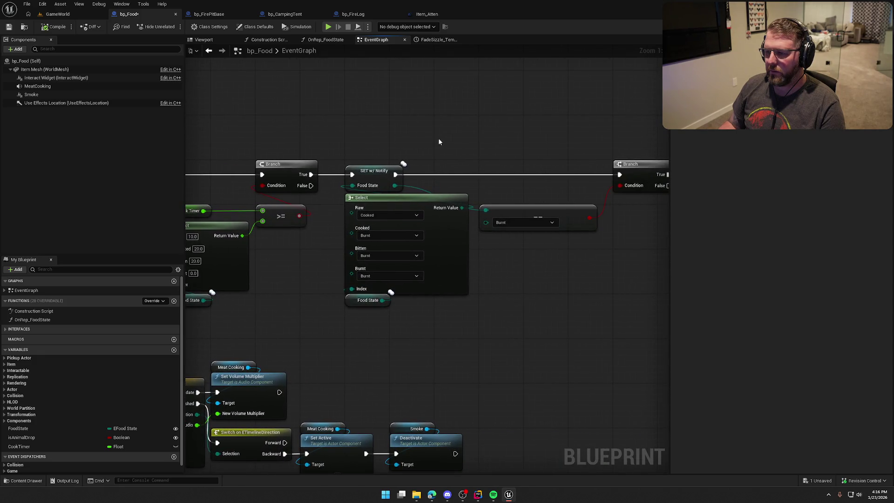
mouse_move(394, 175)
left_mouse_down()
mouse_move(478, 158)
mouse_move(490, 123)
left_mouse_up()
type("spawn")
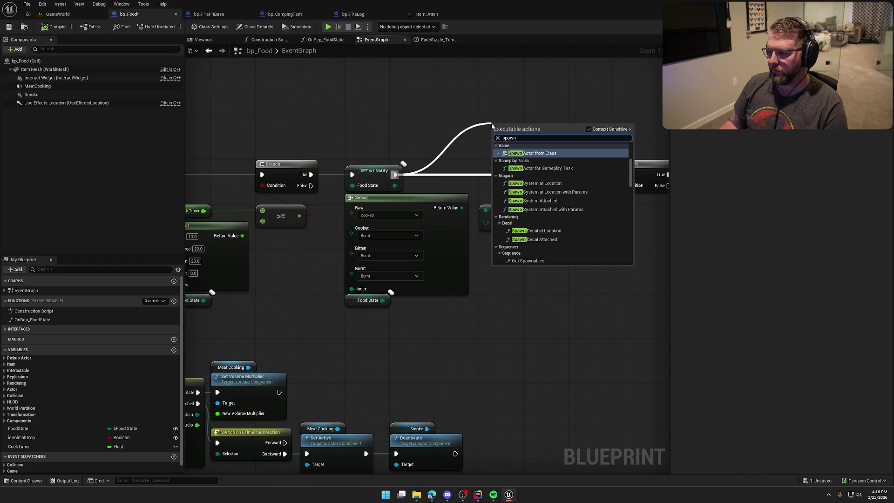
left_click(549, 200)
mouse_move(546, 126)
left_mouse_down()
mouse_move(530, 54)
mouse_move(538, 163)
left_mouse_up()
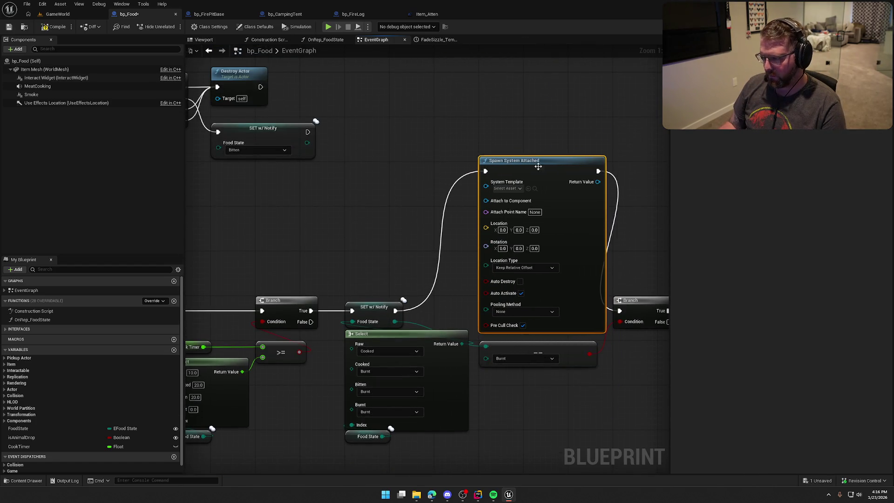
Set the spawned system template to NS_GunShot and attach it to Item Mesh
left_click(506, 188)
type("poo")
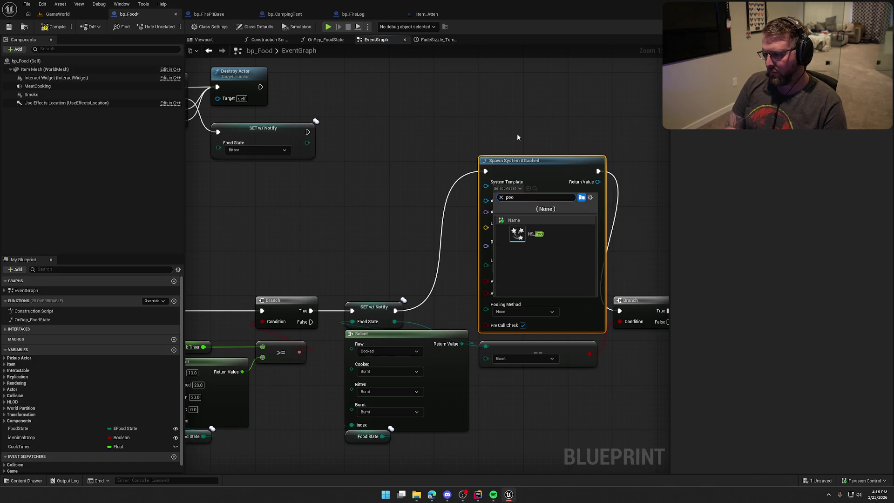
left_click(534, 236)
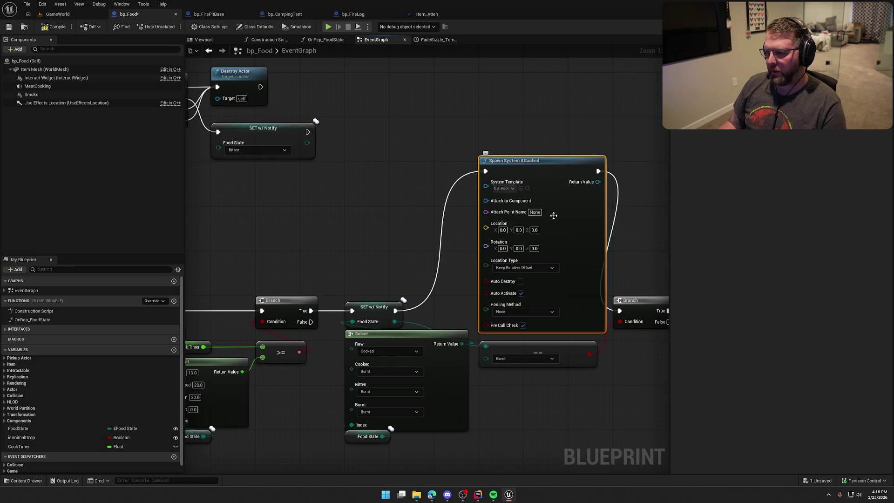
left_click(503, 188)
type("gun")
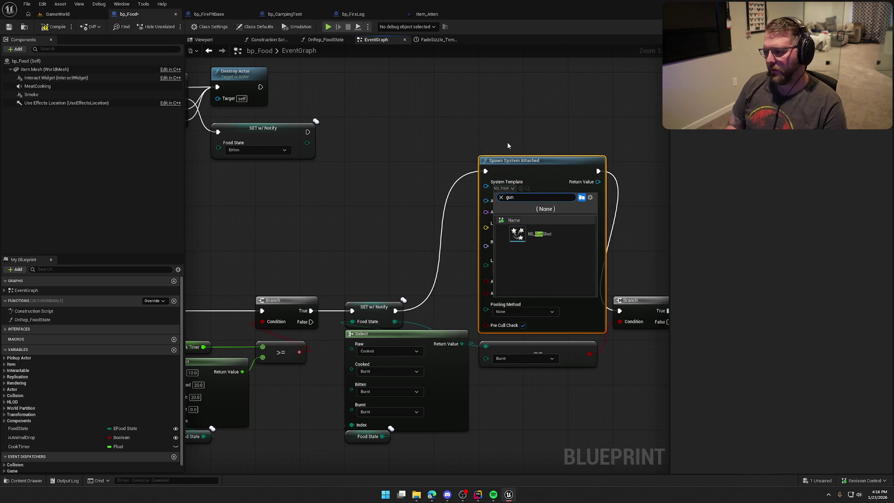
left_click(535, 234)
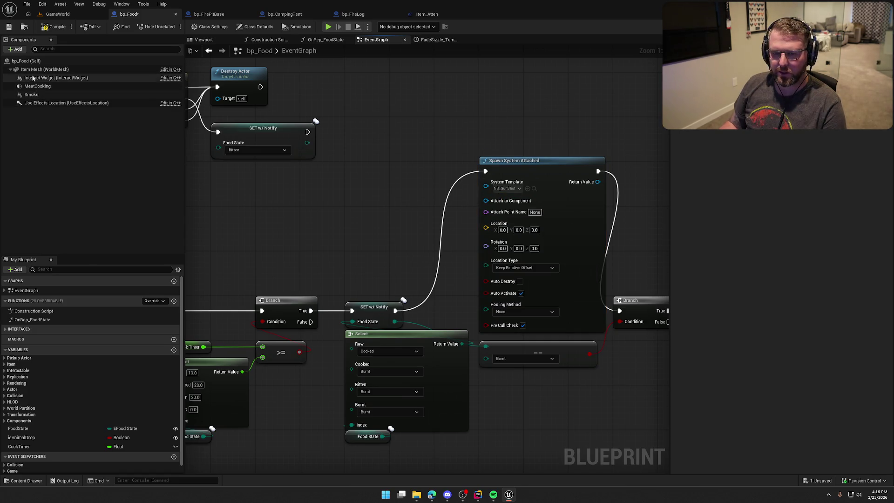
mouse_move(45, 69)
left_mouse_down()
mouse_move(365, 205)
mouse_move(485, 201)
left_mouse_up()
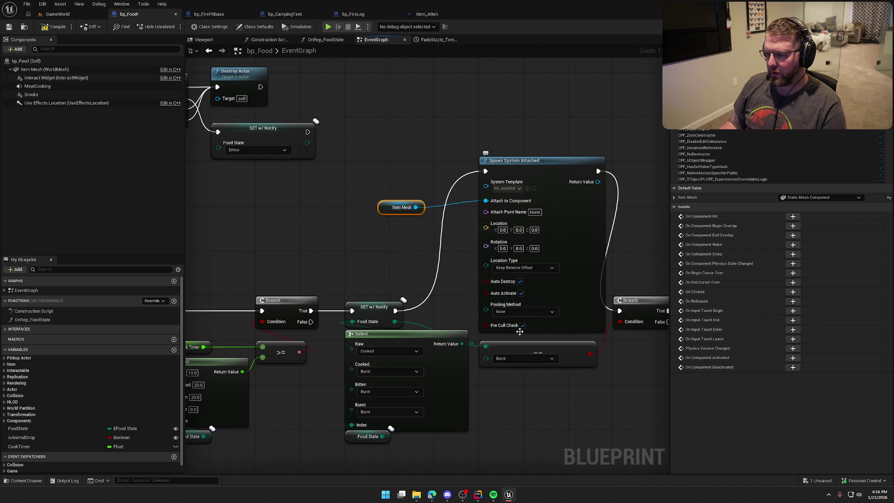
Compile bp_Food, play GameWorld, and carry a log into the fire pit to light it
left_click(55, 26)
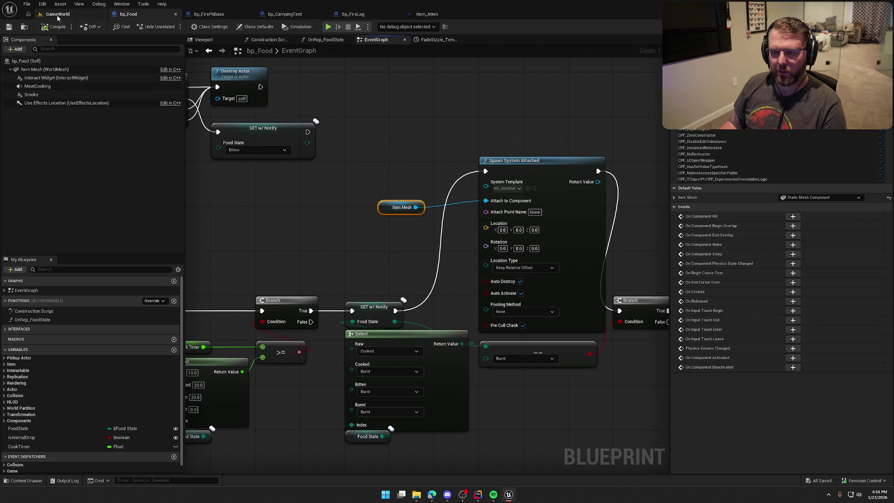
left_click(57, 14)
left_click(261, 149)
key("w")
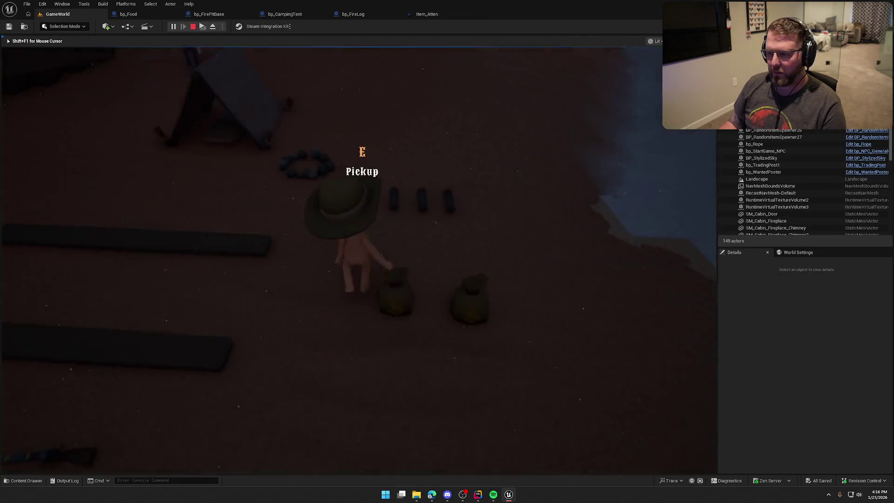
key("e")
key("shift+w")
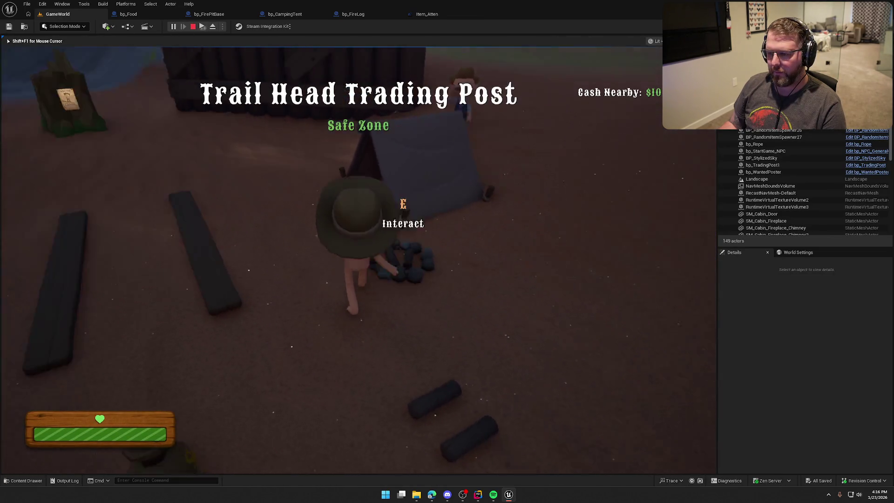
left_click(358, 258)
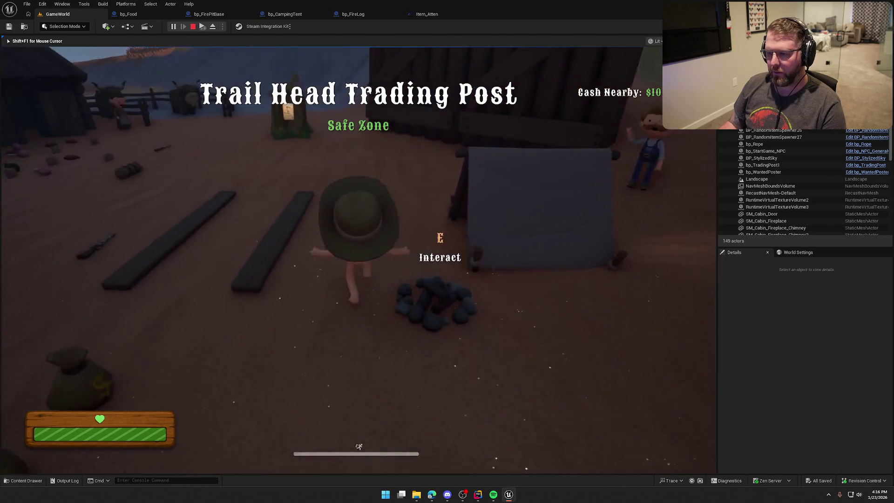
Pick up food and walk it up to the lit campfire
key("e")
key("shift+w")
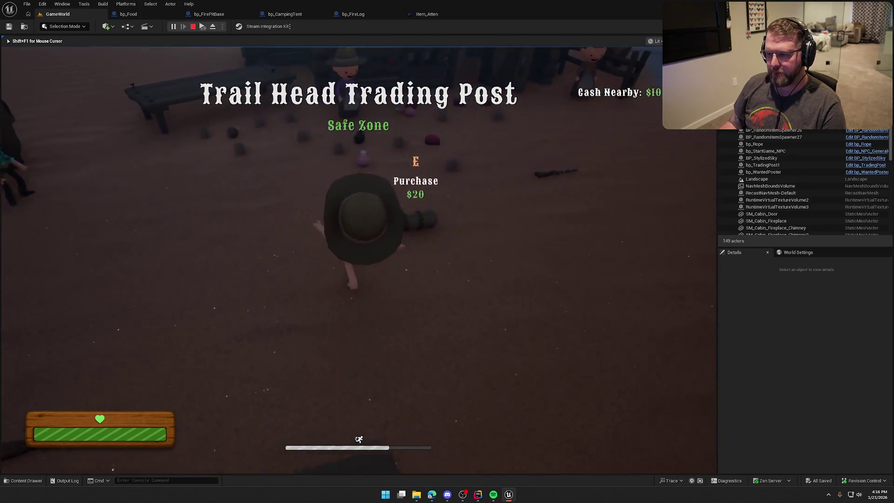
key("e")
key("w")
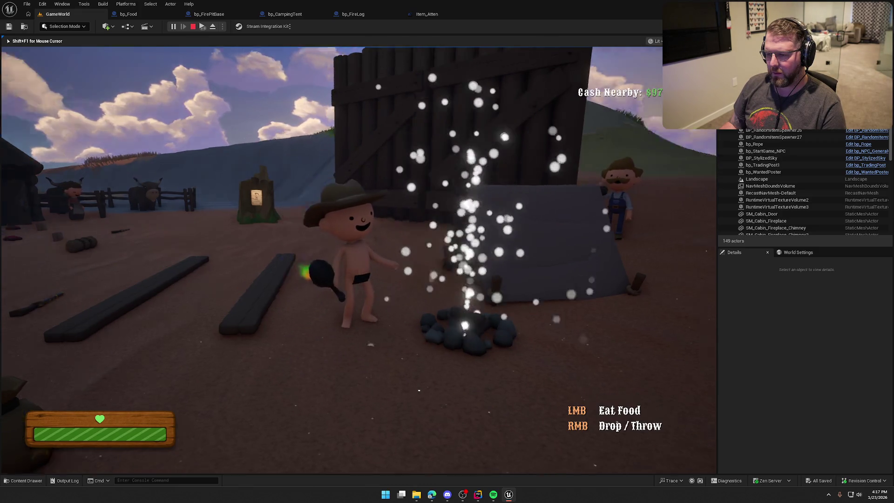
Stop play, delete the Smoke getter node, and raise UseEffectsLocation in the Viewport
key("Escape")
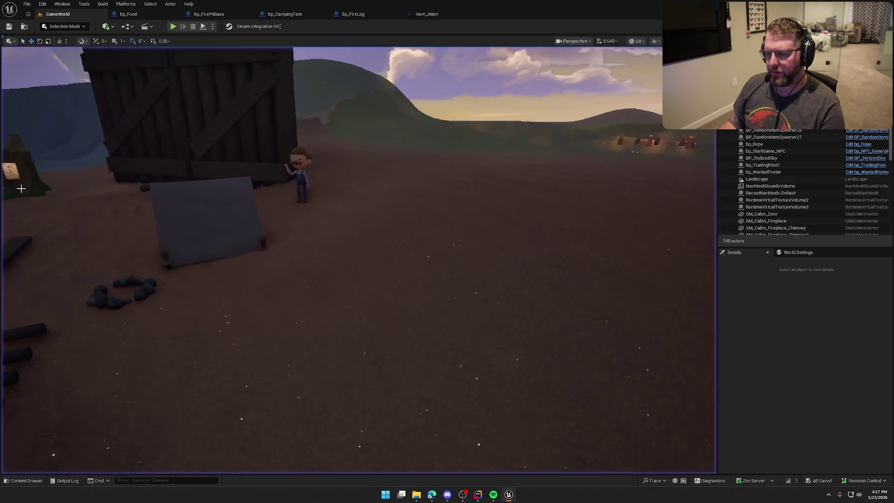
left_click(128, 14)
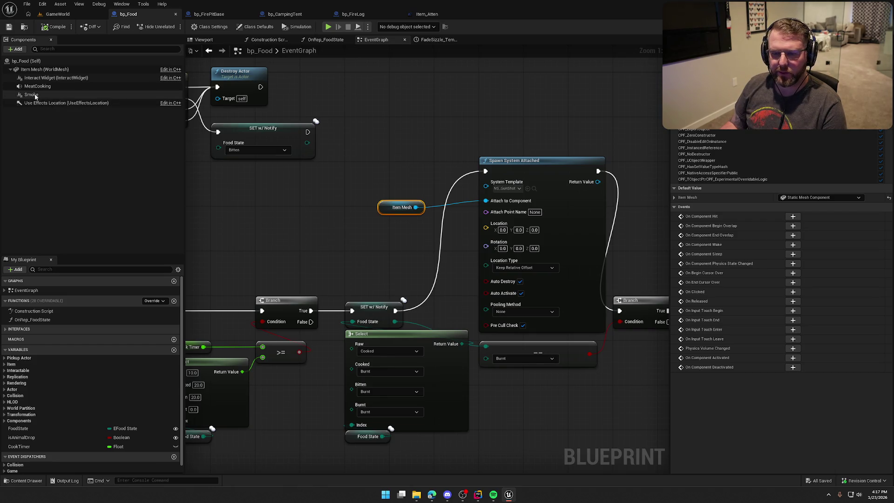
left_click_drag(33, 95, 383, 184)
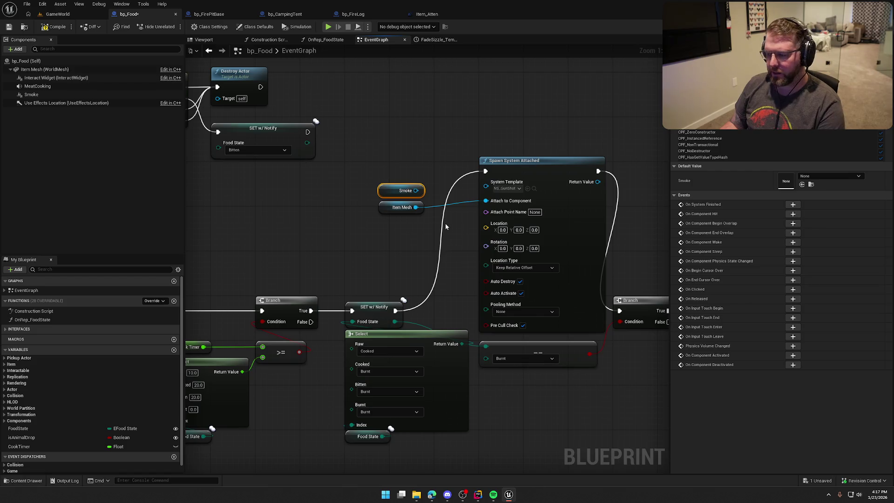
key("Delete")
left_click(204, 40)
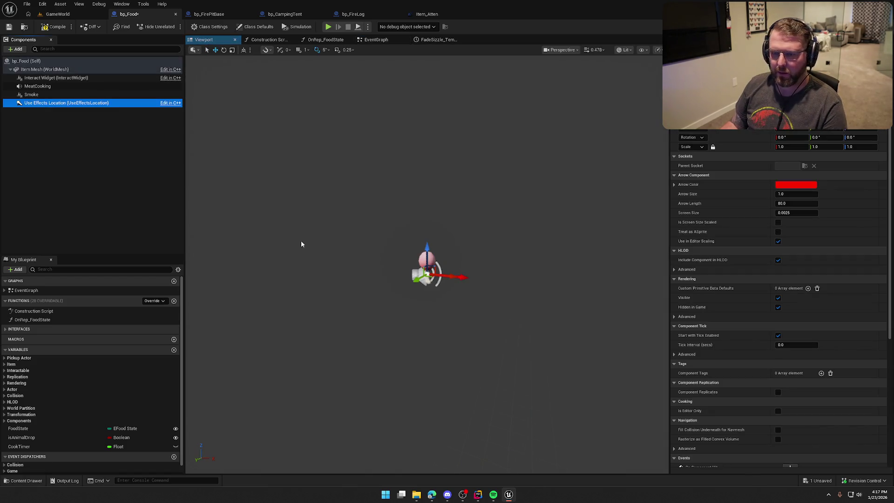
left_click_drag(428, 247, 427, 234)
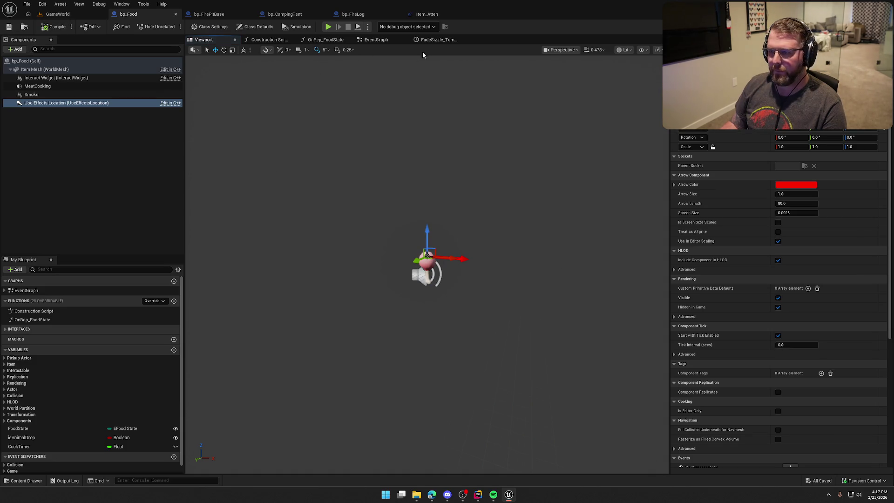
Wire SET w/ Notify straight to the Branch and delete the Spawn System Attached and Item Mesh nodes
left_click(376, 40)
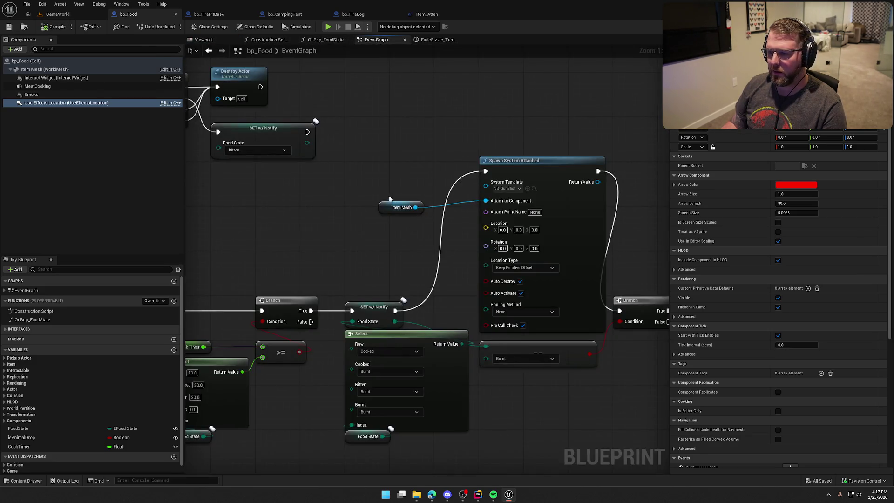
left_click_drag(412, 274, 363, 261)
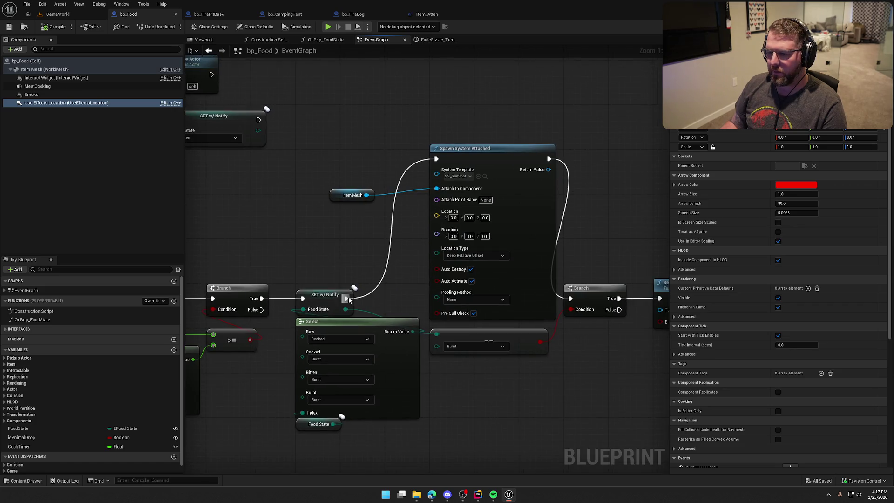
mouse_move(345, 195)
left_mouse_down()
mouse_move(403, 122)
mouse_move(440, 138)
left_mouse_up()
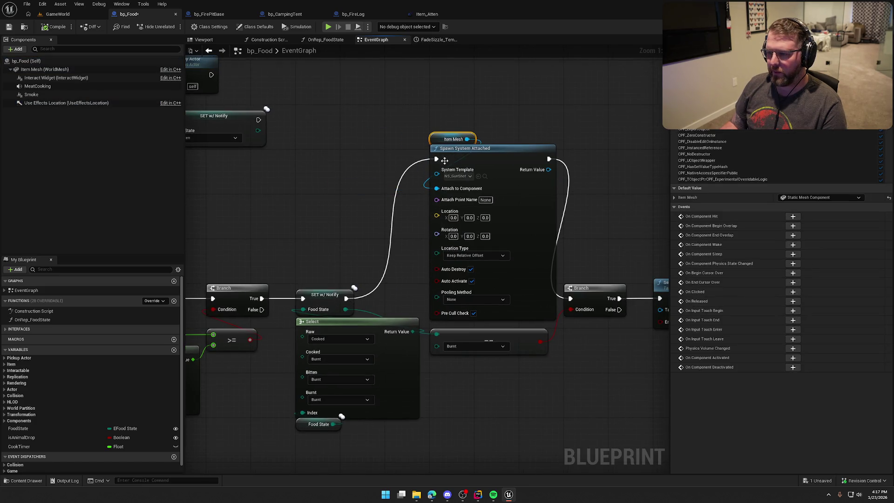
left_click_drag(350, 298, 571, 298)
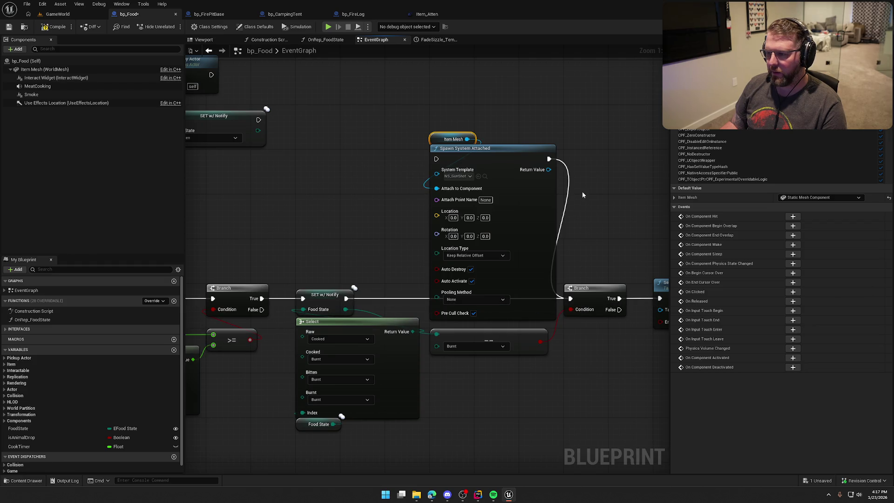
left_click(530, 175, "shift")
key("Delete")
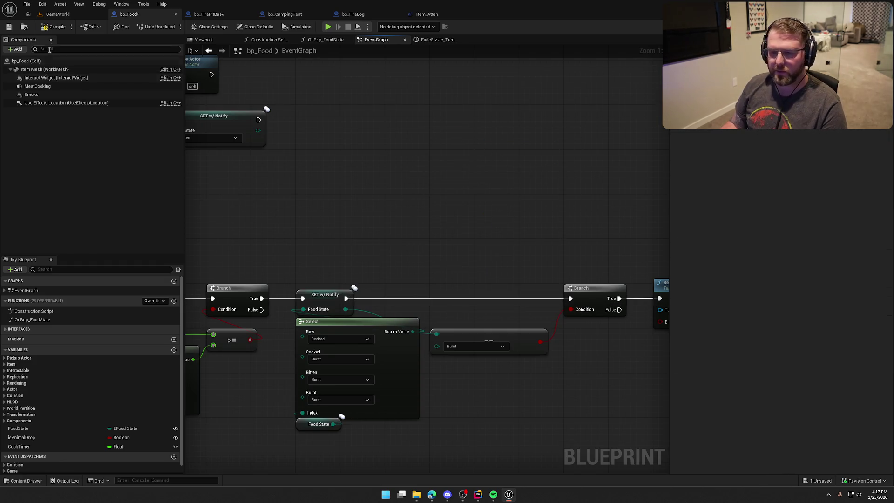
Compile bp_Food, open OnRep_FoodState, and shift its nodes right to free space after the entry node
left_click(50, 28)
double_click(32, 319)
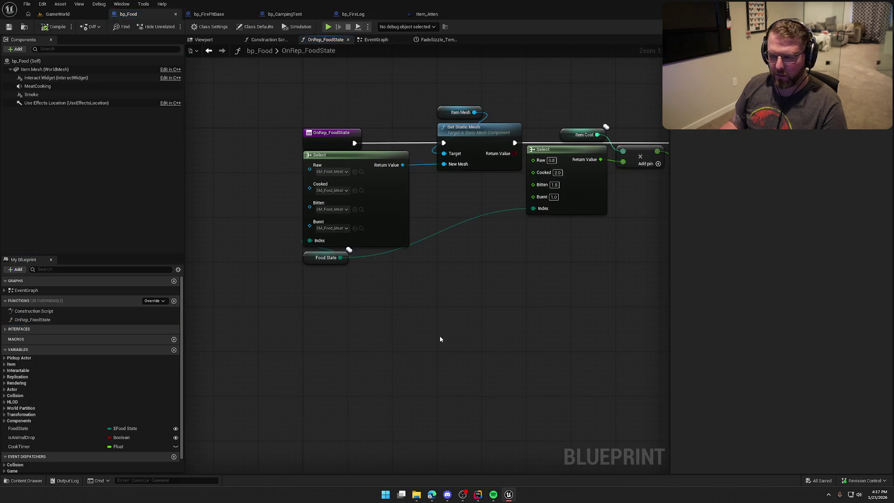
key("Home")
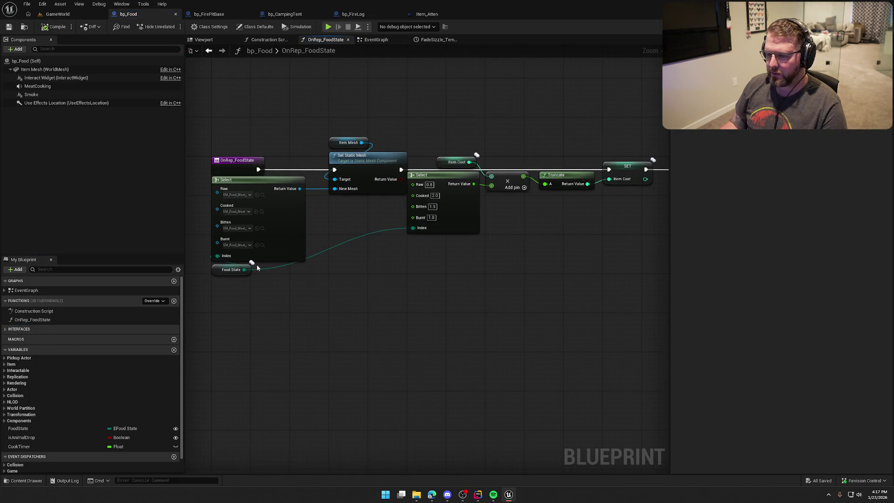
mouse_move(282, 281)
left_mouse_down()
mouse_move(264, 188)
mouse_move(325, 220)
mouse_move(340, 203)
left_mouse_up()
left_click_drag(283, 119, 650, 334)
scroll(455, 340, "up", 2)
left_click_drag(361, 173, 540, 172)
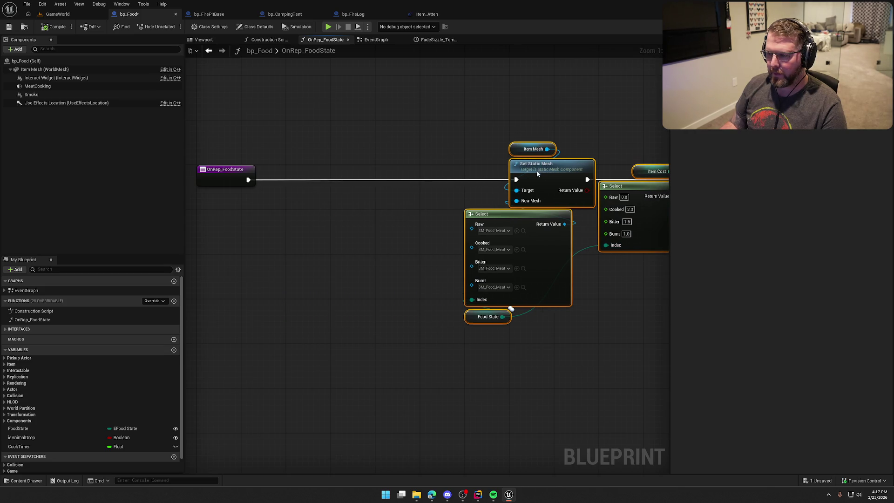
left_click(286, 224)
left_click_drag(290, 224, 348, 235)
Paste the Spawn System Attached node between the entry event and Set Static Mesh
key("ctrl+v")
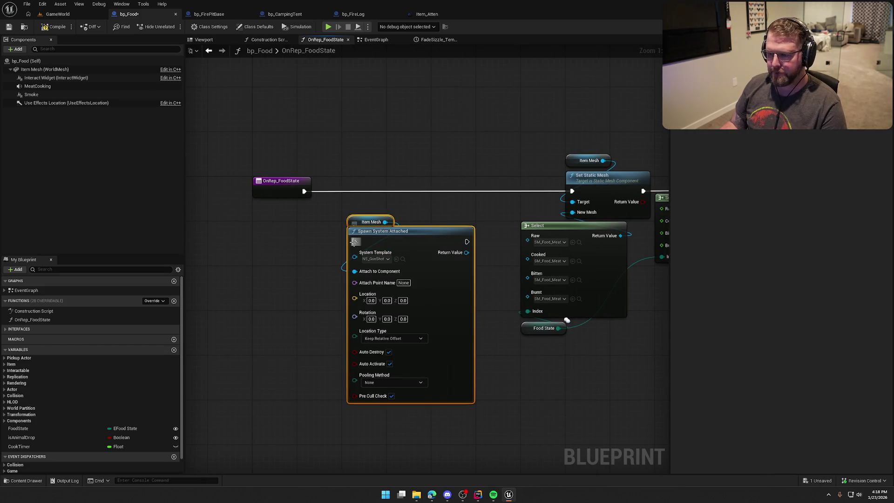
mouse_move(304, 191)
left_mouse_down()
mouse_move(344, 221)
mouse_move(354, 241)
left_mouse_up()
left_click_drag(378, 235, 372, 185)
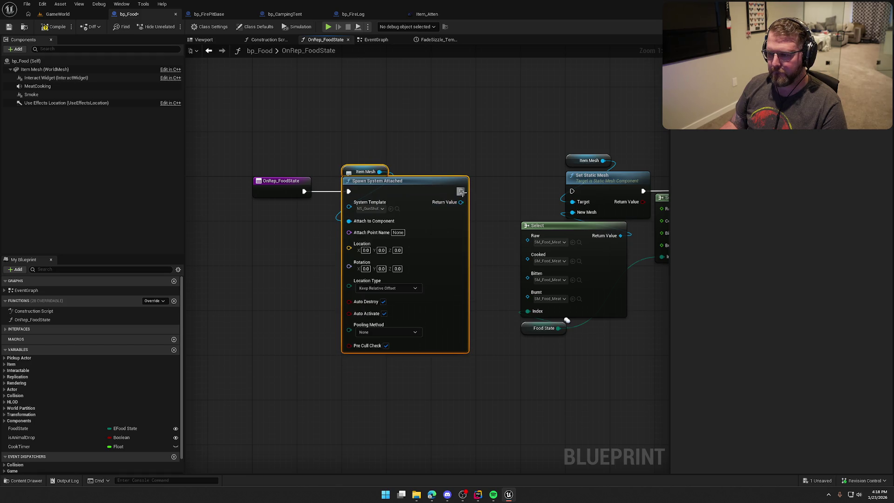
mouse_move(461, 192)
left_mouse_down()
mouse_move(583, 195)
mouse_move(538, 147)
mouse_move(515, 143)
left_mouse_up()
scroll(462, 273, "down", 2)
scroll(541, 161, "up", 2)
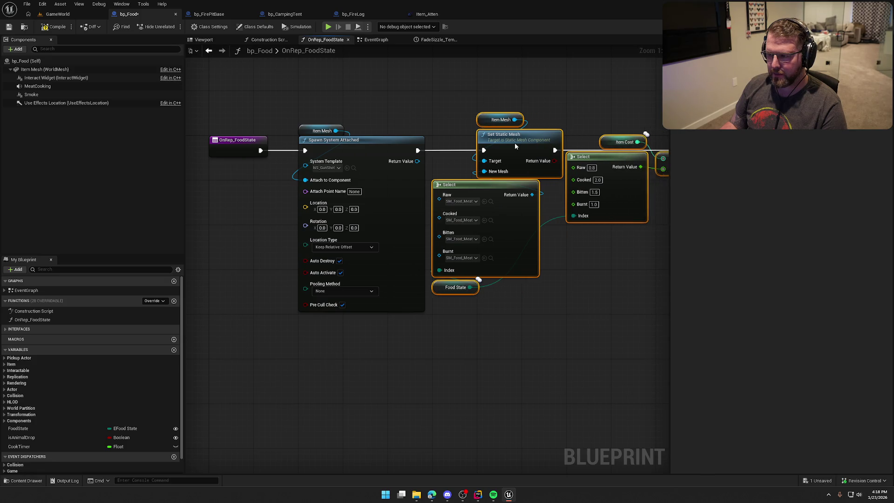
left_click(396, 94)
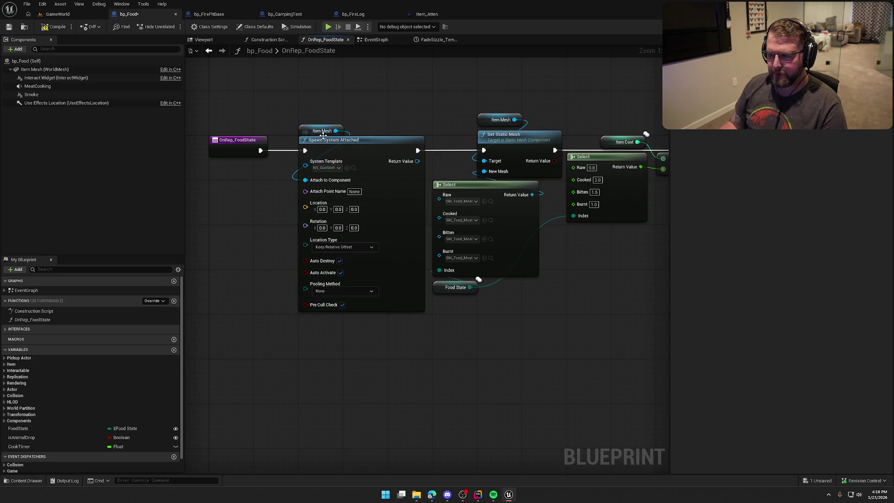
Replace the Item Mesh reference with Use Effects Location as the spawn's attach component
mouse_move(64, 103)
left_mouse_down()
mouse_move(64, 118)
mouse_move(238, 181)
left_mouse_up()
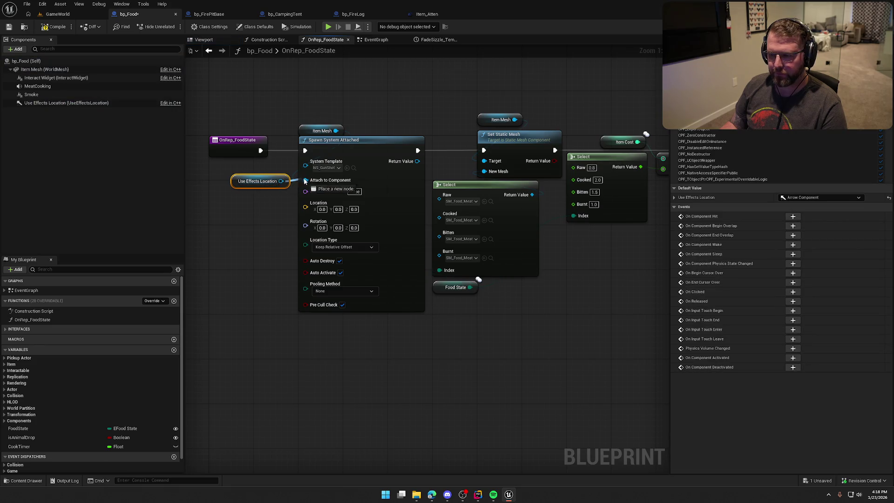
key("Delete")
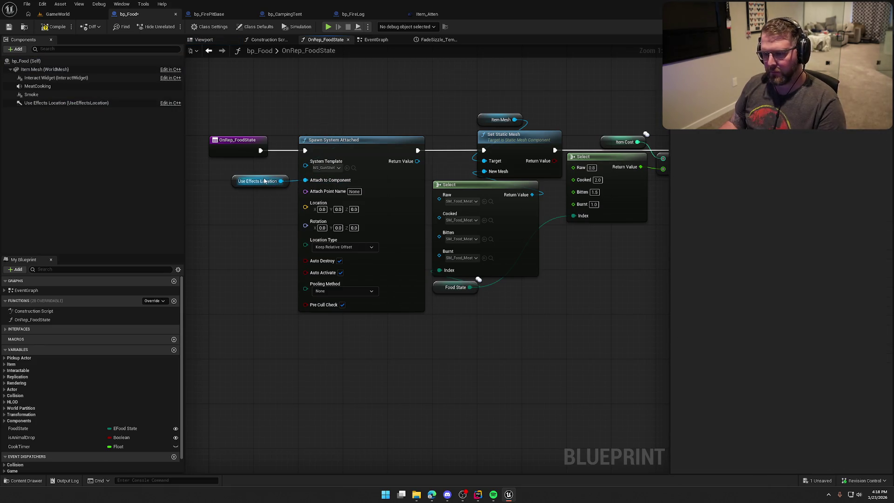
mouse_move(264, 182)
left_mouse_down()
mouse_move(330, 114)
mouse_move(332, 130)
left_mouse_up()
left_click(305, 385)
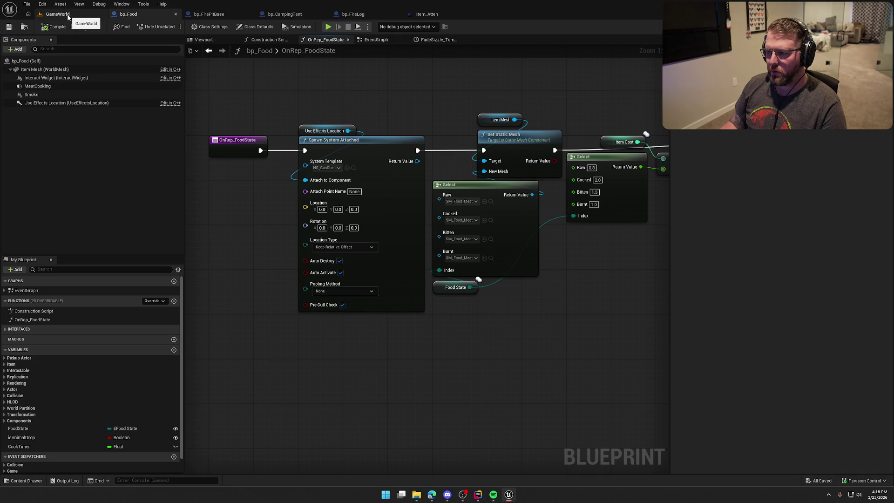
mouse_move(472, 106)
left_mouse_down()
mouse_move(325, 83)
mouse_move(534, 110)
left_mouse_up()
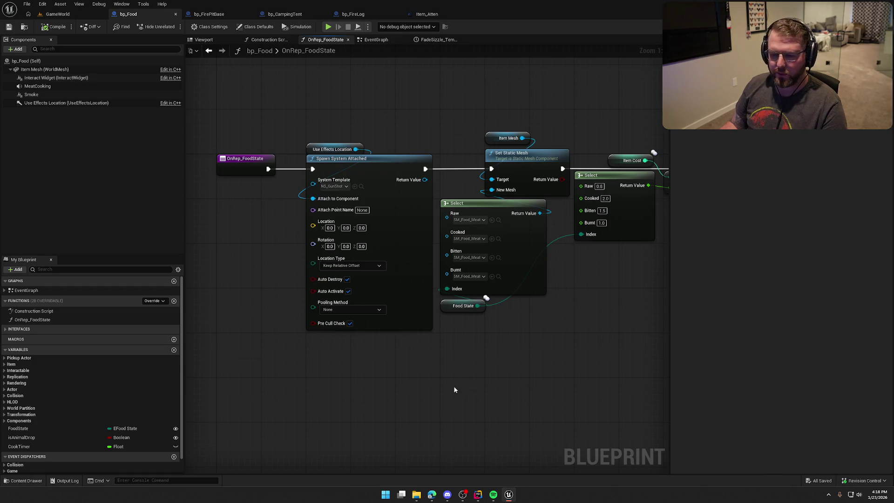
Add a Set Cook Timer node at the end of the OnRep_FoodState chain
left_click(33, 448)
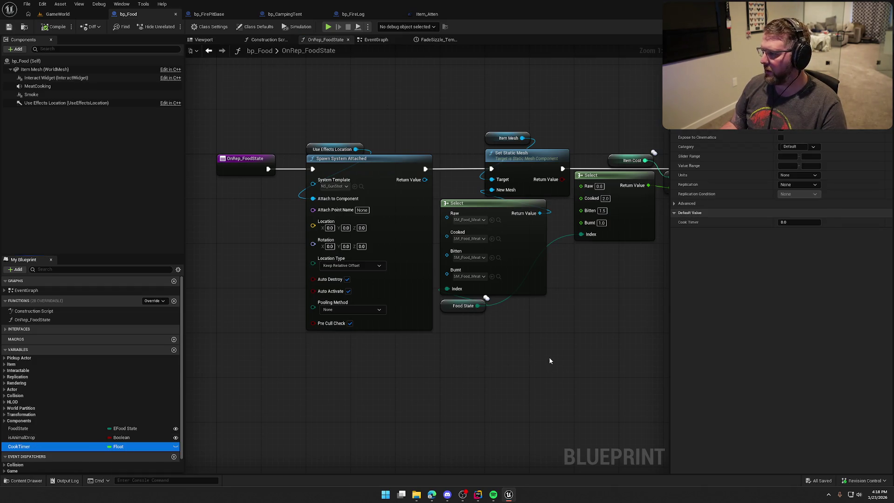
mouse_move(550, 360)
left_mouse_down()
mouse_move(417, 359)
mouse_move(318, 332)
mouse_move(324, 315)
left_mouse_up()
mouse_move(22, 450)
left_mouse_down()
mouse_move(533, 185)
mouse_move(554, 160)
left_mouse_up()
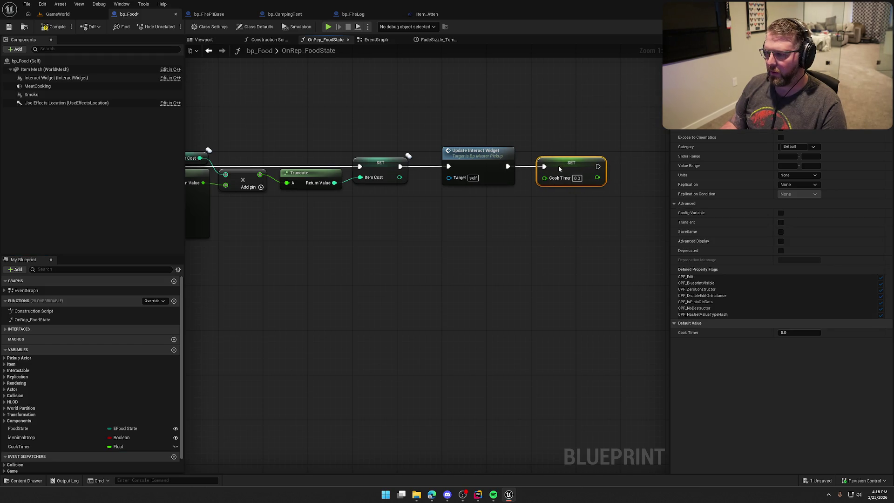
left_click(573, 242)
mouse_move(573, 245)
left_mouse_down()
mouse_move(507, 275)
mouse_move(272, 285)
left_mouse_up()
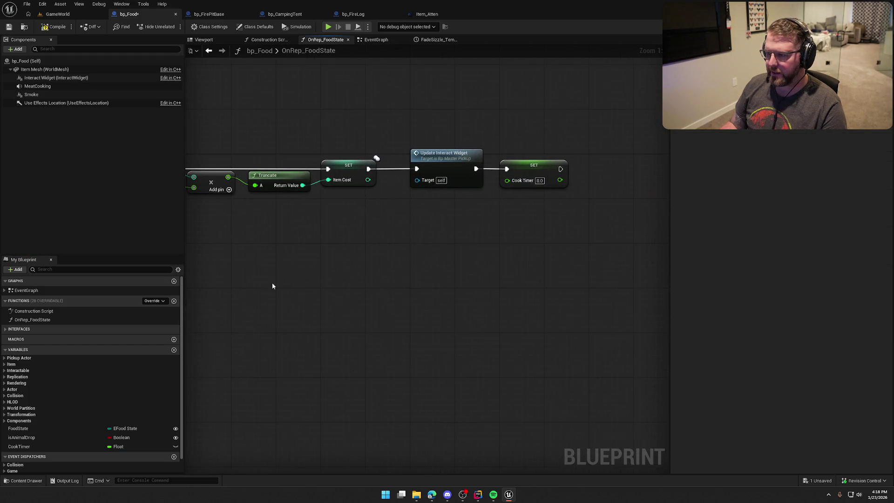
left_click_drag(506, 182, 470, 216)
Feed Cook Timer from a generic Select node indexed by a Food State getter
type("selec")
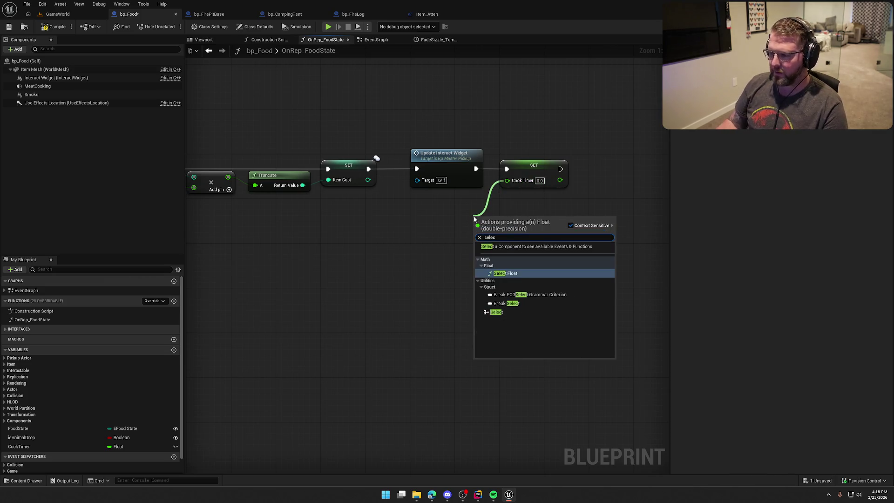
left_click(519, 274)
mouse_move(519, 225)
left_mouse_down()
mouse_move(502, 209)
mouse_move(513, 235)
mouse_move(555, 202)
left_mouse_up()
key("Delete")
type("selec")
left_click(543, 329)
left_click_drag(188, 346, 281, 342)
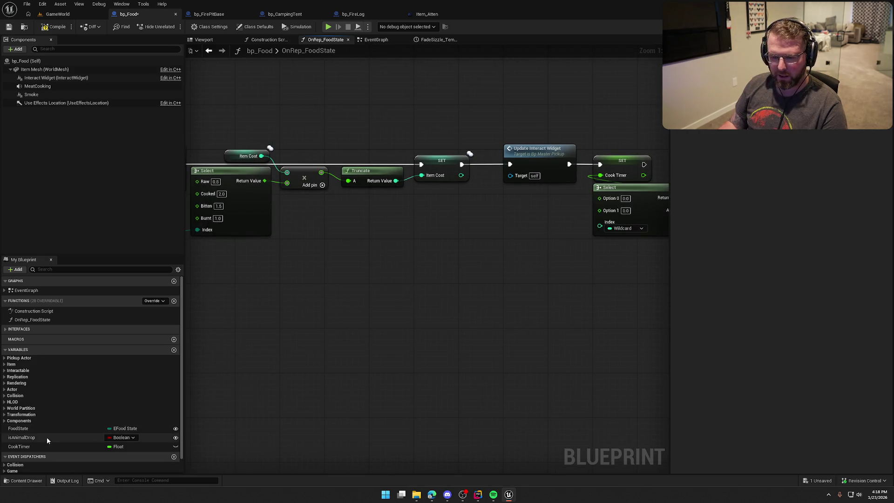
mouse_move(19, 429)
left_mouse_down()
mouse_move(89, 426)
mouse_move(600, 225)
left_mouse_up()
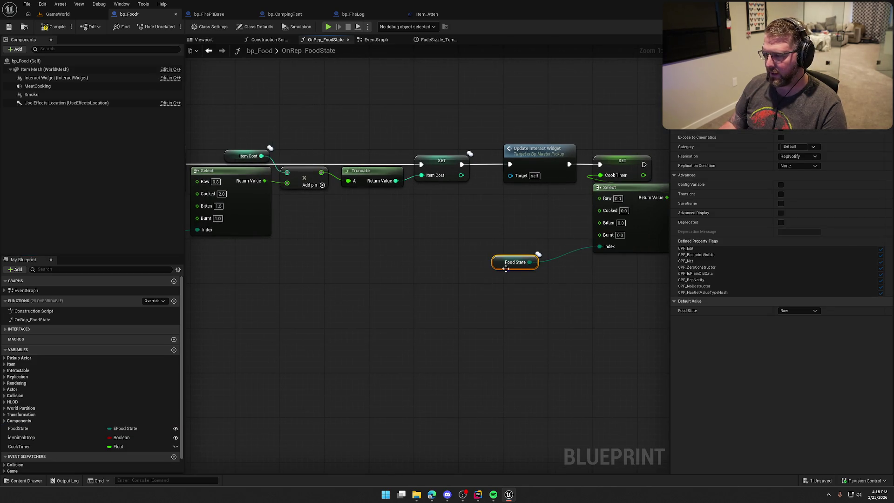
mouse_move(499, 264)
left_mouse_down()
mouse_move(595, 260)
mouse_move(527, 309)
left_mouse_up()
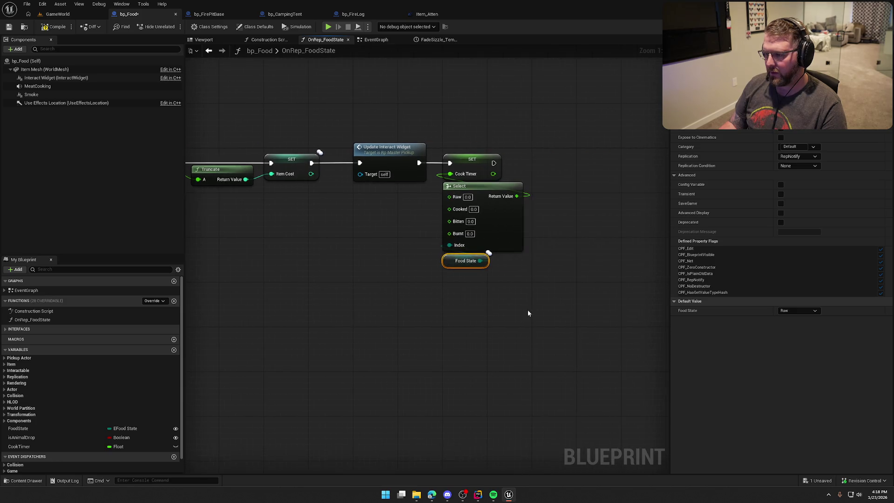
left_click(514, 301)
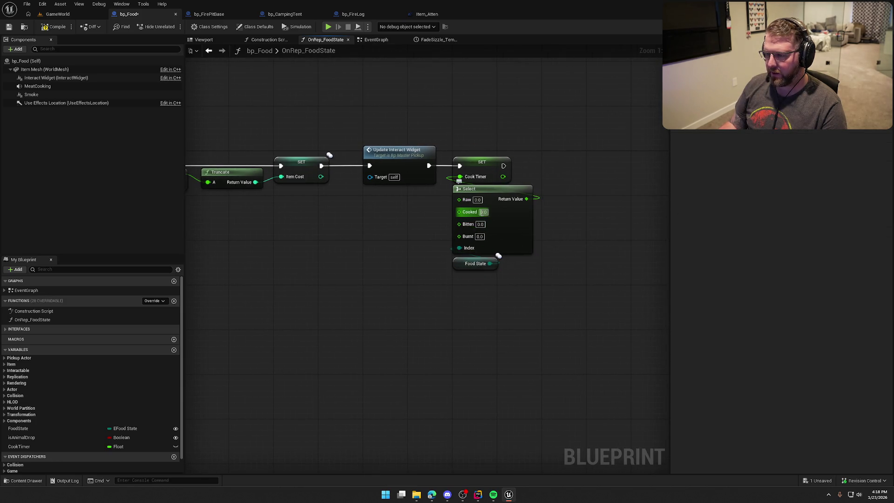
Enter 10.0 cook times in the Select node, making Bitten 10.0, and save bp_Food
type("10")
key("Tab")
type("20")
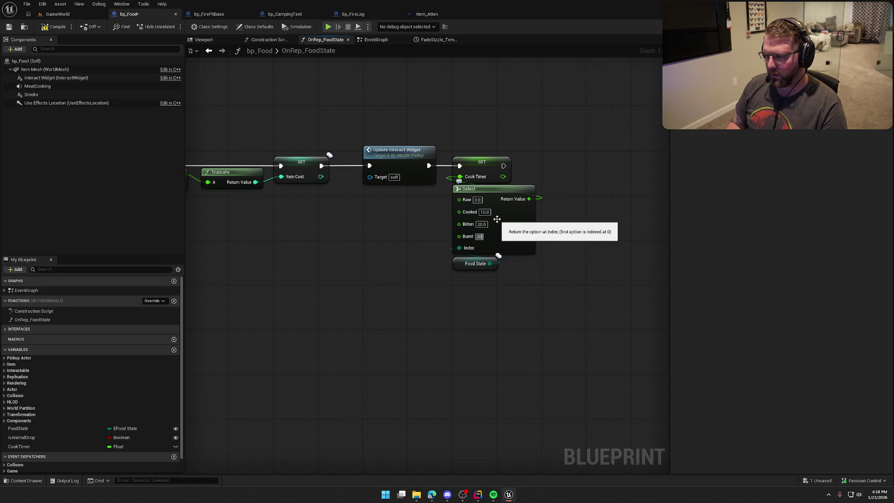
key("Return")
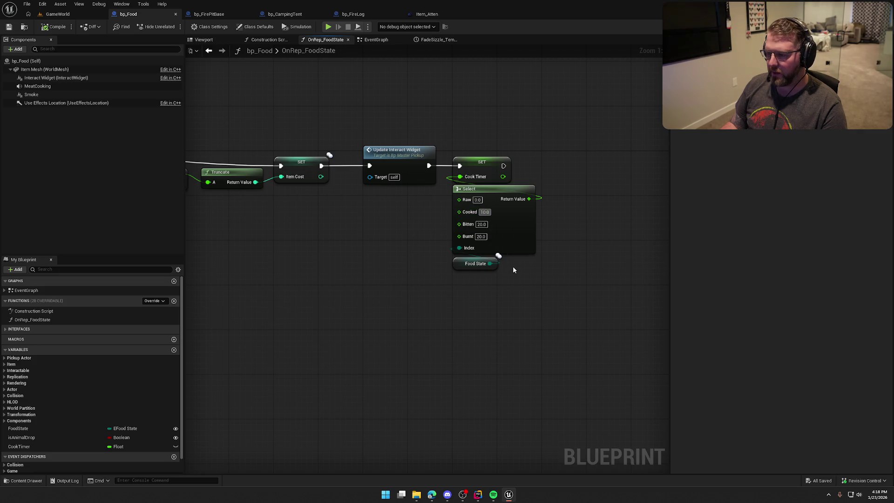
key("Tab")
type("10")
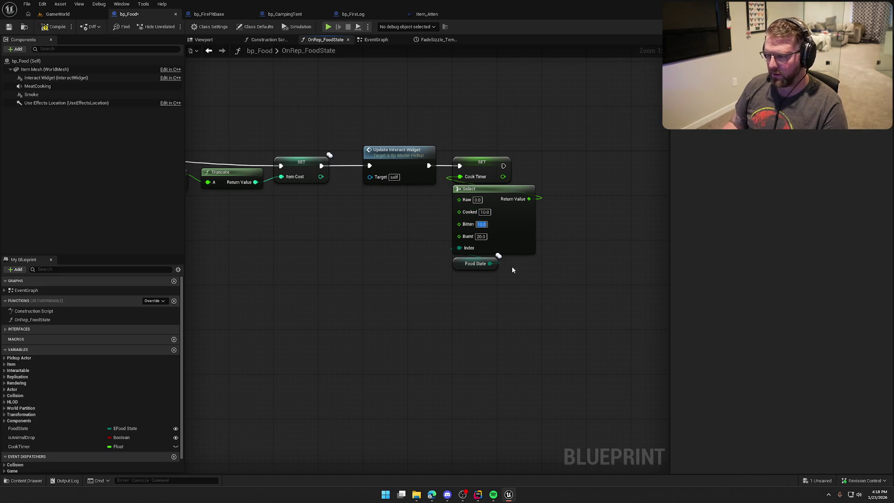
key("Return")
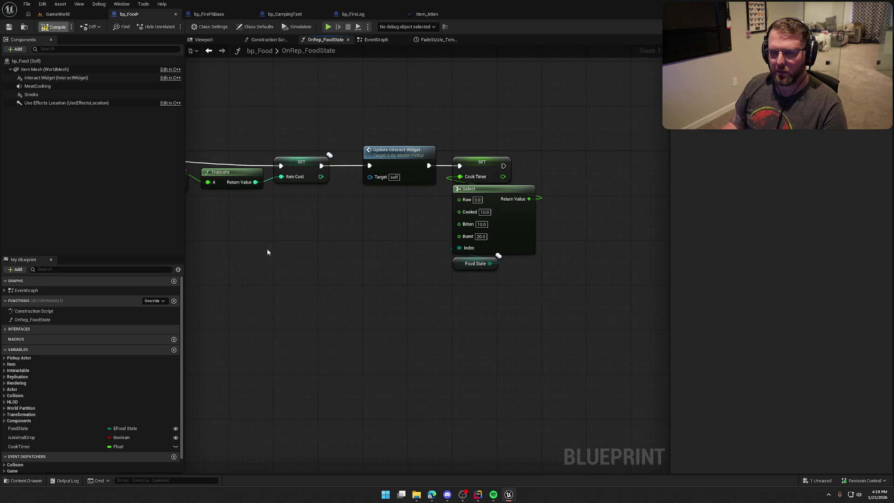
key("ctrl+s")
mouse_move(267, 245)
left_mouse_down()
mouse_move(521, 287)
mouse_move(613, 237)
mouse_move(591, 264)
mouse_move(594, 286)
left_mouse_up()
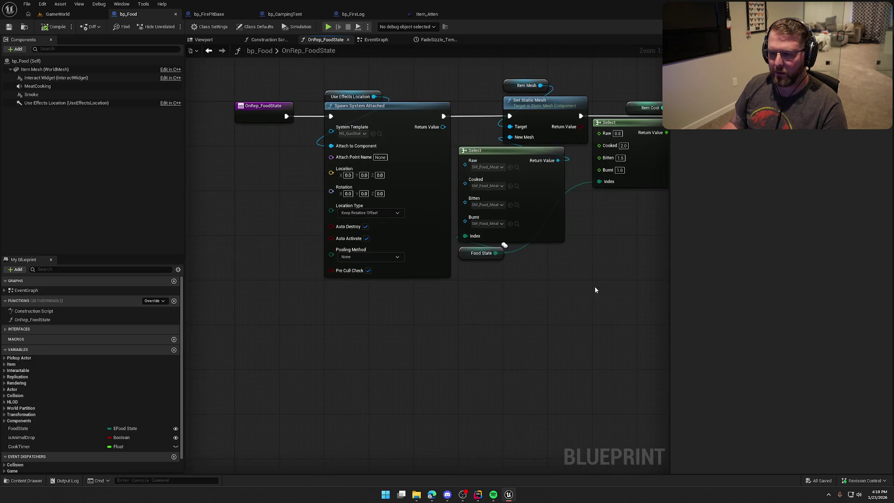
Start a GameWorld play session, drop the carried log and pick up the pink food item
left_click(58, 14)
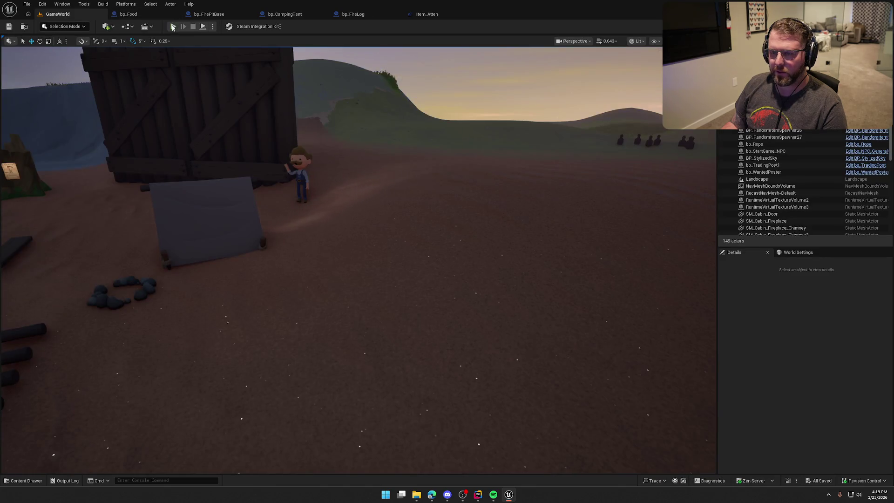
left_click(172, 27)
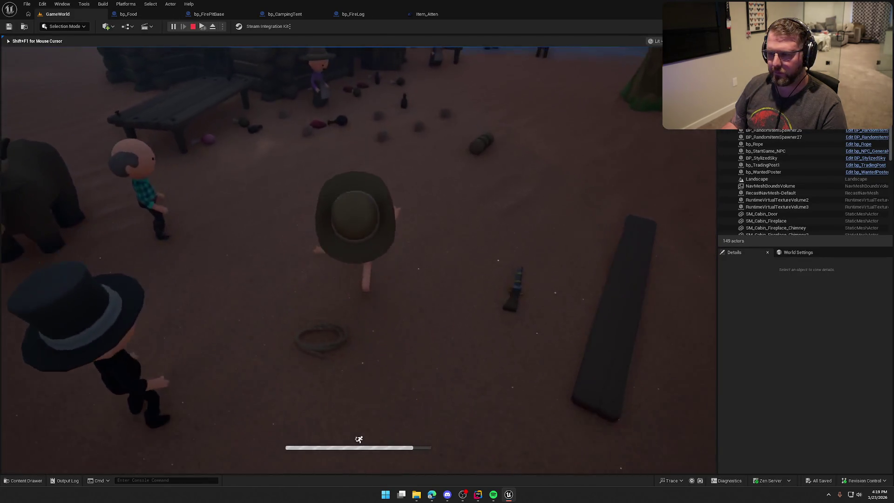
key("e")
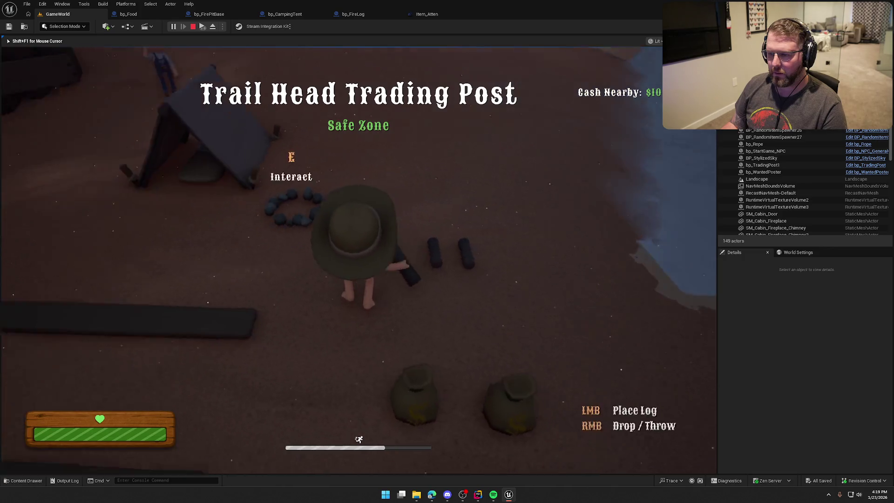
key("w")
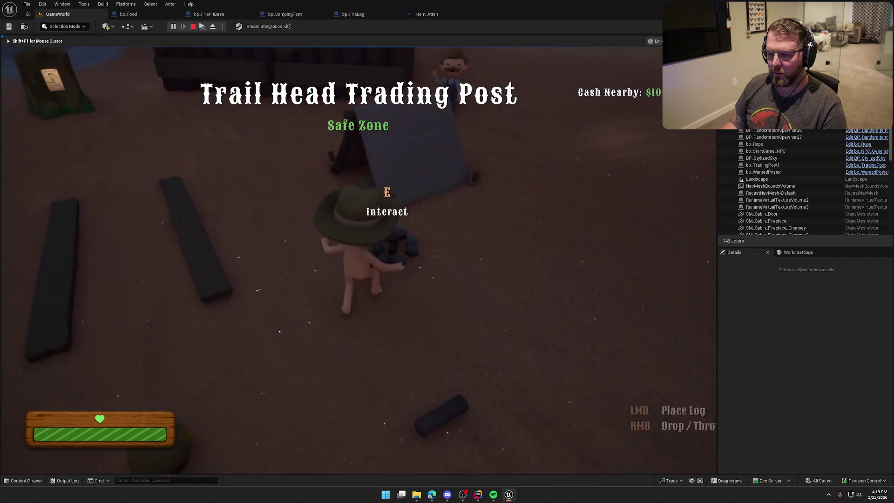
key("shift")
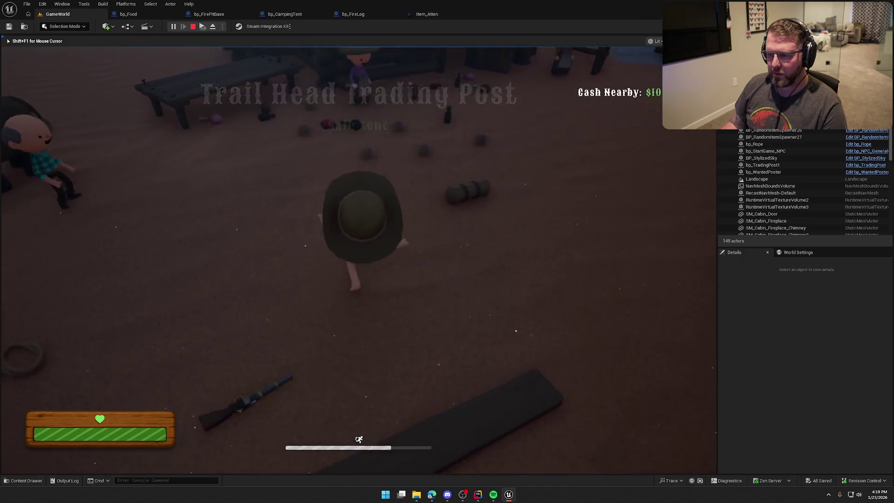
key("w")
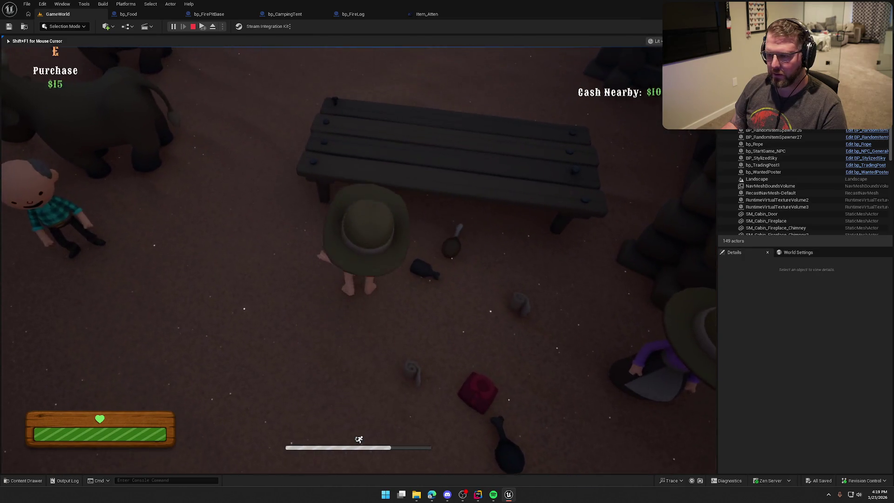
key("e")
Carry the food to the campfire, eat it to trigger the white puff, then stop playing
key("w")
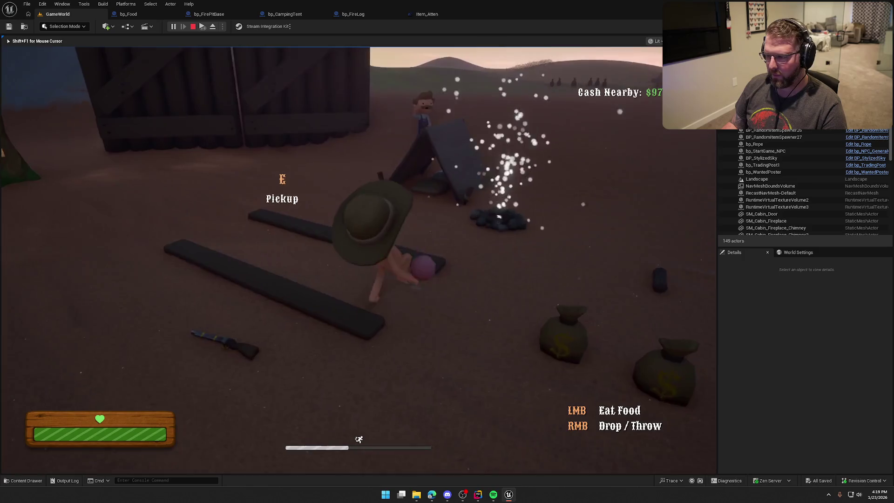
key("w")
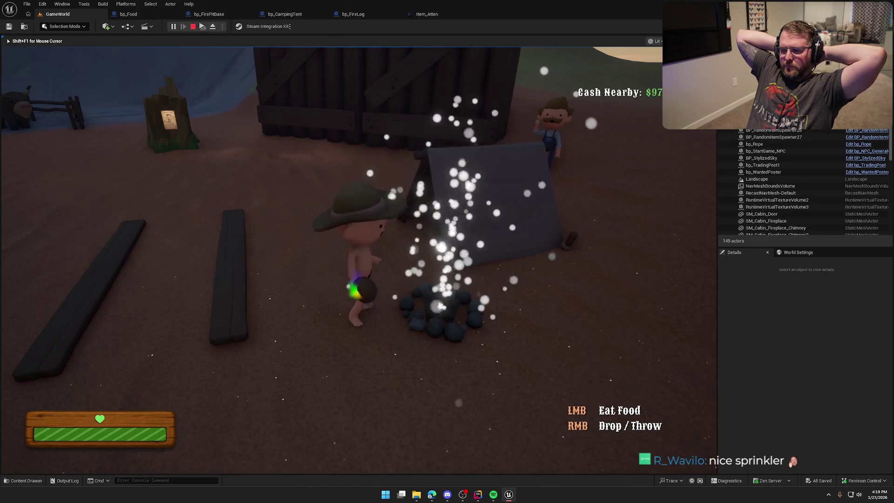
left_click(359, 260)
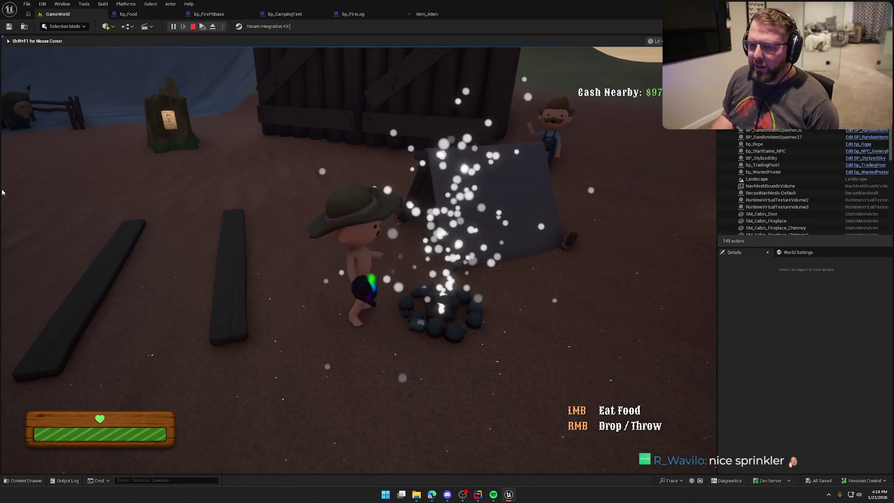
key("Escape")
left_click(128, 14)
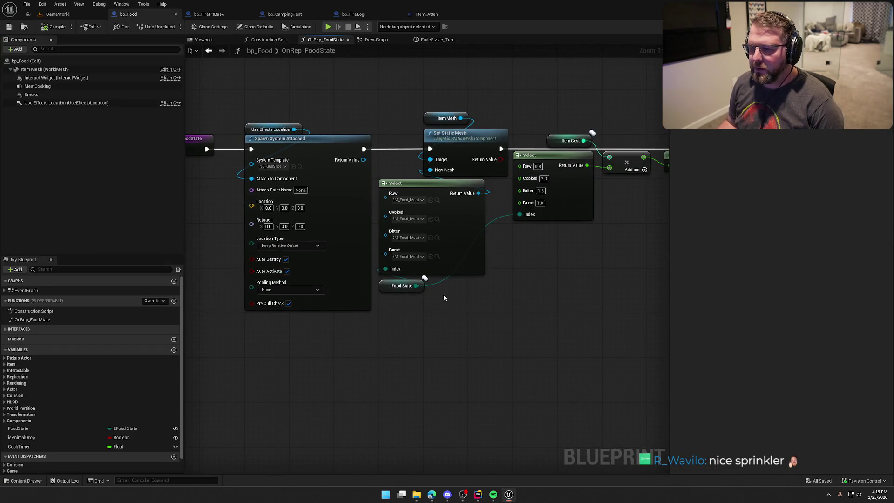
Box-select the nodes after Spawn System Attached and move them right to make room
scroll(419, 298, "down", 2)
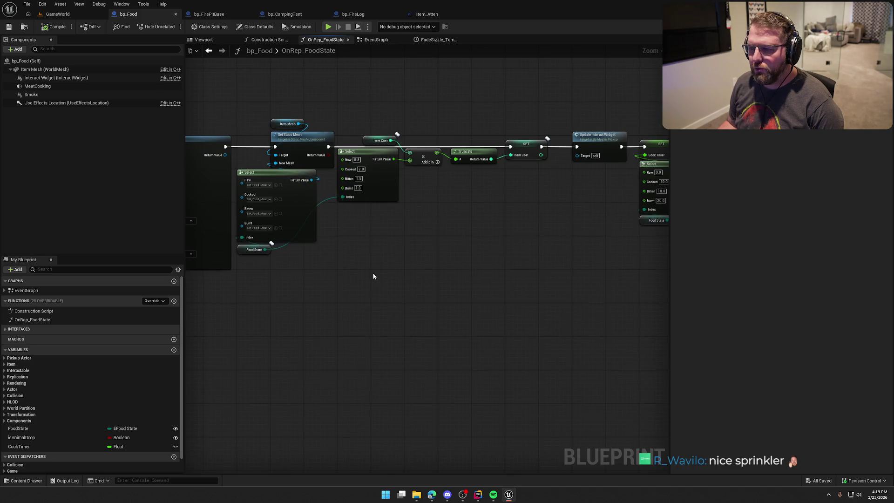
left_click_drag(240, 104, 651, 294)
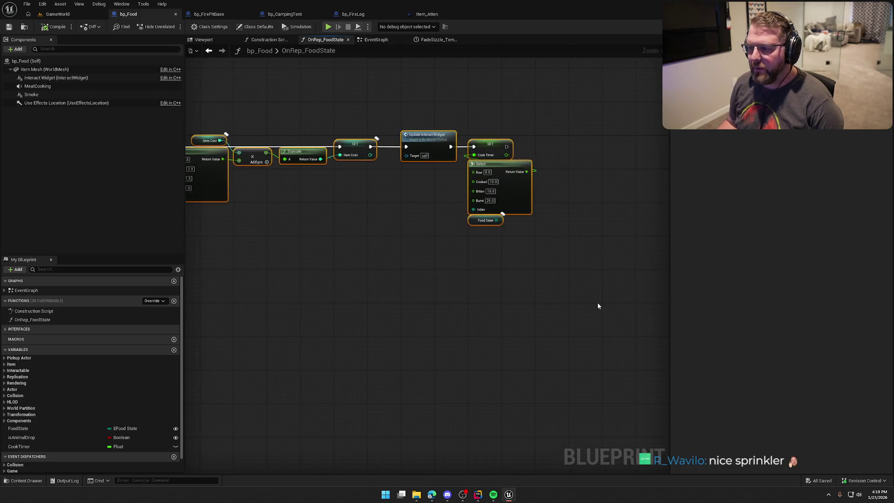
scroll(477, 207, "up", 2)
mouse_move(386, 111)
left_mouse_down()
mouse_move(535, 113)
mouse_move(520, 111)
left_mouse_up()
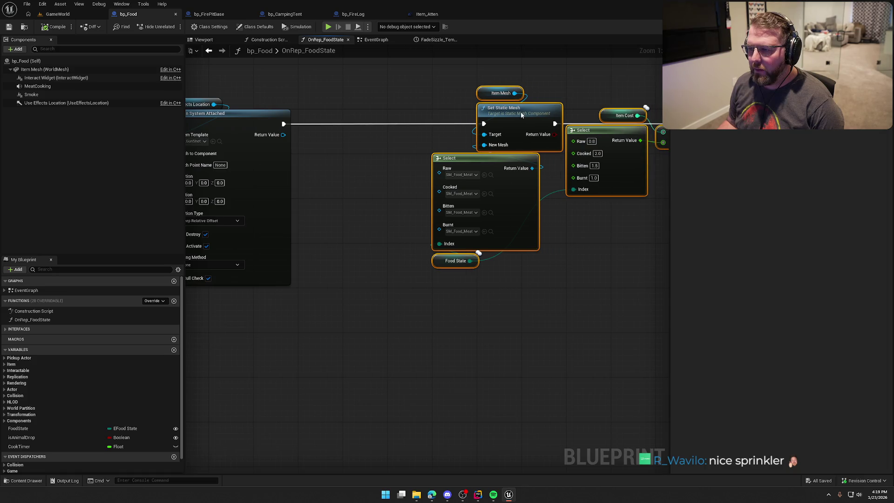
Add a Spawn Sound Attached node after the Niagara spawn, playing the Poof sound
left_click_drag(413, 169, 413, 169)
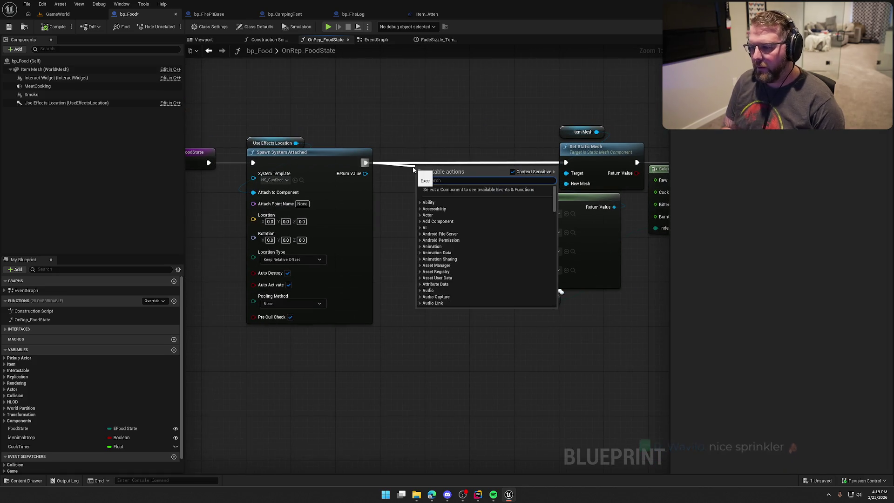
type("spawn sou")
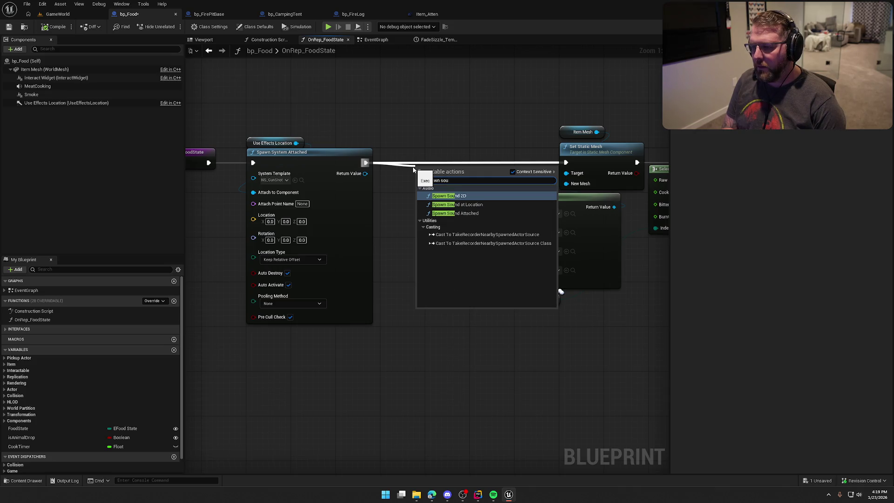
key("Down")
key("Down")
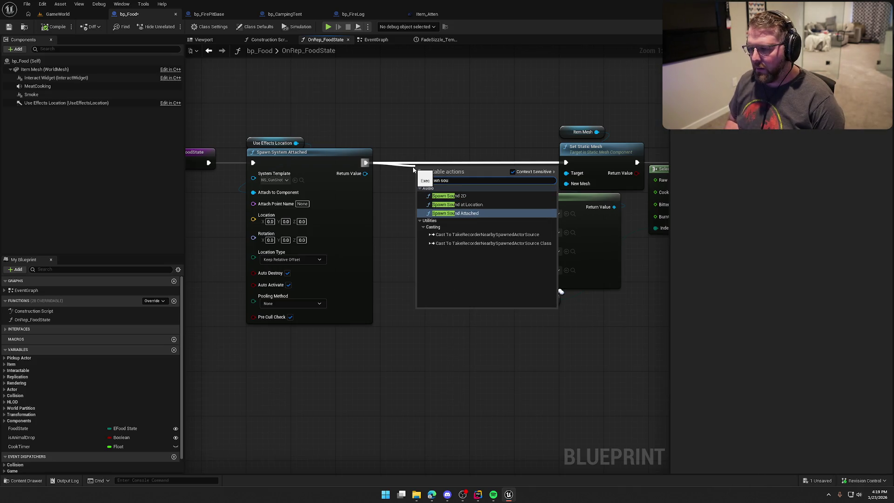
key("Return")
mouse_move(442, 169)
left_mouse_down()
mouse_move(452, 152)
mouse_move(409, 152)
left_mouse_up()
left_click(410, 179)
type("p")
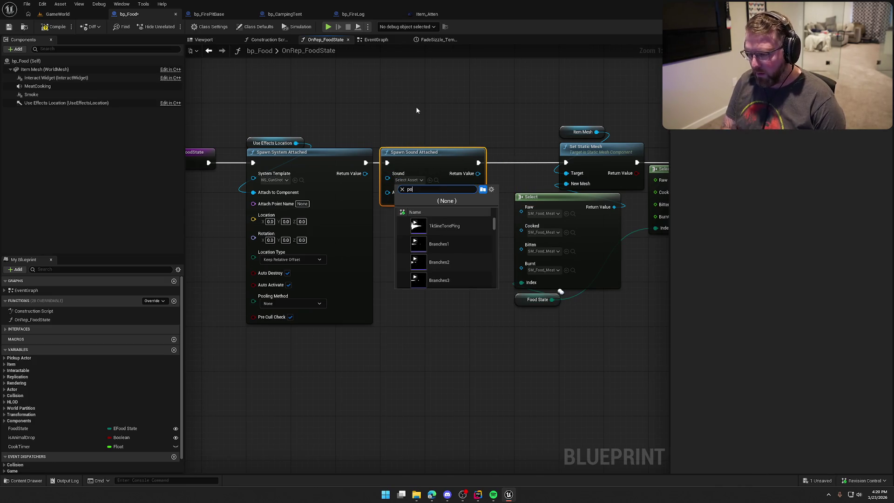
type("o")
left_click(436, 223)
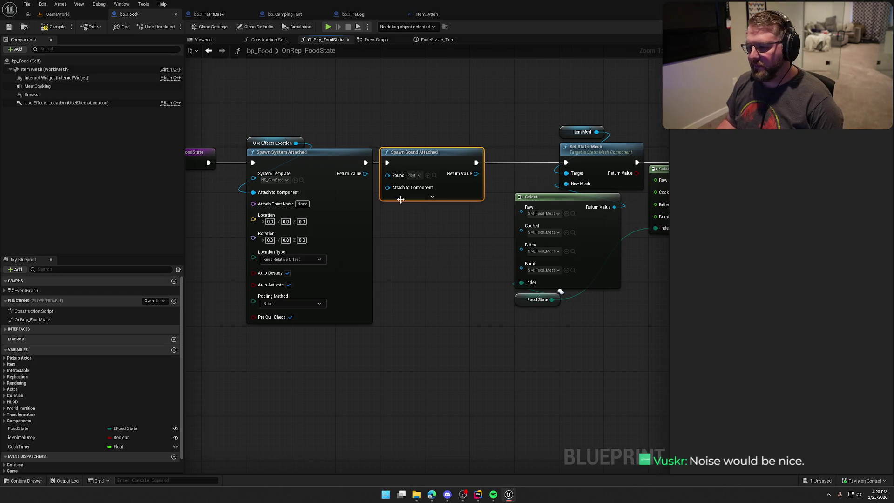
Attach the sound to Use Effects Location and assign an attenuation settings asset
left_click_drag(314, 176, 332, 176)
left_click_drag(313, 144, 415, 189)
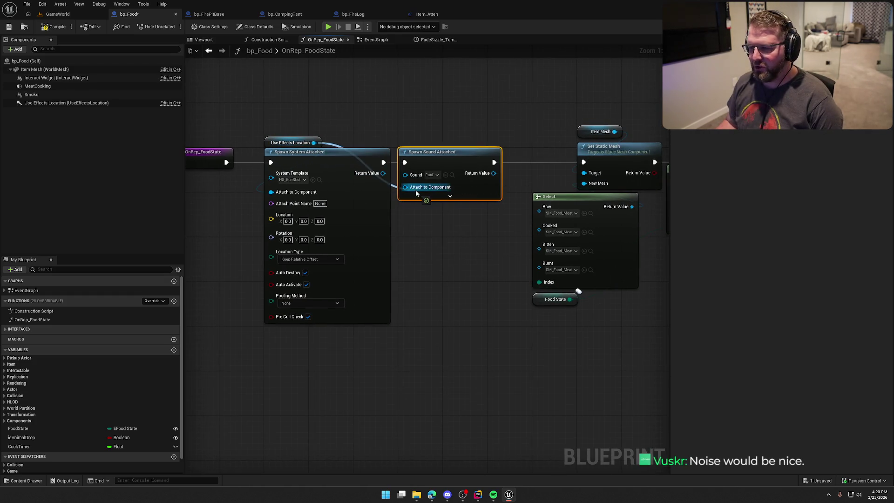
left_click(450, 196)
left_click(425, 327)
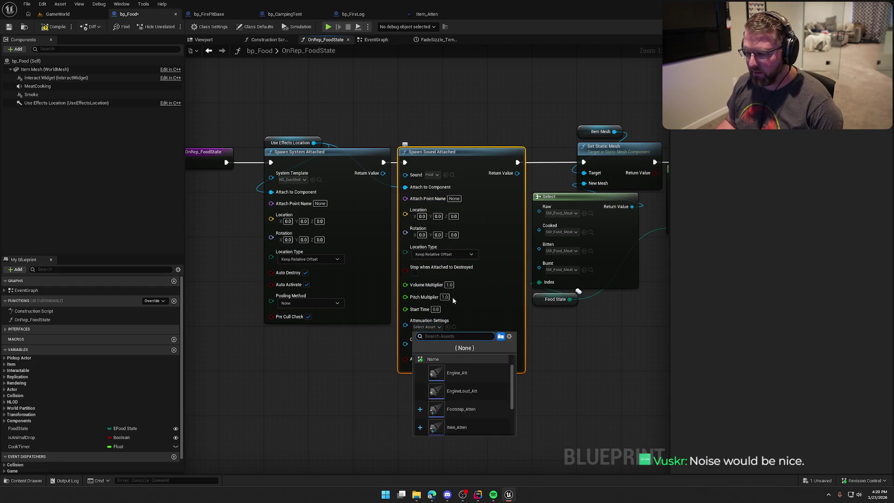
left_click(463, 426)
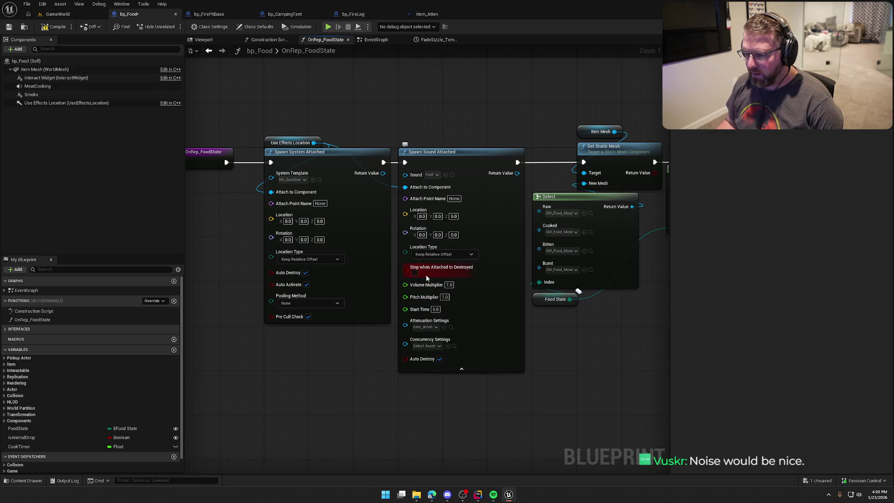
left_click(450, 369)
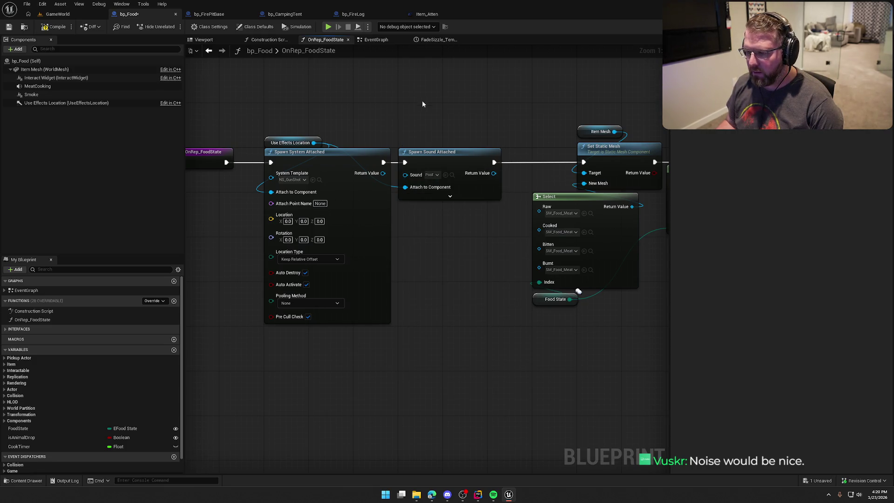
left_click(445, 197)
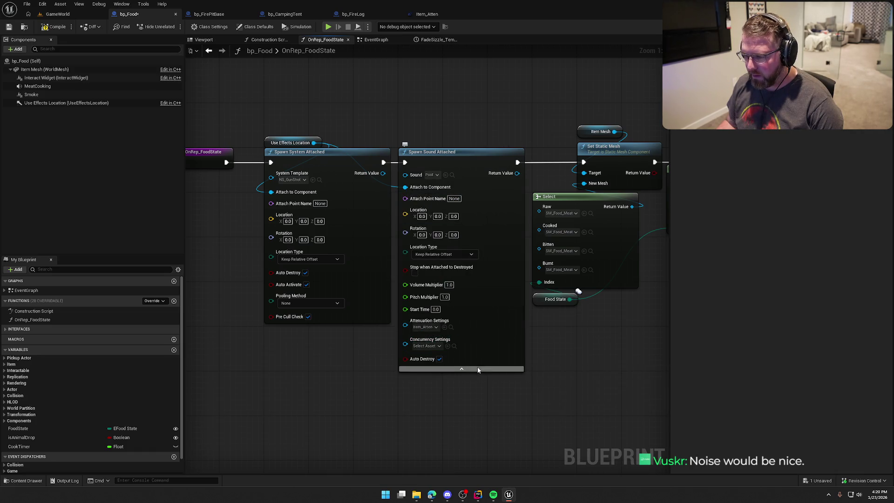
left_click(461, 370)
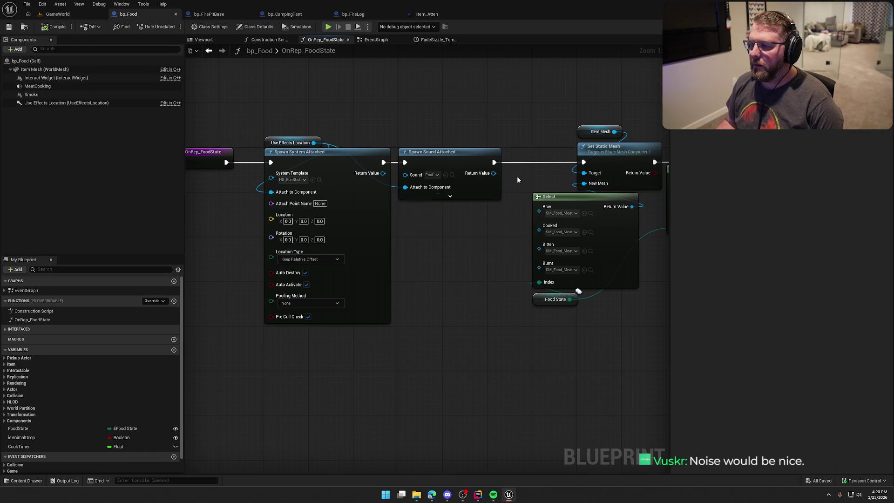
Tighten the node spacing, shifting the Select and Food State nodes left under the spawn nodes
scroll(516, 176, "down", 2)
scroll(384, 136, "down", 1)
left_click_drag(219, 120, 604, 311)
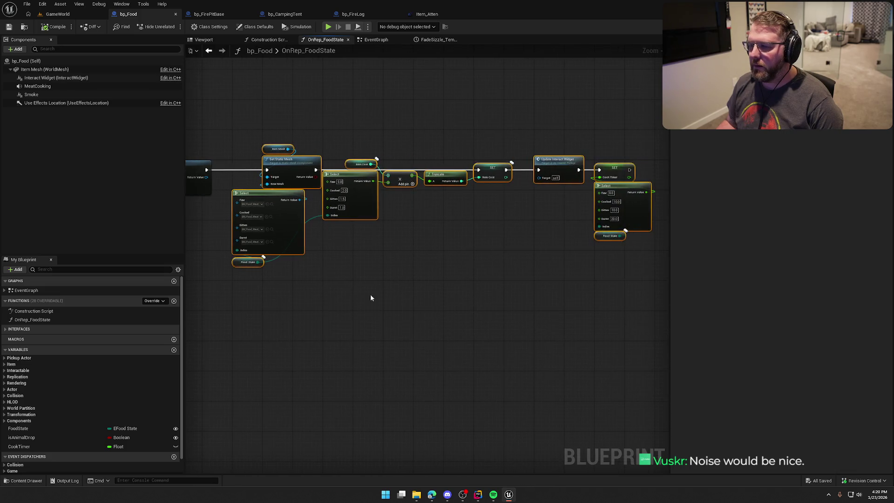
scroll(509, 216, "up", 3)
left_click_drag(494, 105, 450, 105)
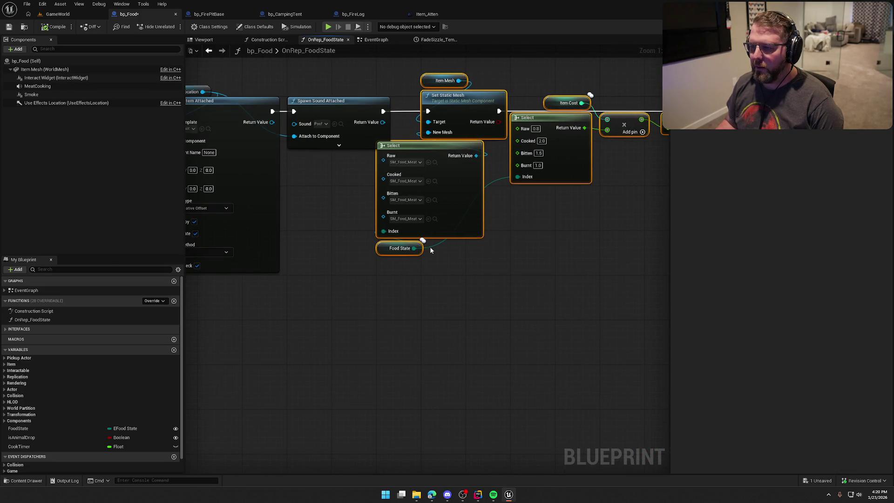
left_click_drag(473, 283, 410, 235)
mouse_move(423, 158)
left_mouse_down()
mouse_move(372, 180)
mouse_move(378, 169)
left_mouse_up()
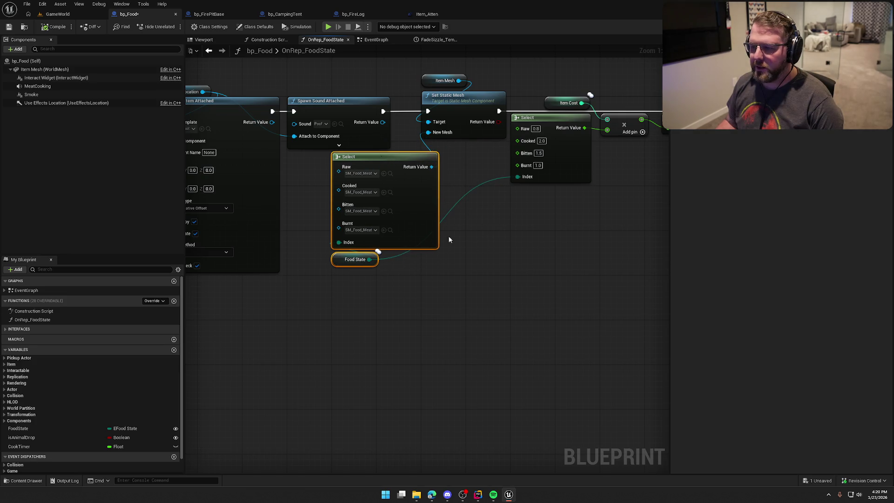
left_click_drag(358, 124, 390, 165)
Compile and save bp_Food, start play in GameWorld, and buy food at the trading post
left_click(52, 28)
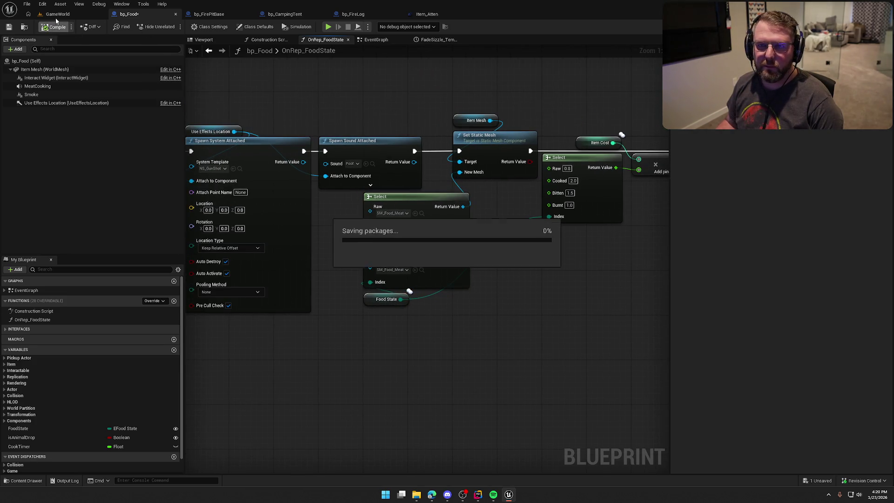
left_click(57, 14)
left_click(173, 27)
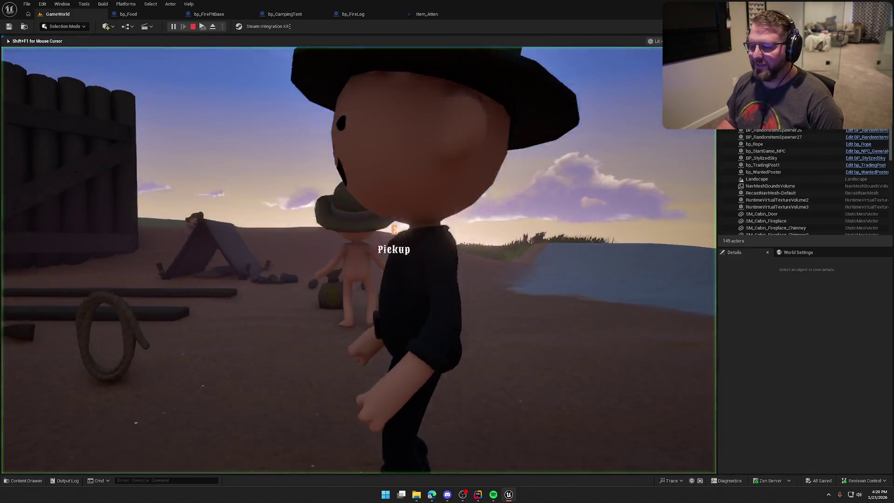
key("w")
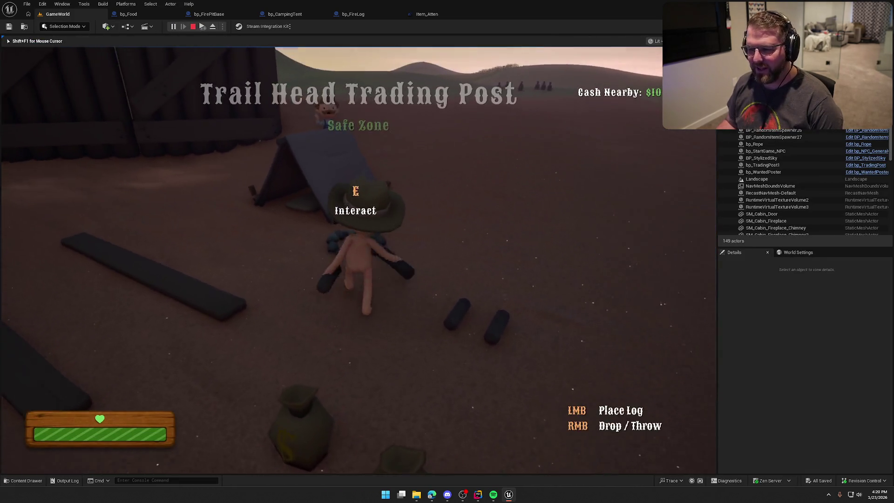
left_click(359, 252)
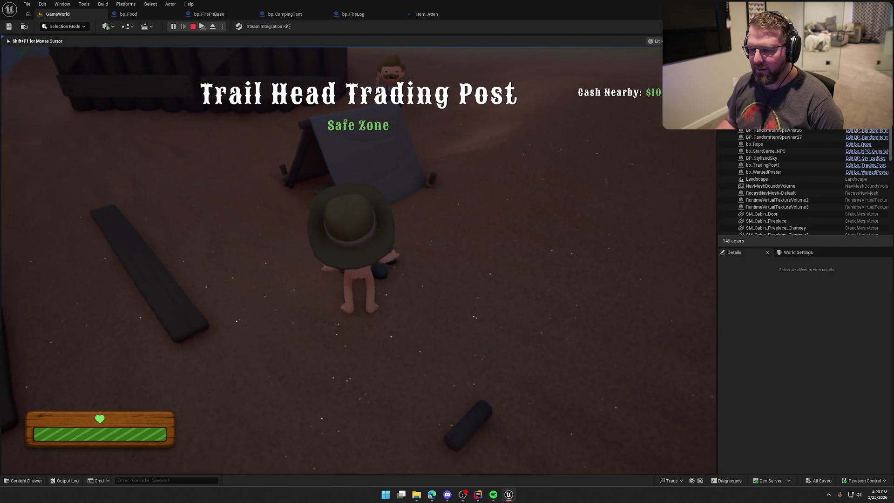
key("shift+w")
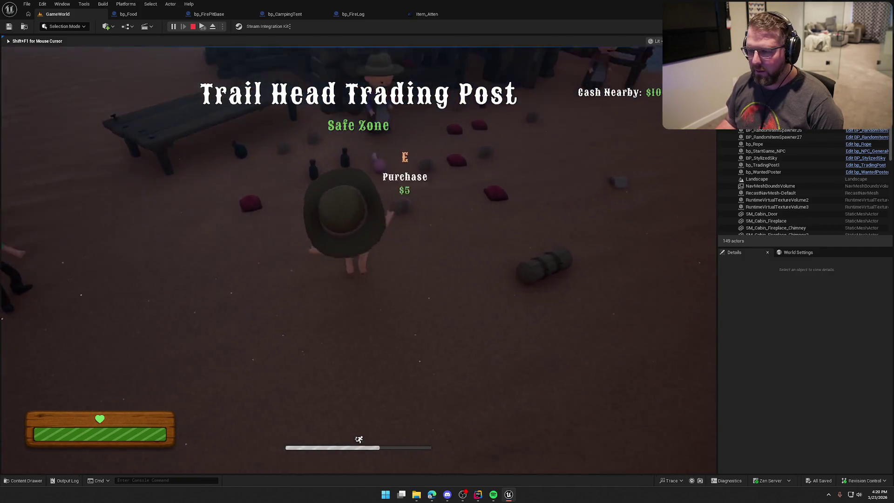
key("e")
Run the food to the campfire to cook it, watch the sparkles, then stop playing
key("shift+w")
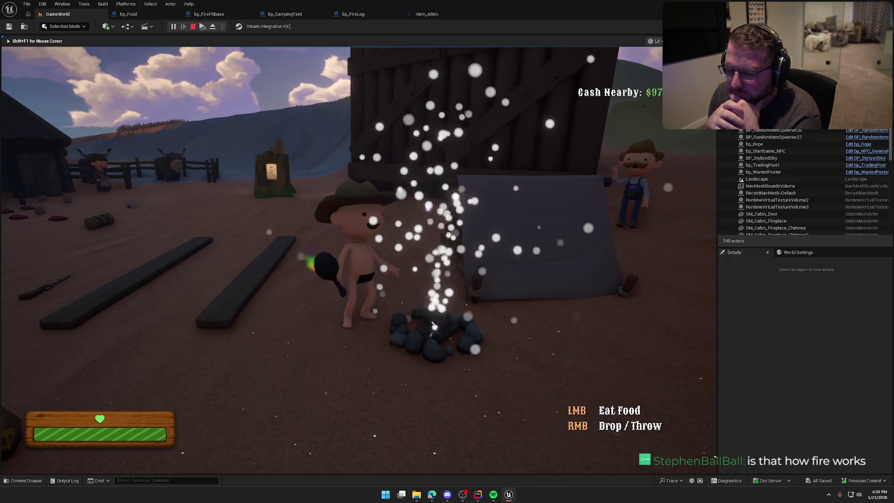
key("shift+w")
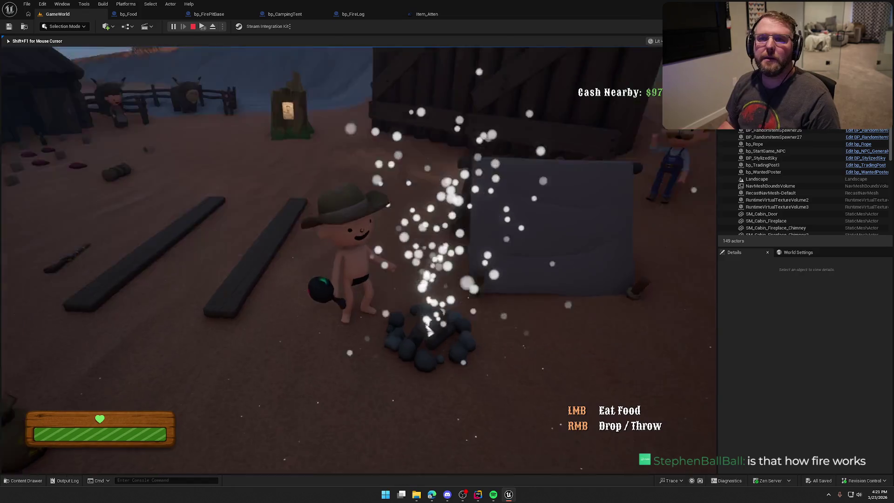
key("w")
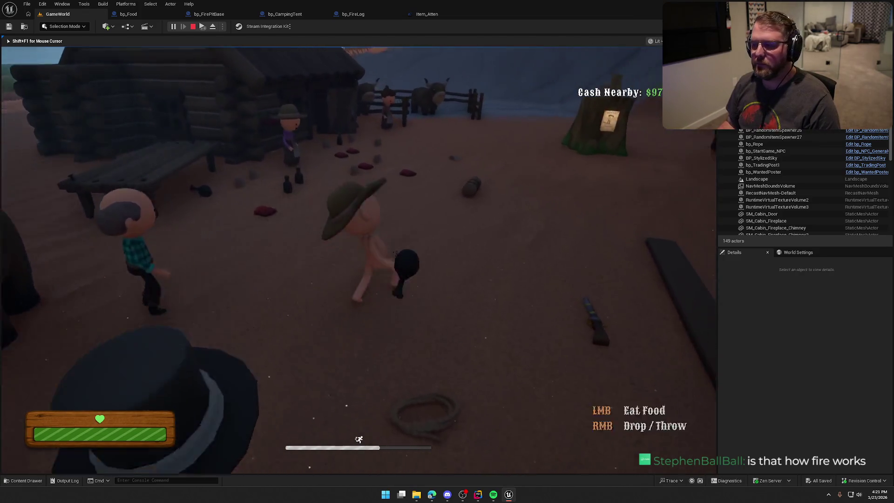
key("shift+w")
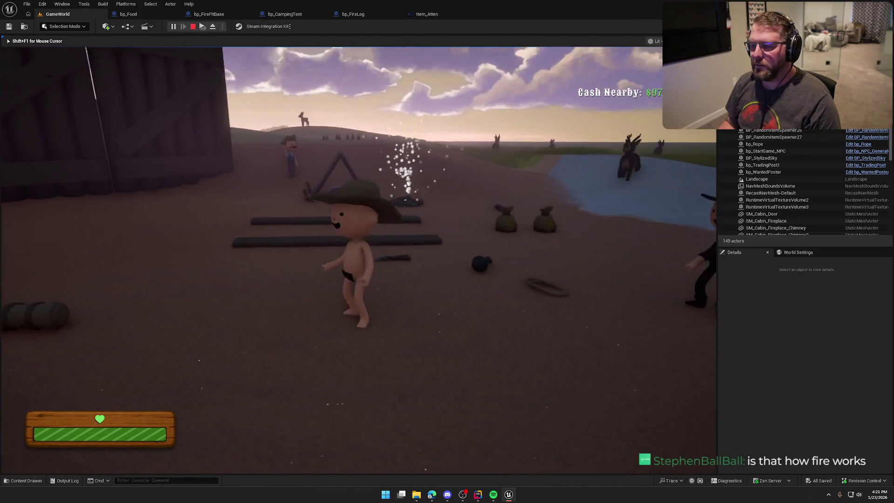
key("shift+w")
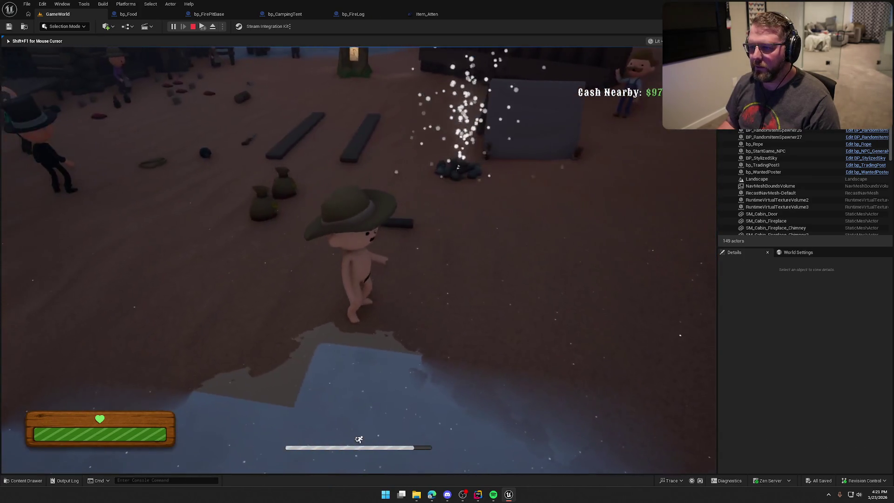
key("Escape")
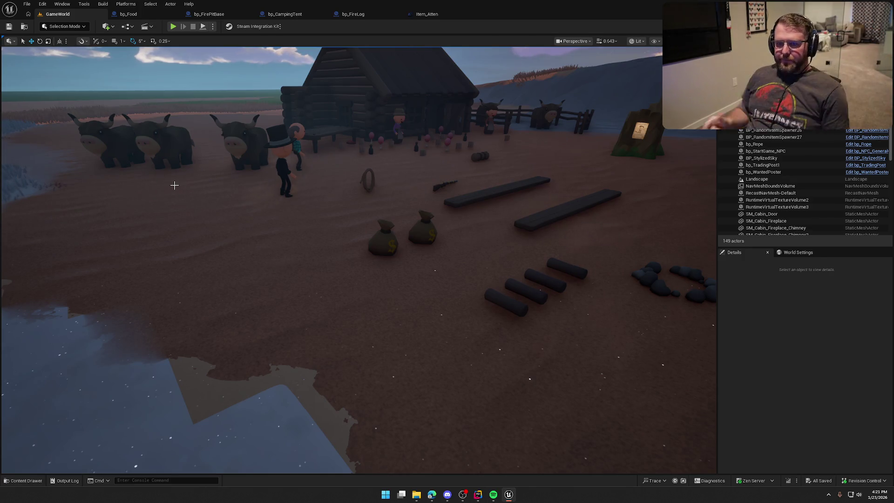
Pan bp_Food's EventGraph to the StartStopSizzle event, then switch to bp_FirePitBase
left_click(128, 14)
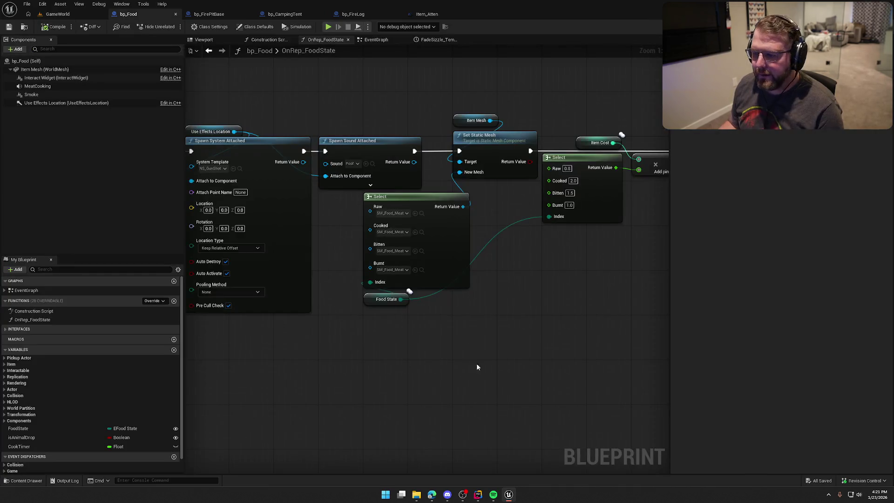
mouse_move(476, 363)
left_mouse_down()
mouse_move(578, 335)
mouse_move(218, 331)
mouse_move(465, 352)
left_mouse_up()
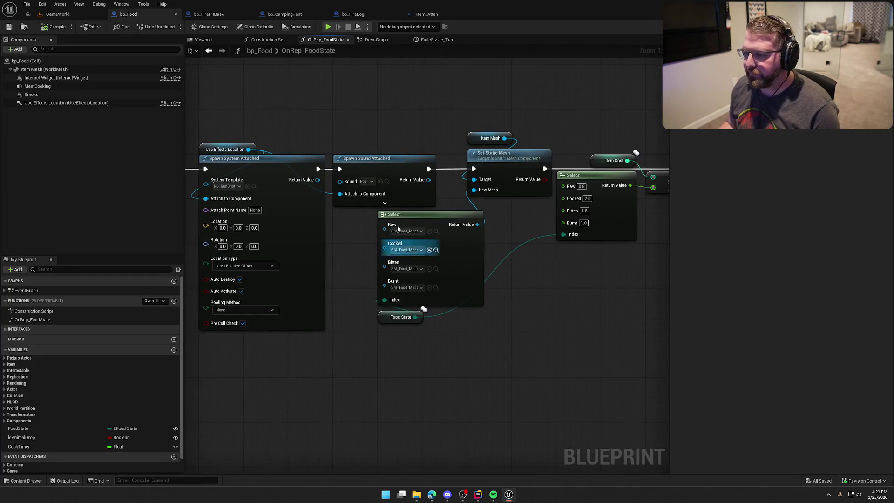
left_click(374, 40)
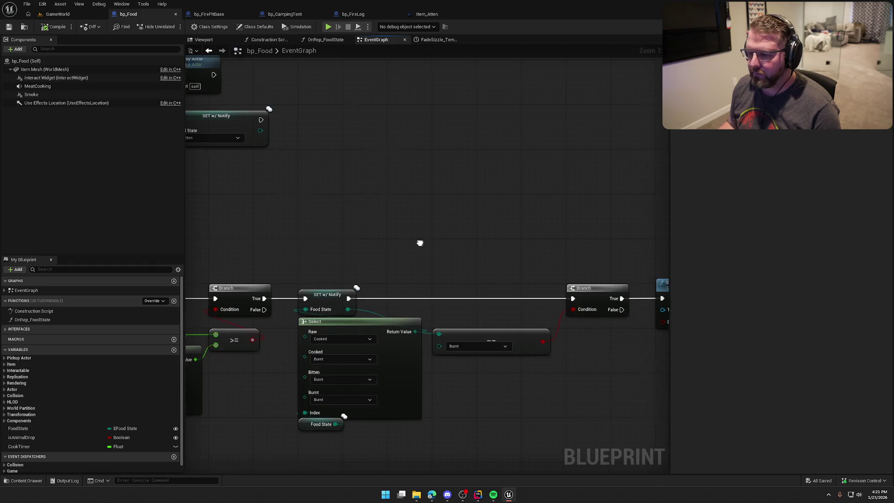
scroll(466, 270, "down", 2)
scroll(345, 228, "up", 2)
left_click_drag(345, 228, 420, 264)
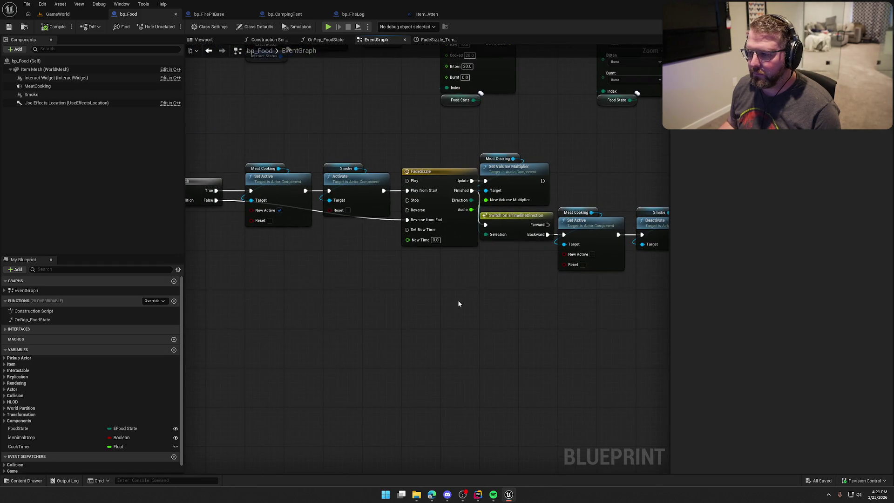
mouse_move(458, 303)
left_mouse_down()
mouse_move(573, 295)
mouse_move(559, 308)
left_mouse_up()
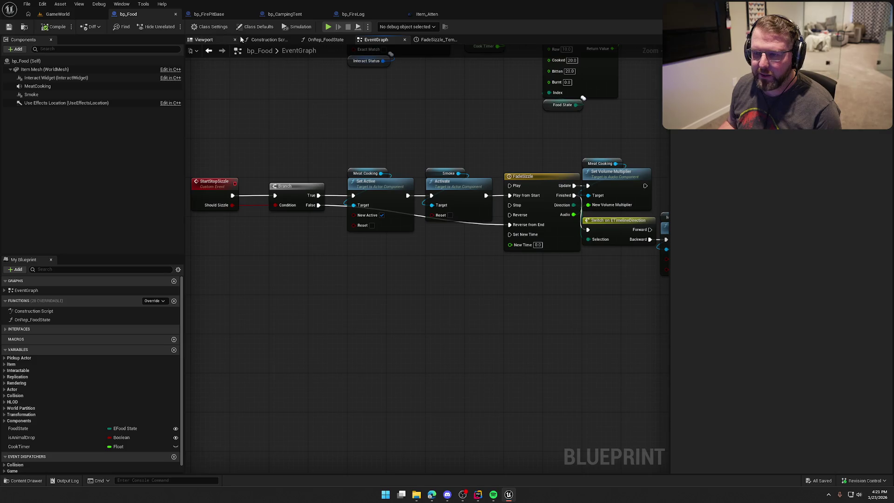
left_click(209, 14)
scroll(515, 244, "up", 1)
Pan bp_FirePitBase's EventGraph to the CookRadius overlap events and box-select the log visibility nodes
scroll(574, 190, "down", 1)
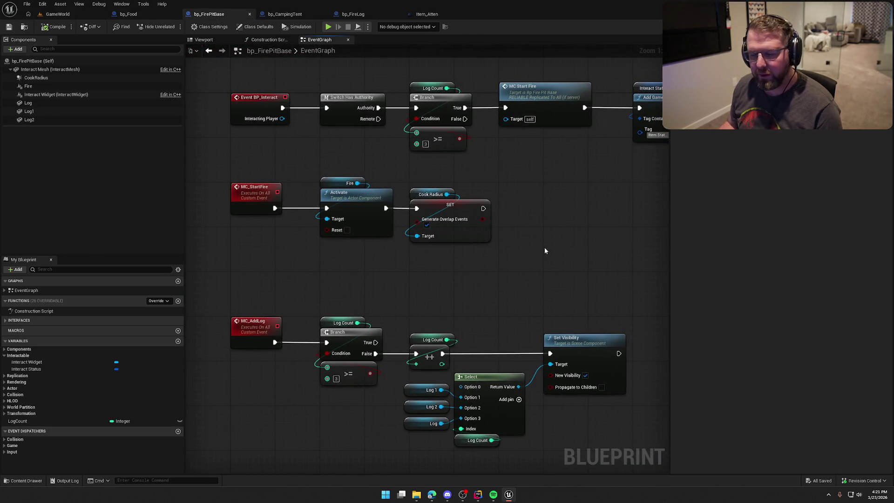
scroll(540, 250, "down", 2)
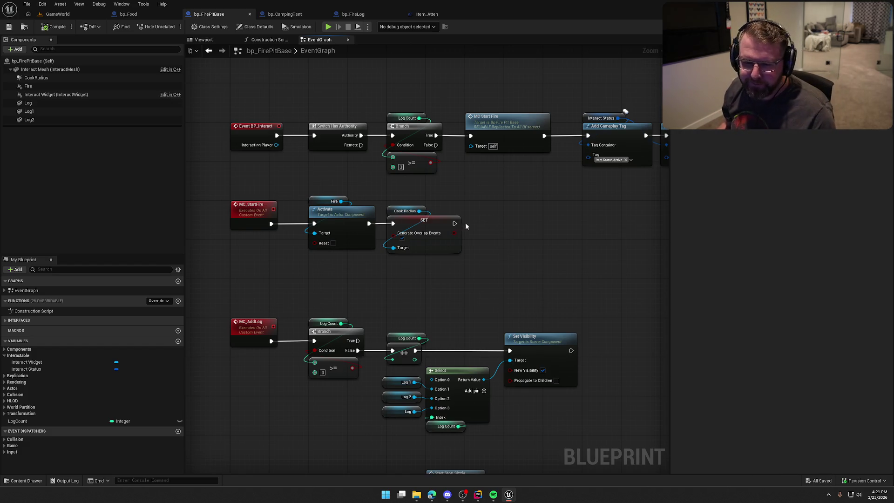
mouse_move(509, 221)
left_mouse_down()
mouse_move(515, 252)
mouse_move(481, 245)
left_mouse_up()
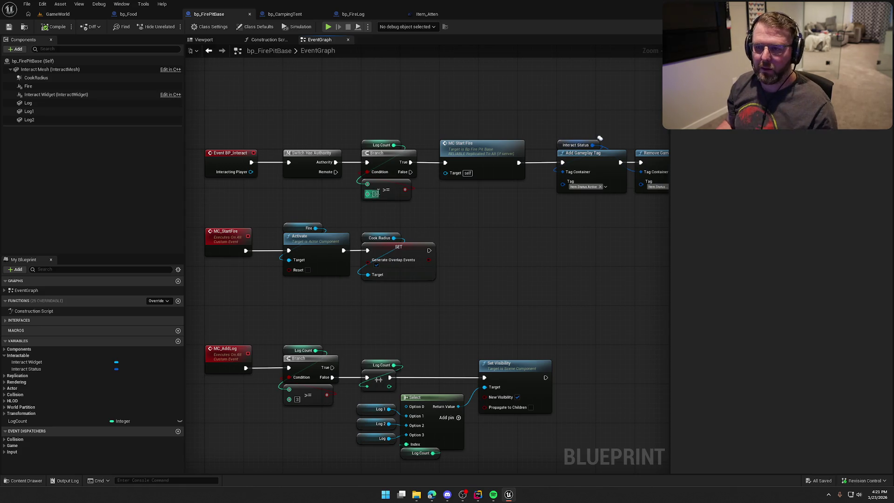
mouse_move(496, 303)
left_mouse_down()
mouse_move(518, 120)
mouse_move(458, 121)
left_mouse_up()
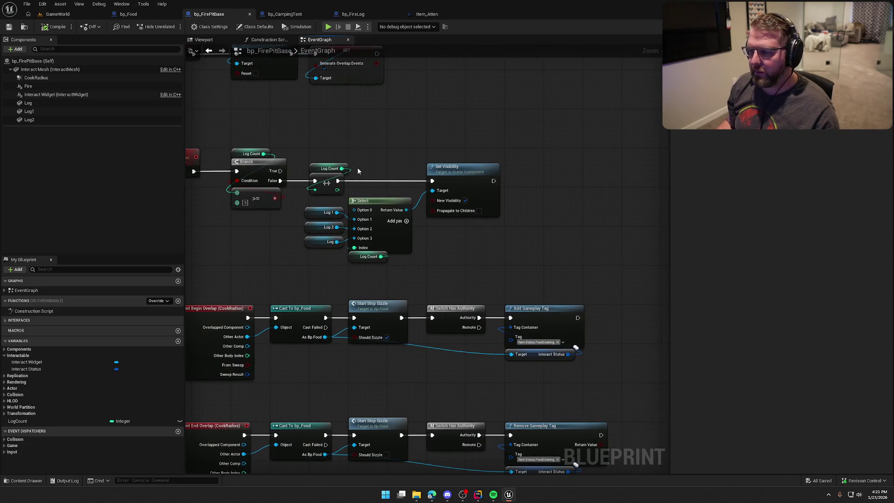
left_click_drag(315, 204, 491, 278)
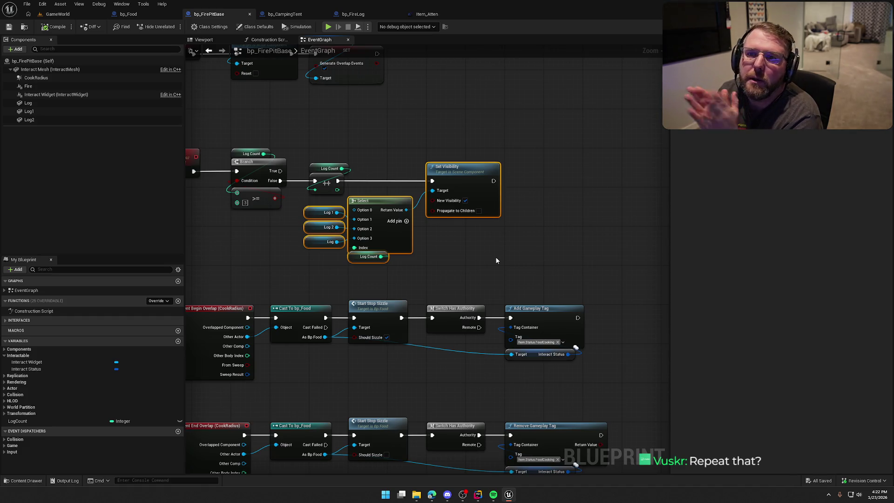
Play GameWorld again and light the campfire with E, watching the white sparkles rise
left_click(61, 14)
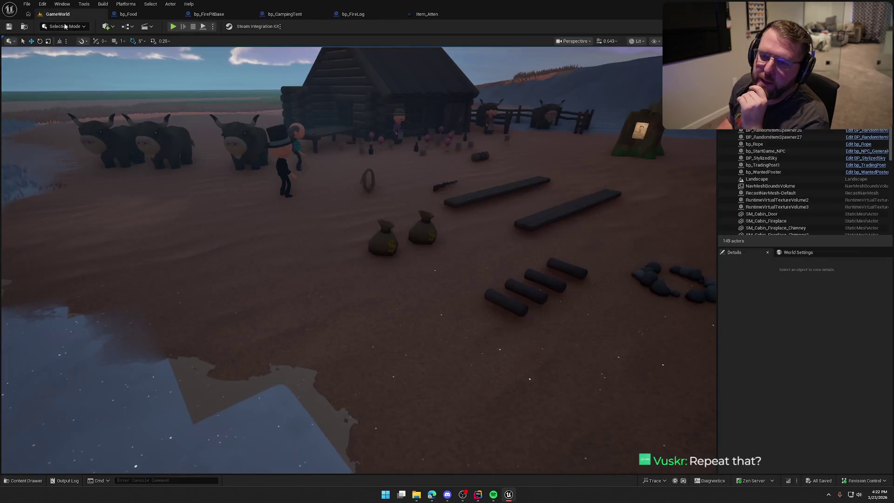
left_click(173, 27)
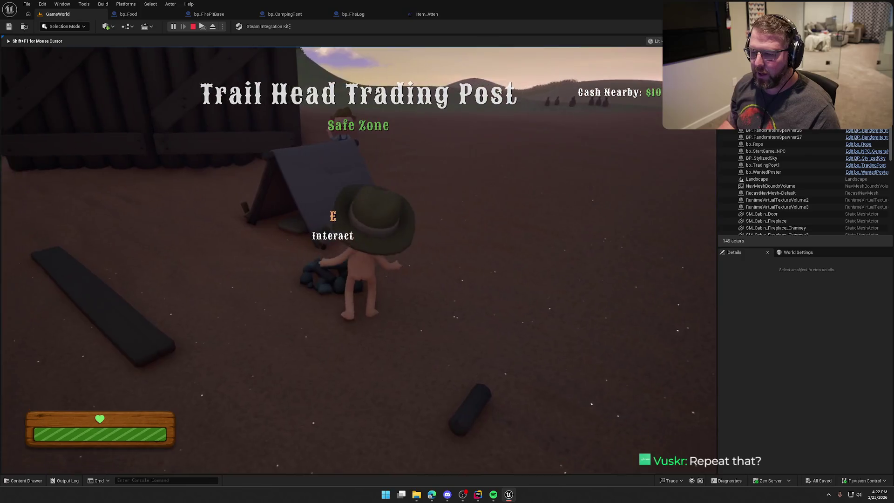
key("e")
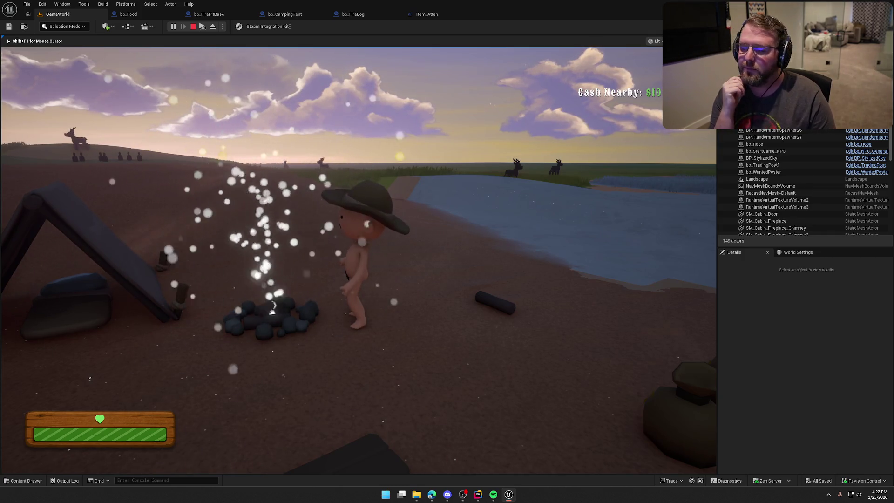
mouse_move(447, 251)
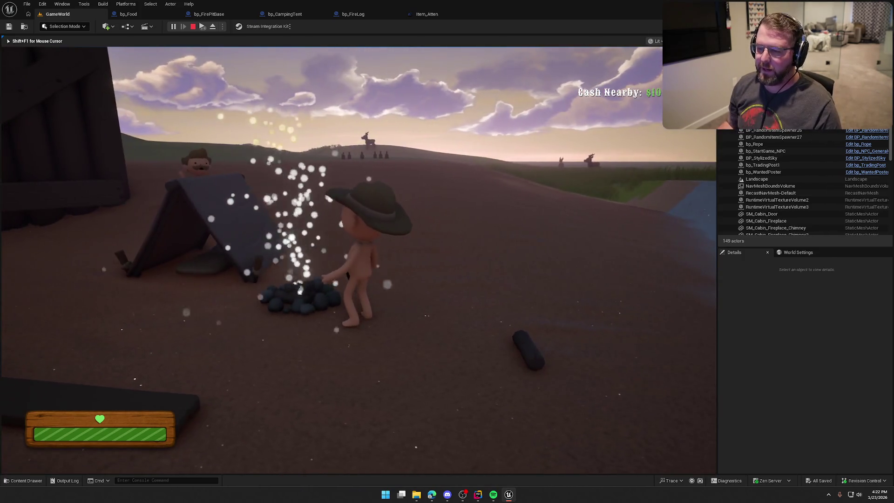
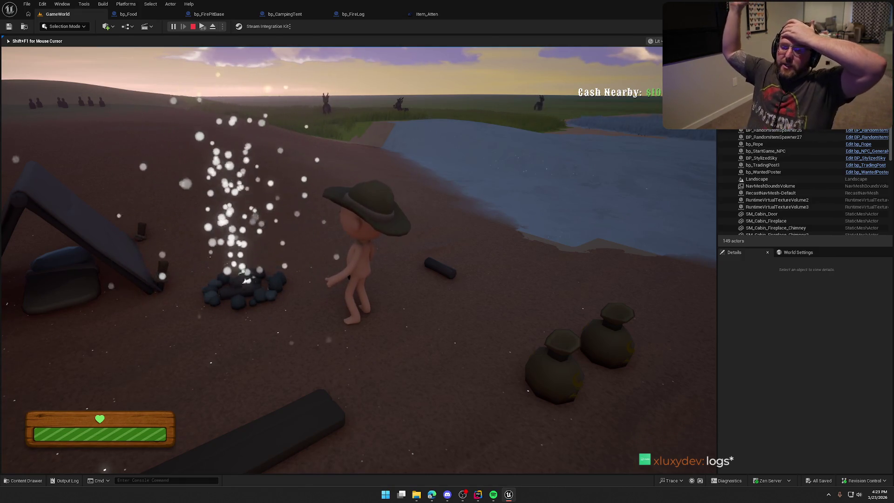
Walk back to camp, pick up a log and place it in the fire pit
key("shift+w")
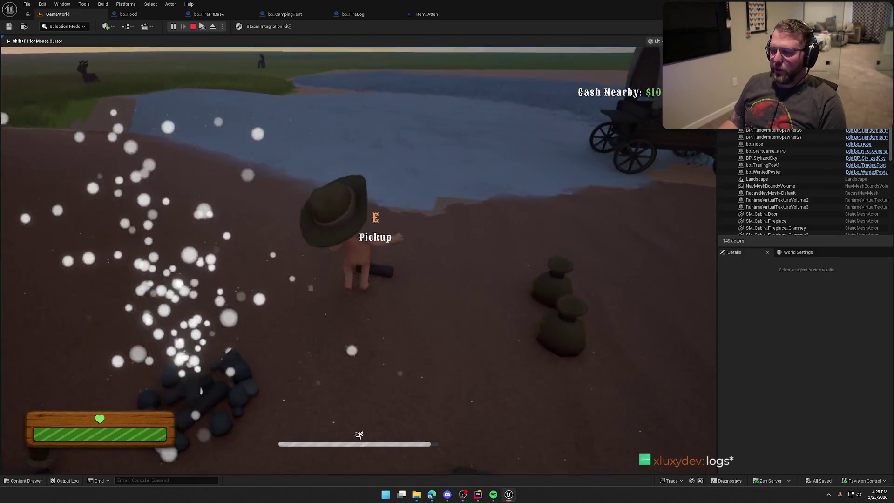
key("w")
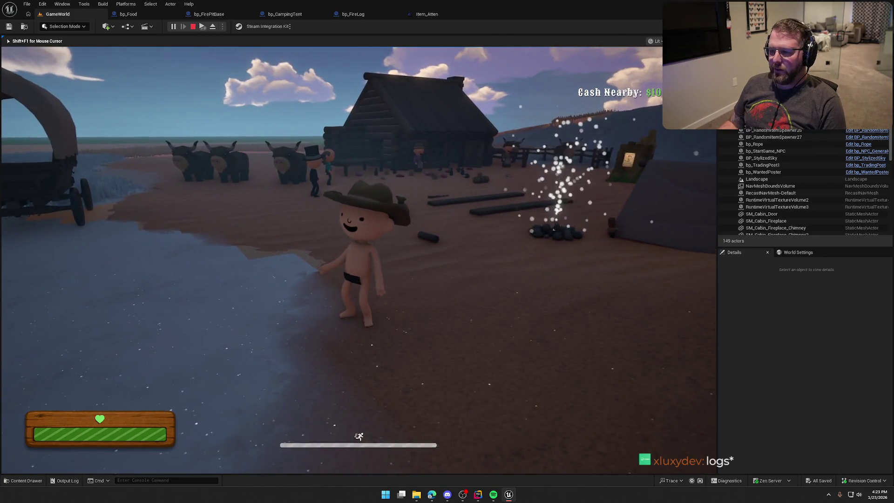
key("a")
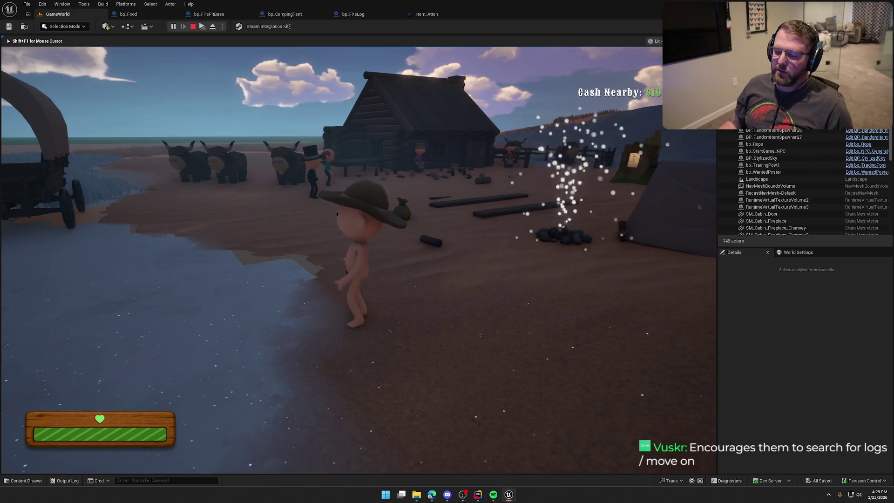
mouse_move(354, 252)
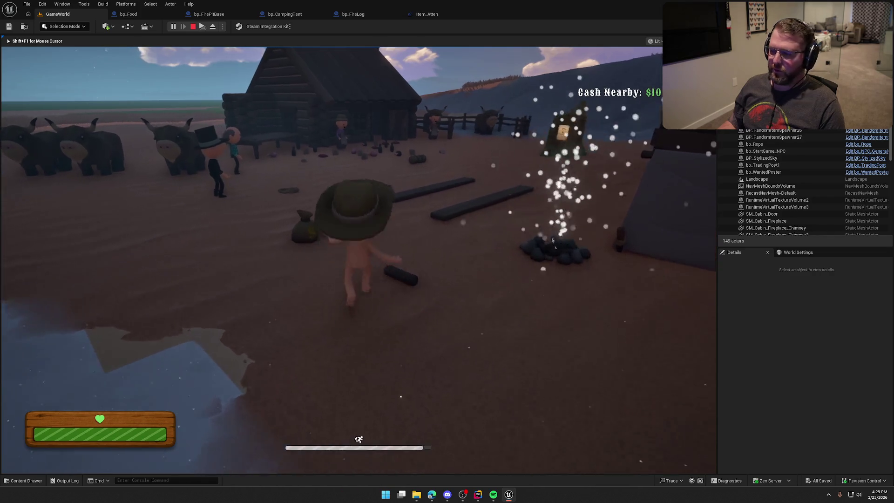
key("e")
key("w")
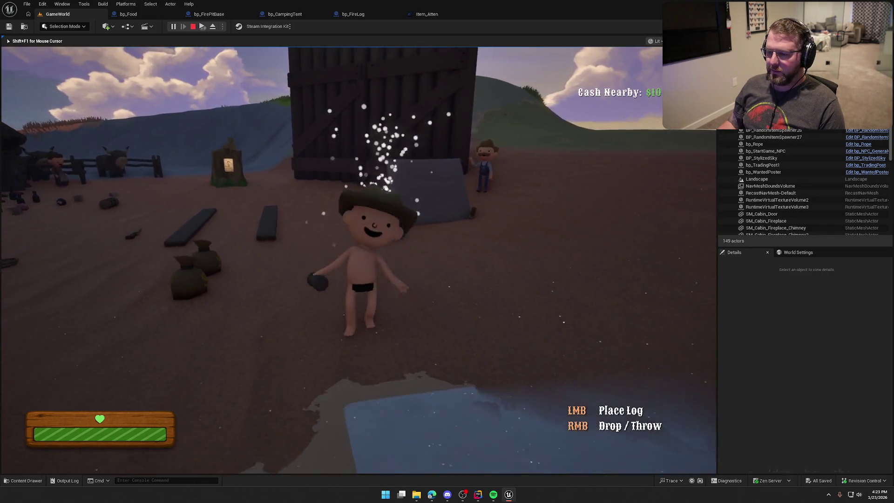
left_click(354, 252)
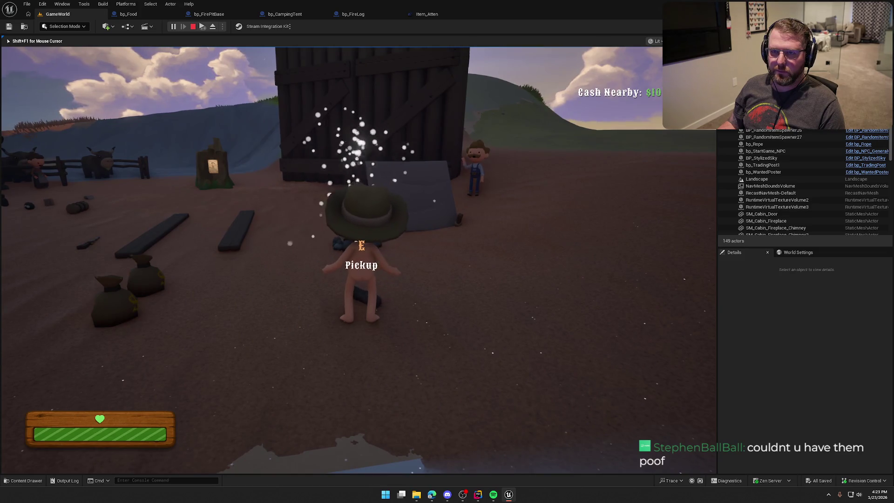
Sprint past the fire pit, pick up the plank near the tent and drop it
mouse_move(268, 185)
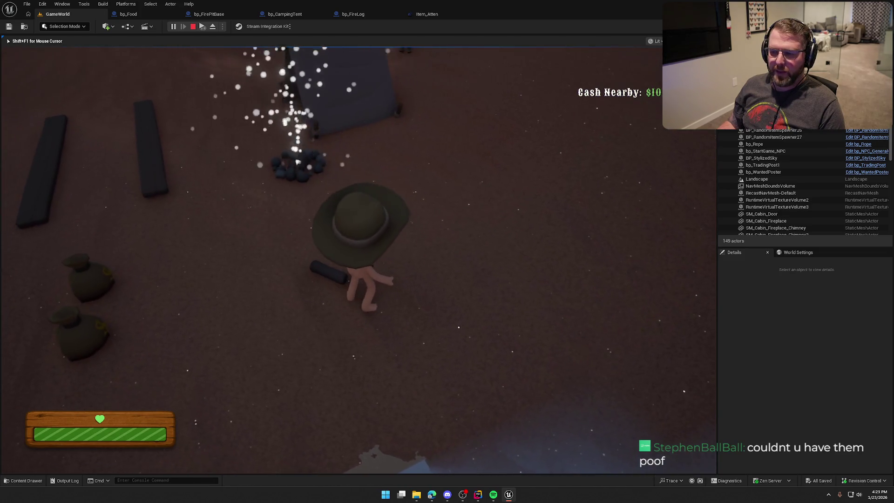
key("shift+w")
mouse_move(444, 244)
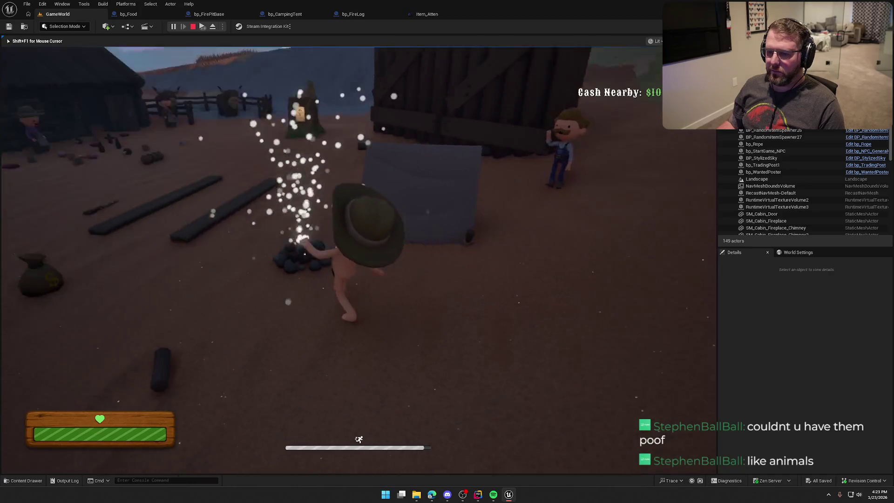
key("e")
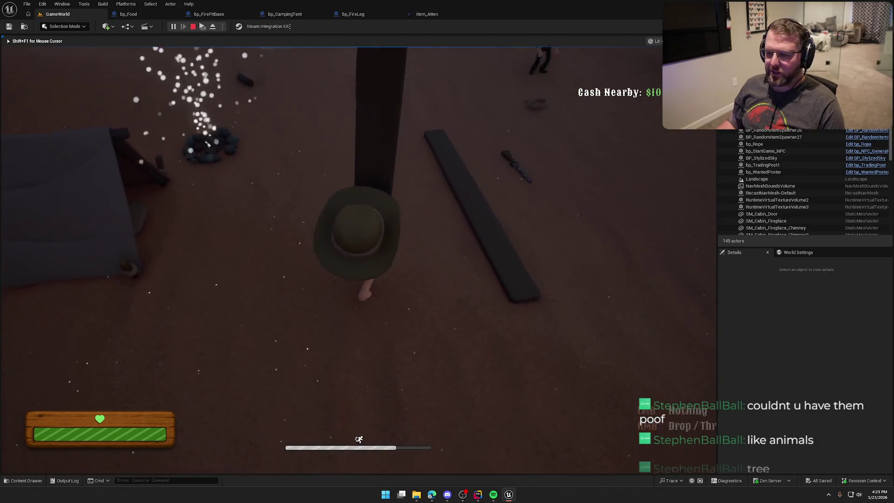
right_click(446, 251)
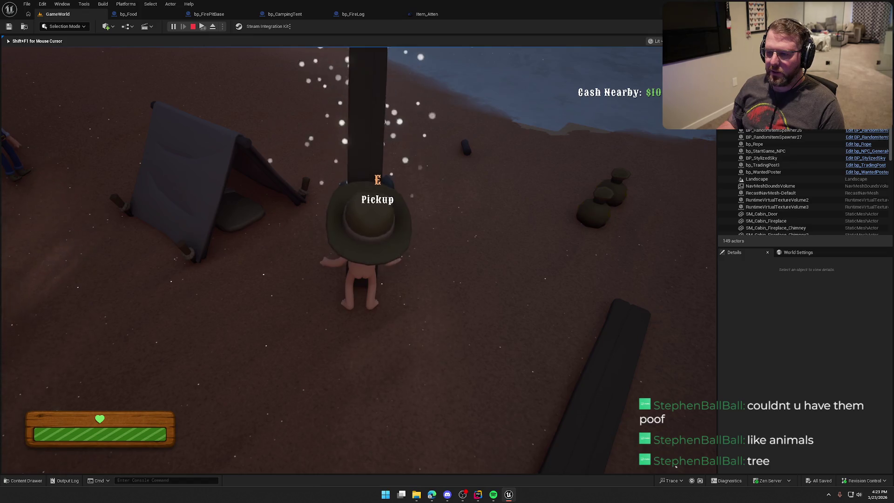
mouse_move(447, 251)
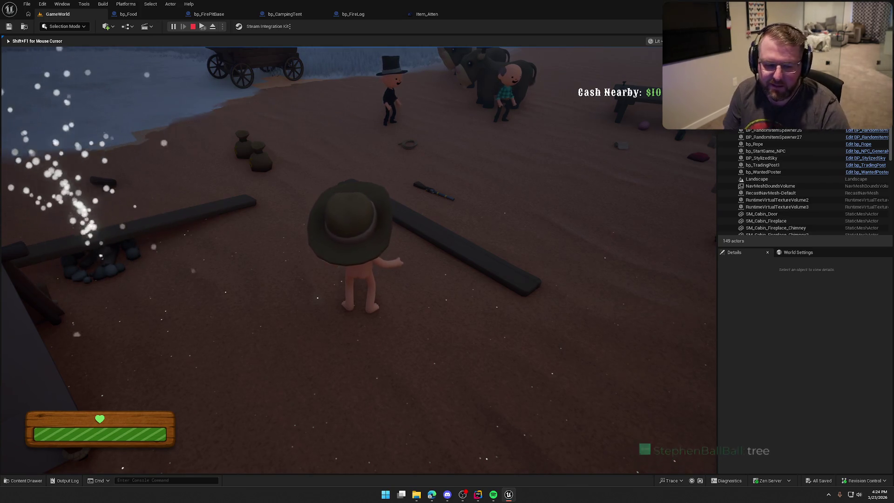
End the play session and close the Item_Atten and bp_FireLog editors
key("Escape")
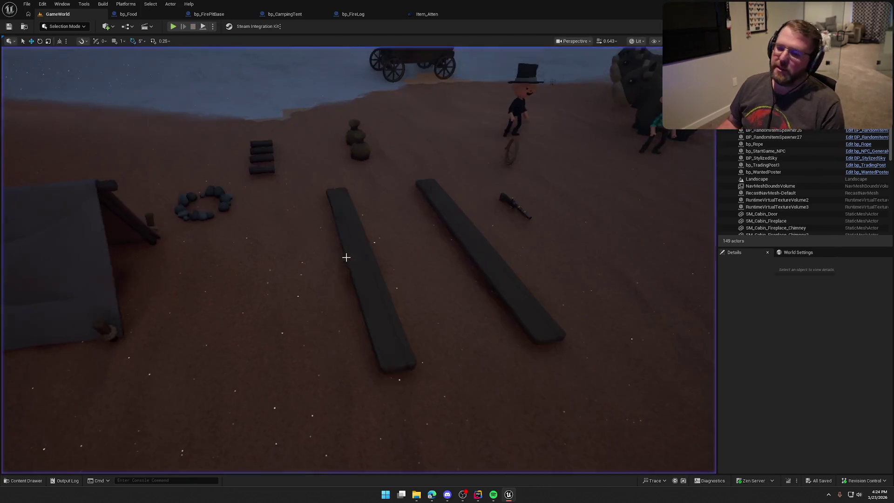
key("ctrl+space")
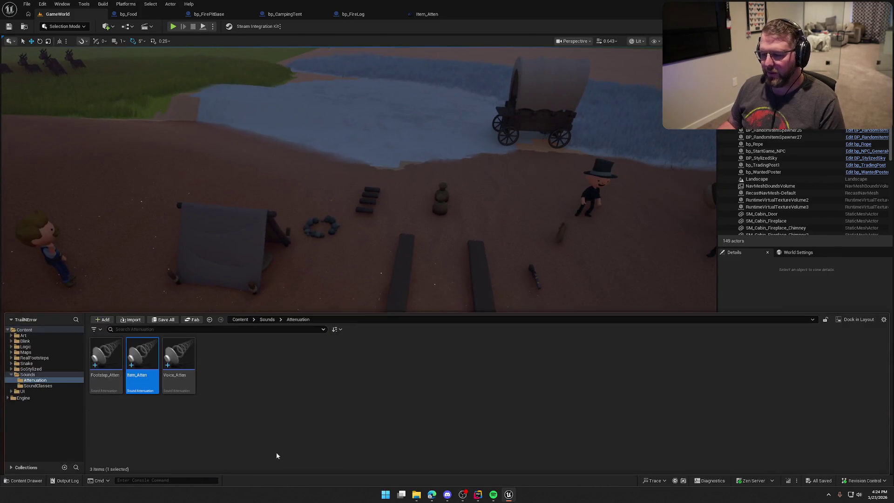
key("ctrl+space")
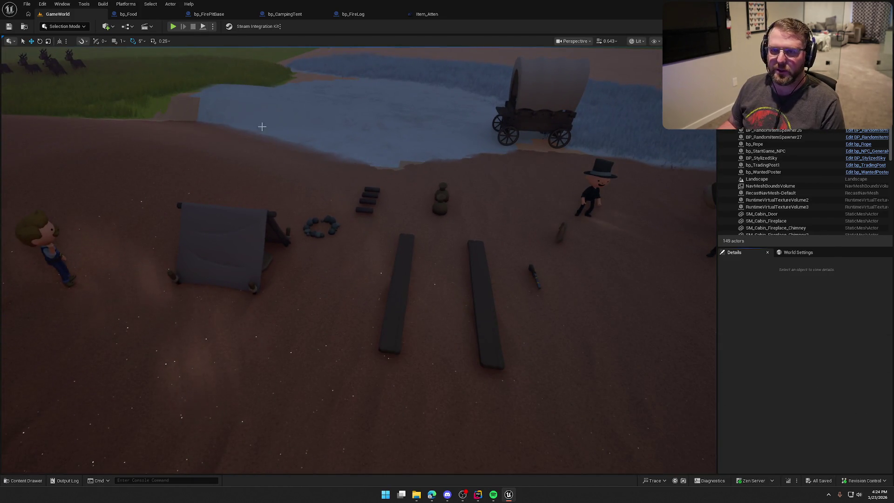
left_click(426, 14)
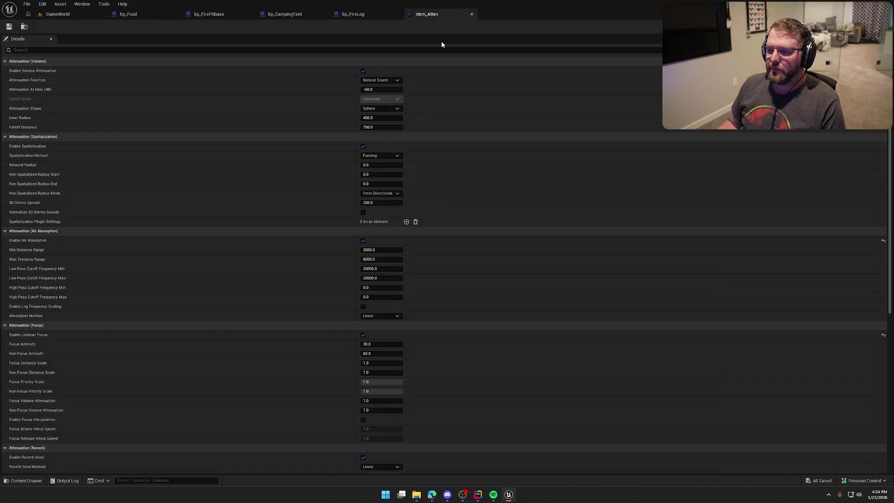
middle_click(438, 13)
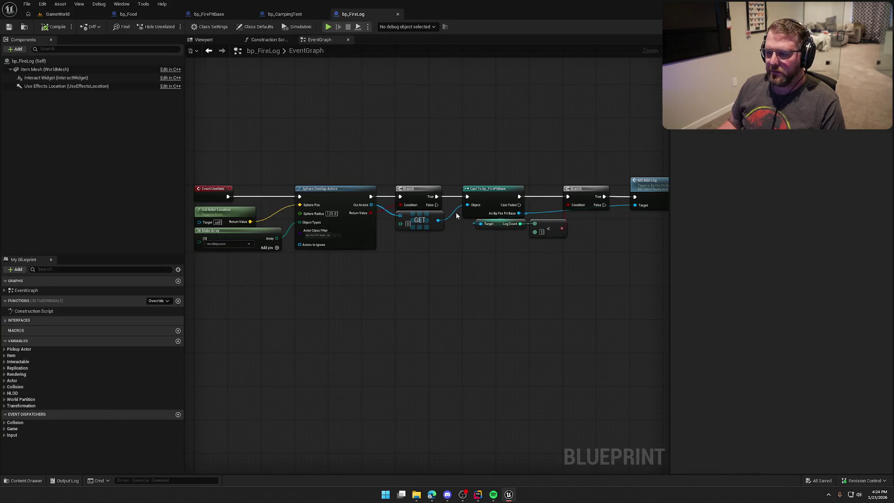
mouse_move(534, 265)
left_mouse_down()
mouse_move(318, 268)
mouse_move(568, 253)
mouse_move(291, 65)
mouse_move(399, 3)
left_mouse_up()
middle_click(363, 18)
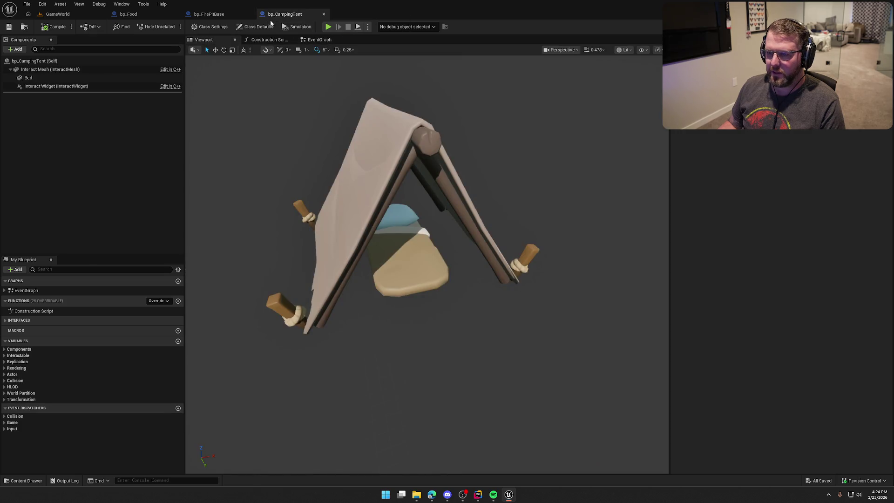
In the bp_FirePitBase event graph, delete the Set Visibility node and select the Log meshes
left_click(209, 14)
scroll(452, 101, "up", 2)
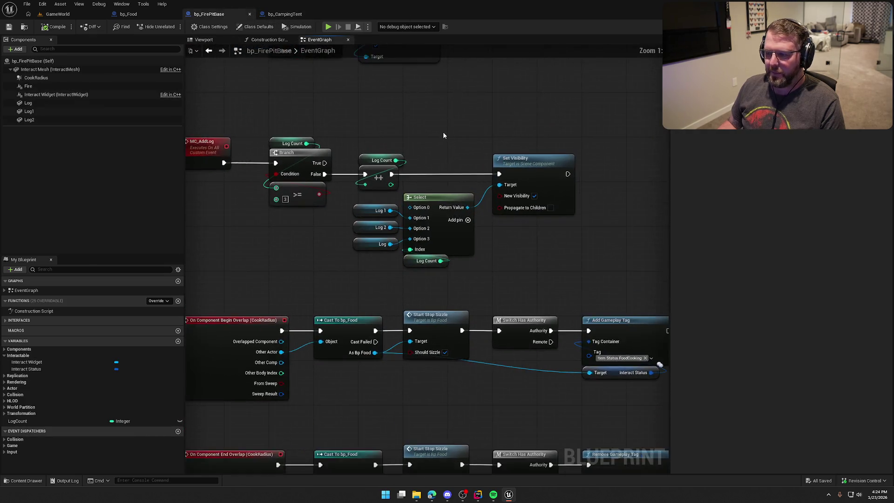
left_click_drag(443, 135, 375, 161)
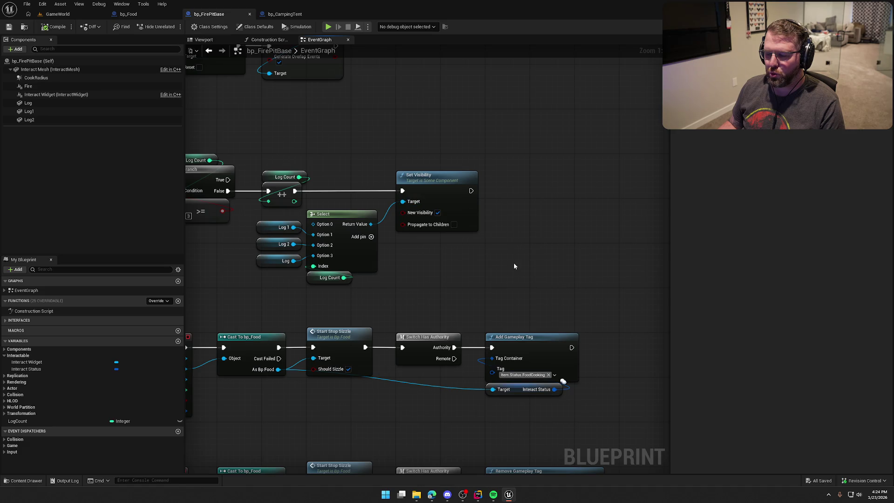
left_click(424, 176)
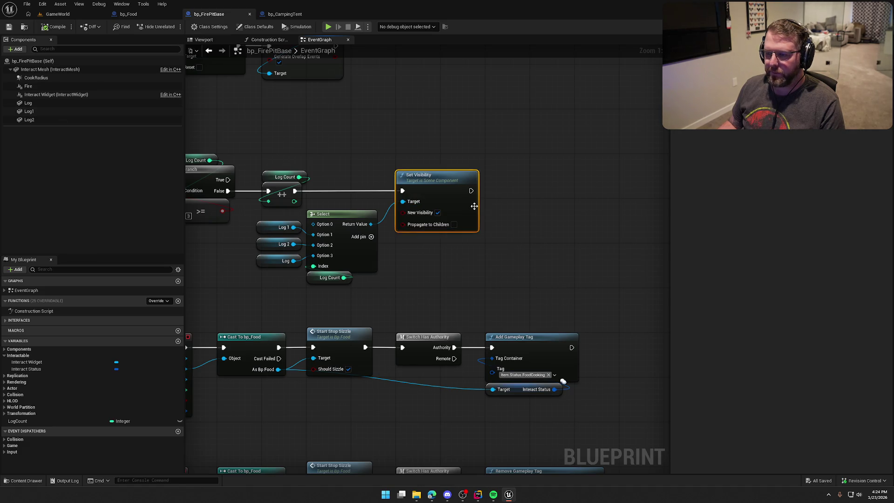
key("Delete")
left_click(29, 103)
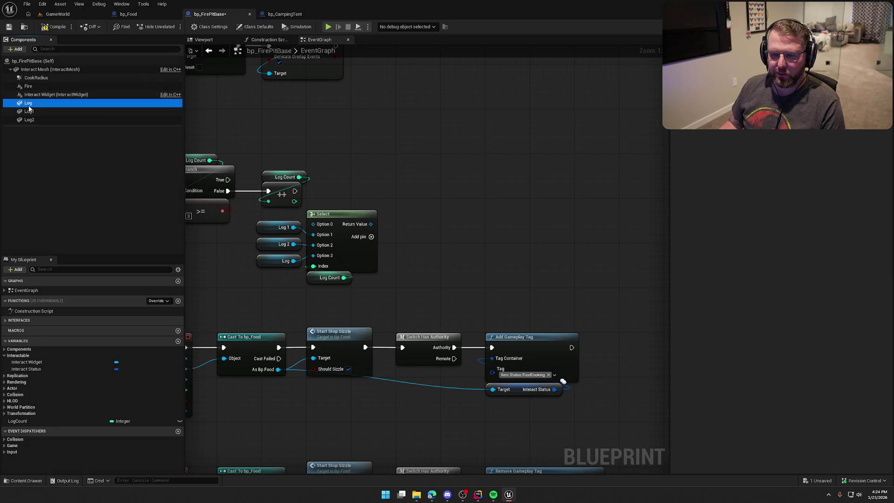
left_click(29, 120, "shift")
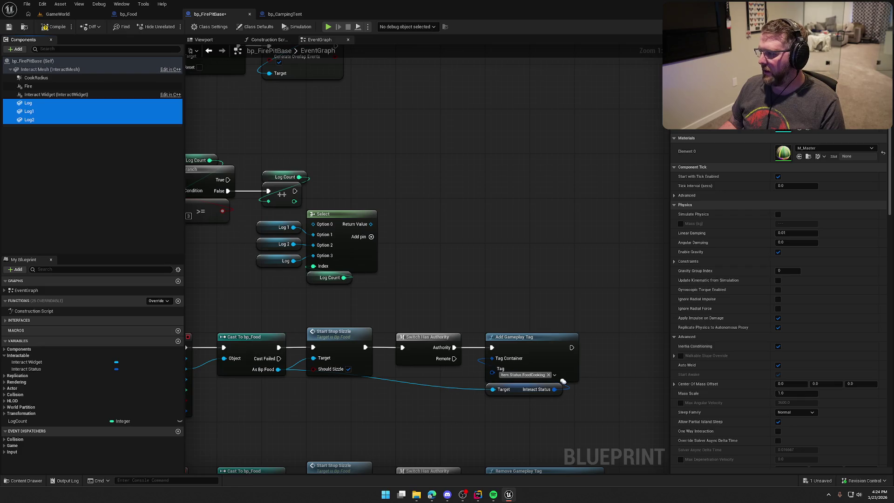
left_click(473, 173)
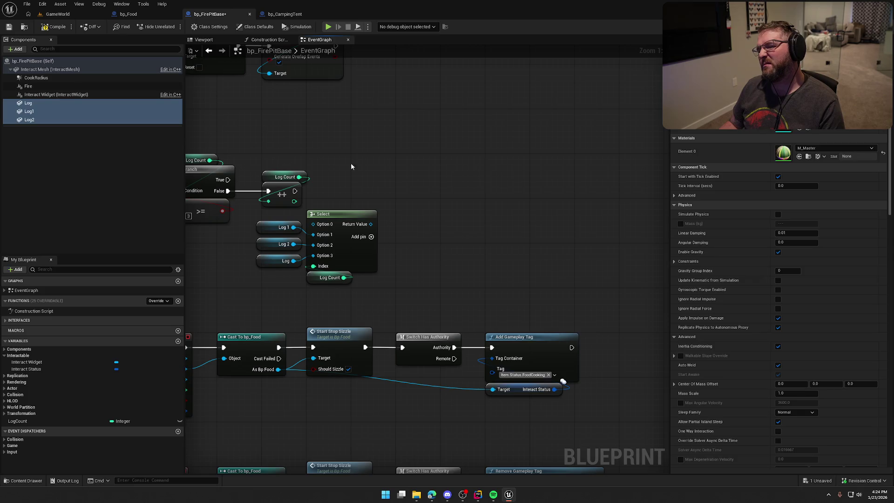
Inspect the Log, Log1 and Log2 components, then undo to restore Set Visibility
left_click(42, 104)
left_click(40, 111)
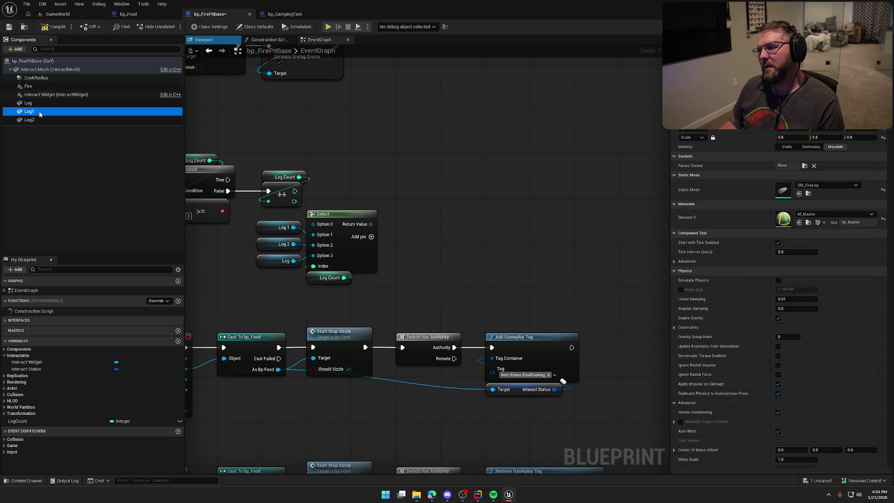
left_click(39, 120)
left_click(564, 125)
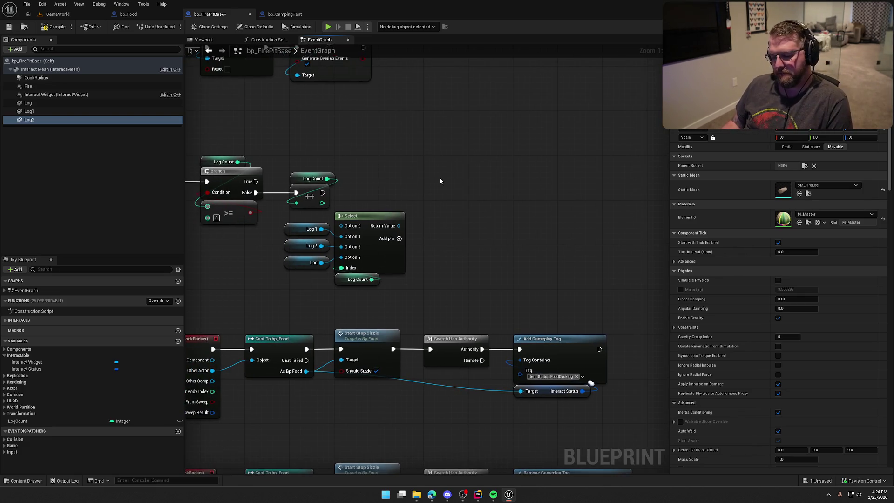
key("ctrl+z")
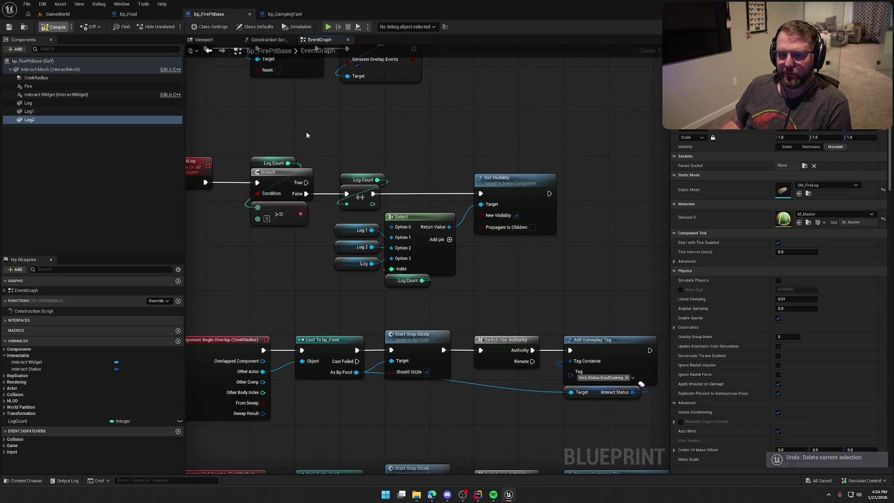
mouse_move(306, 135)
left_mouse_down()
mouse_move(295, 160)
mouse_move(369, 253)
mouse_move(393, 222)
left_mouse_up()
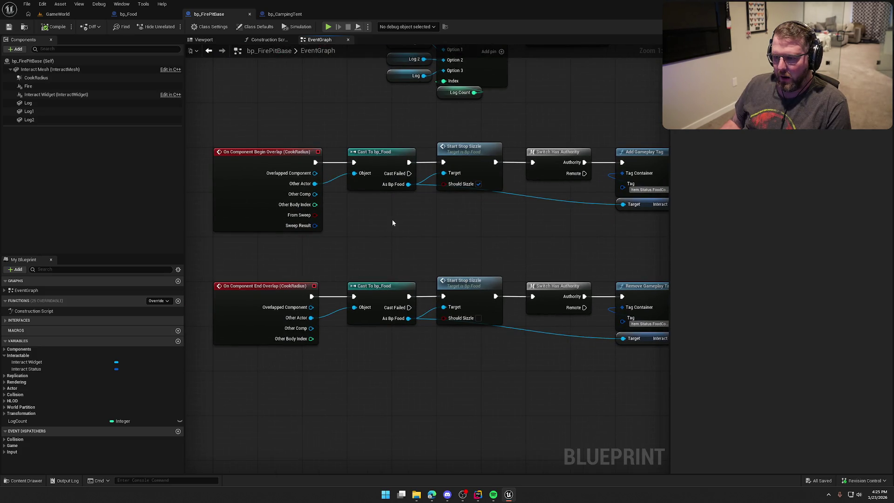
mouse_move(509, 244)
left_mouse_down()
mouse_move(268, 267)
mouse_move(242, 195)
mouse_move(472, 386)
mouse_move(442, 206)
mouse_move(503, 349)
mouse_move(492, 170)
mouse_move(547, 259)
mouse_move(515, 239)
left_mouse_up()
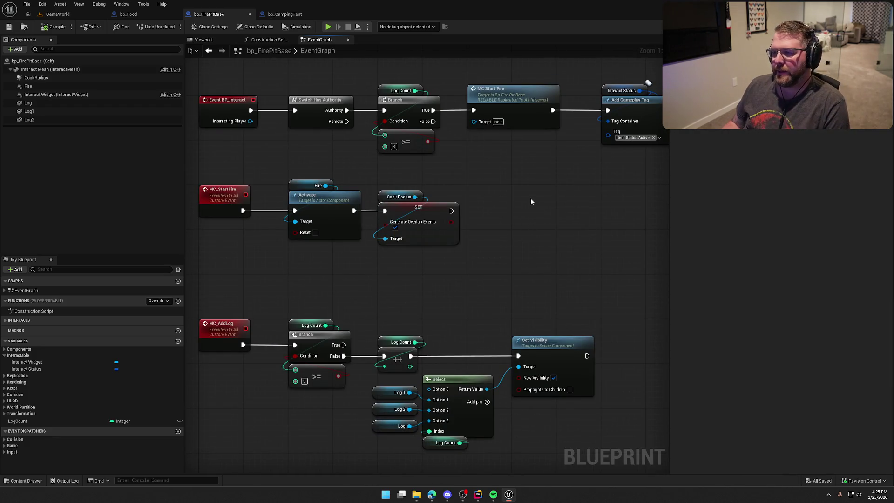
Add a Delay node wired in after the Remove Gameplay Tag node
left_click_drag(546, 195, 507, 233)
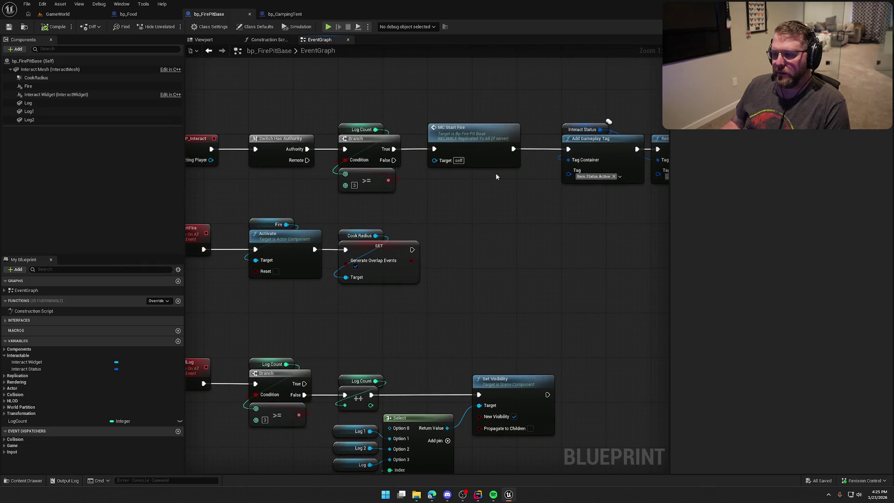
left_click_drag(496, 177, 338, 234)
left_click_drag(391, 240, 335, 243)
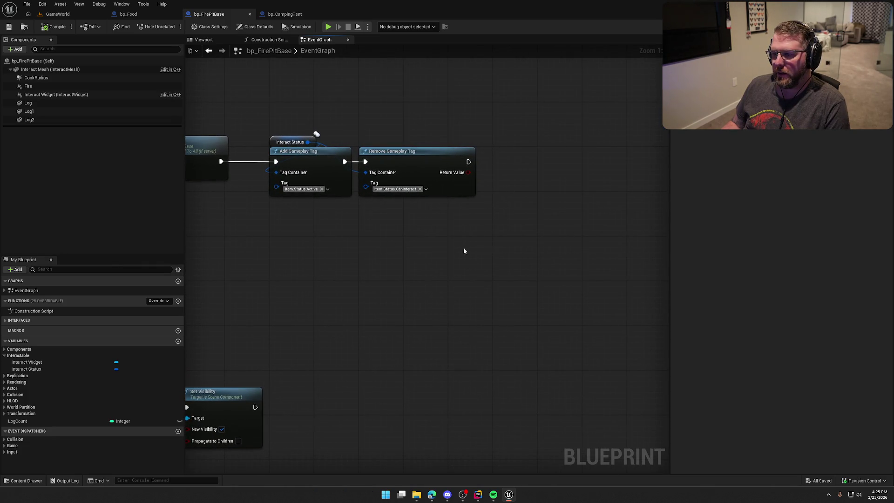
left_click_drag(502, 250, 528, 246)
mouse_move(548, 248)
left_mouse_down()
mouse_move(492, 191)
mouse_move(255, 107)
mouse_move(367, 250)
left_mouse_up()
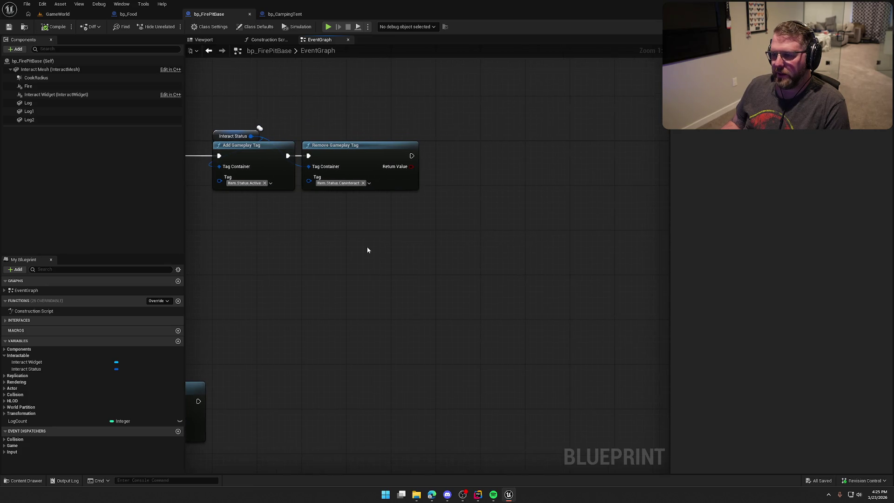
left_click(440, 155)
left_click_drag(439, 160, 386, 154)
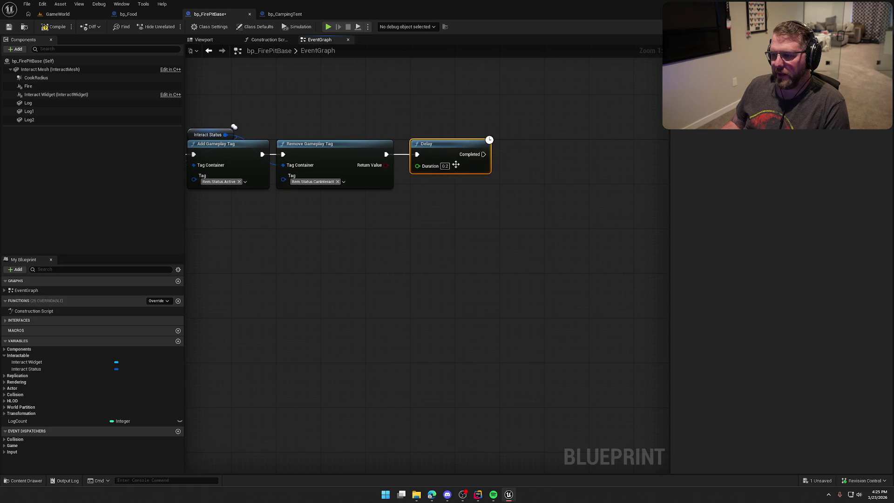
left_click(387, 237)
Set the Delay's duration, settling on 10 seconds
mouse_move(475, 271)
left_mouse_down()
mouse_move(429, 256)
mouse_move(441, 258)
mouse_move(491, 218)
left_mouse_up()
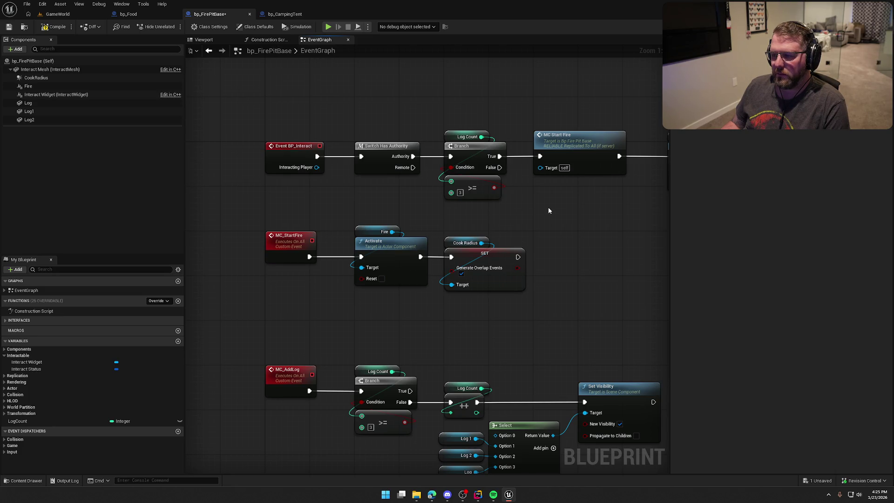
left_click_drag(548, 210, 152, 217)
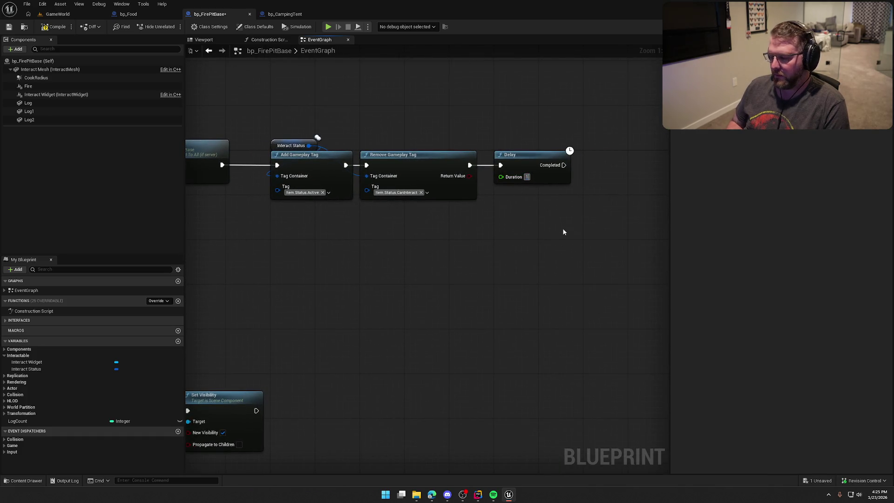
type("20")
key("Return")
left_click_drag(564, 232, 454, 197)
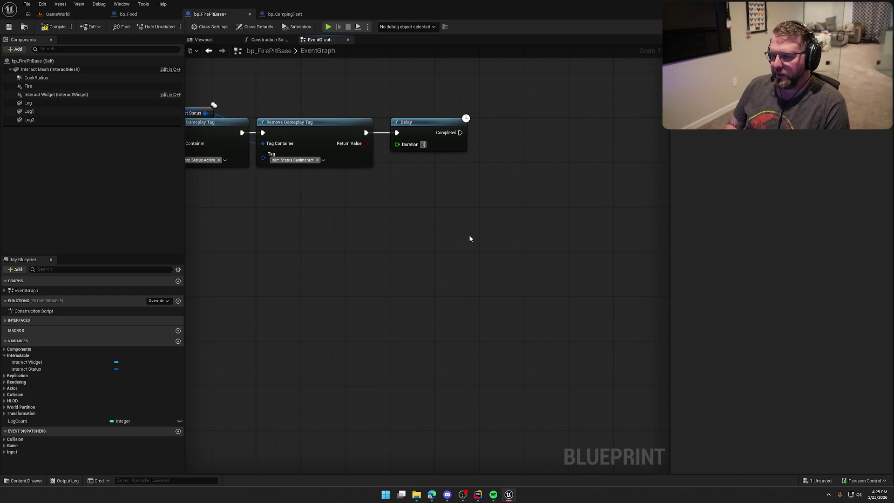
key("ctrl+z")
left_click_drag(496, 239, 452, 226)
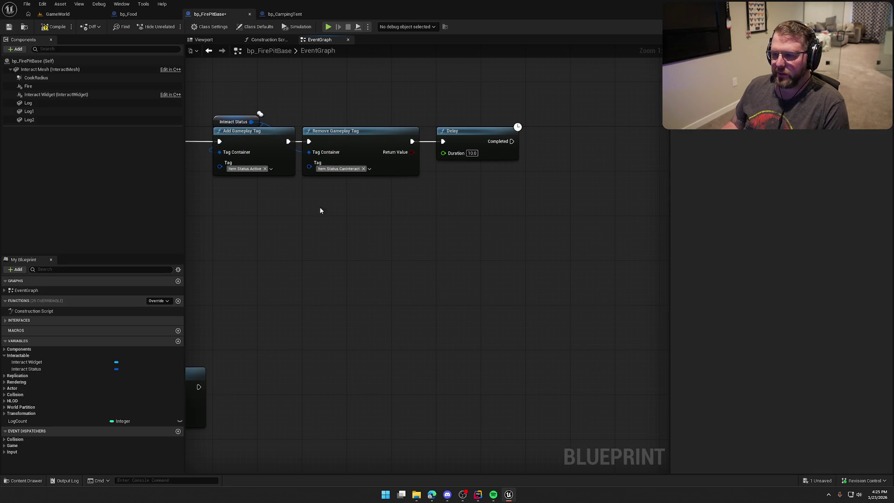
Paste copies of the Add and Remove Gameplay Tag nodes after the Delay and wire them
left_click_drag(391, 207, 235, 115)
key("ctrl+c")
left_click_drag(536, 204, 424, 224)
key("ctrl+v")
left_click_drag(455, 166, 400, 160)
left_click_drag(482, 162, 452, 155)
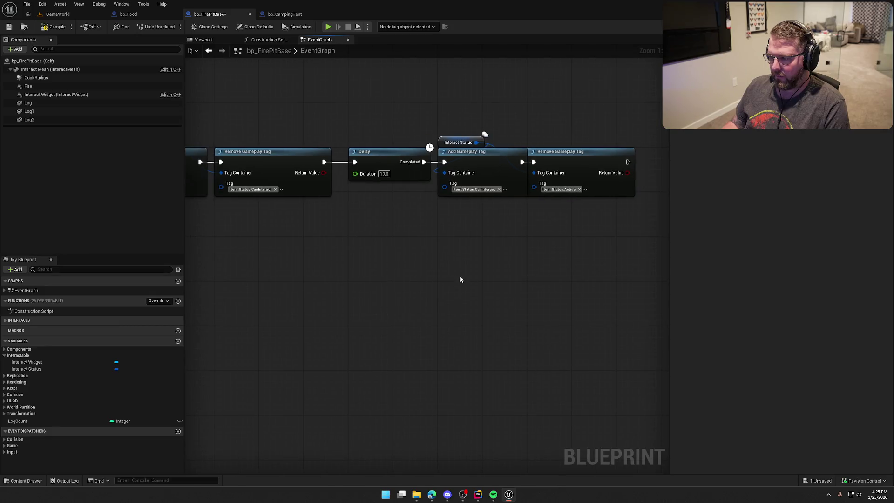
left_click_drag(588, 160, 627, 164)
Add a SET Log Count node resetting the count to 0 after the pasted tag nodes
left_click_drag(443, 258, 716, 251)
mouse_move(387, 235)
left_mouse_down()
mouse_move(368, 253)
mouse_move(625, 263)
mouse_move(464, 263)
mouse_move(697, 259)
mouse_move(402, 279)
mouse_move(343, 299)
left_mouse_up()
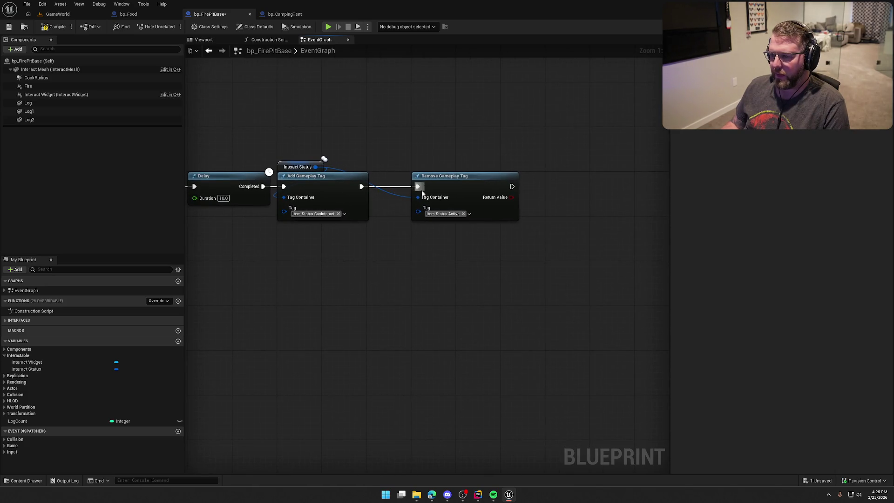
mouse_move(264, 290)
left_mouse_down()
mouse_move(405, 298)
mouse_move(305, 295)
mouse_move(538, 283)
left_mouse_up()
mouse_move(597, 147)
left_mouse_down()
mouse_move(609, 143)
mouse_move(557, 238)
mouse_move(468, 247)
mouse_move(409, 220)
mouse_move(439, 286)
mouse_move(367, 301)
mouse_move(362, 274)
mouse_move(228, 266)
left_mouse_up()
mouse_move(18, 420)
left_mouse_down()
mouse_move(456, 152)
mouse_move(460, 172)
left_mouse_up()
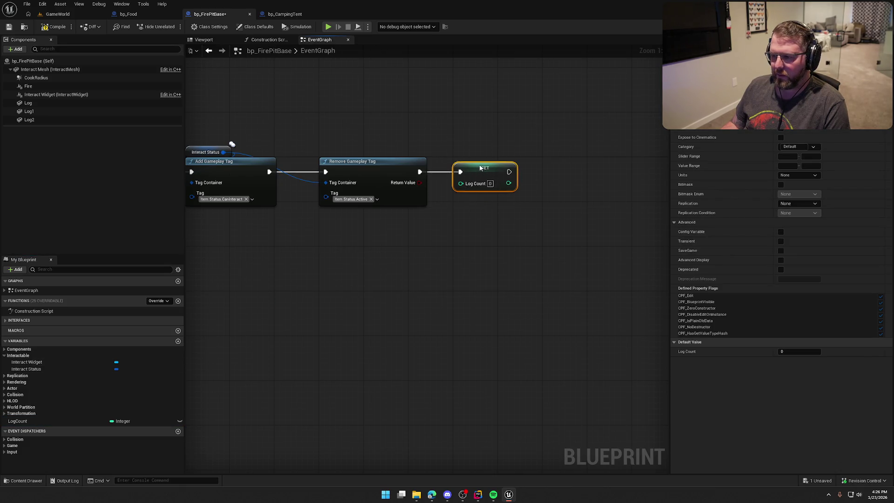
left_click(292, 301)
Review the MC_AddLog event chain in the graph
mouse_move(292, 301)
left_mouse_down()
mouse_move(671, 272)
mouse_move(636, 258)
left_mouse_up()
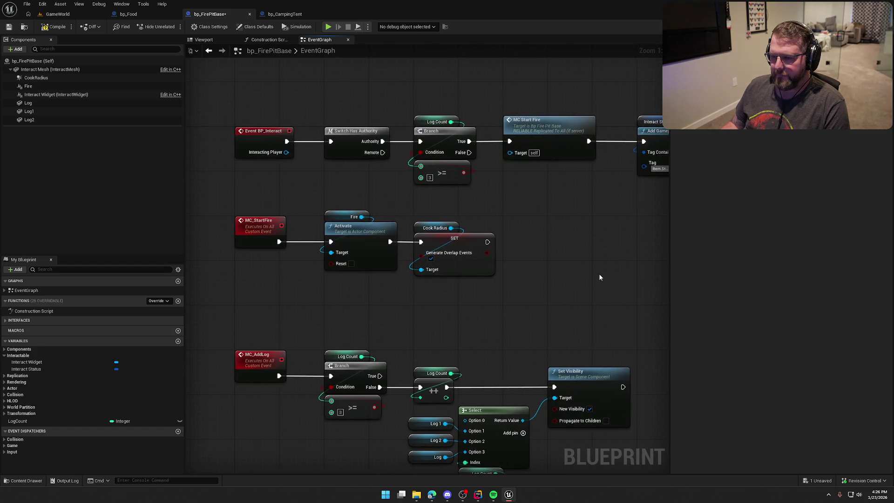
left_click_drag(593, 285, 560, 189)
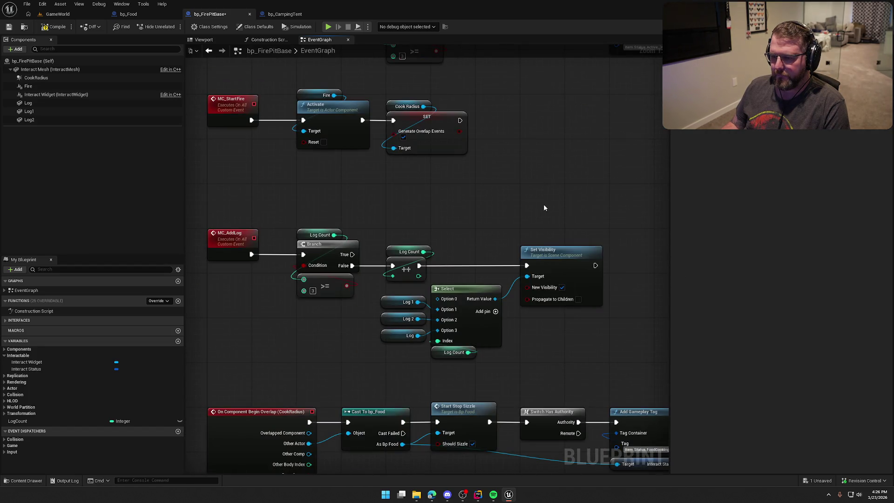
mouse_move(229, 324)
left_mouse_down()
mouse_move(514, 201)
mouse_move(506, 207)
left_mouse_up()
left_click(505, 209)
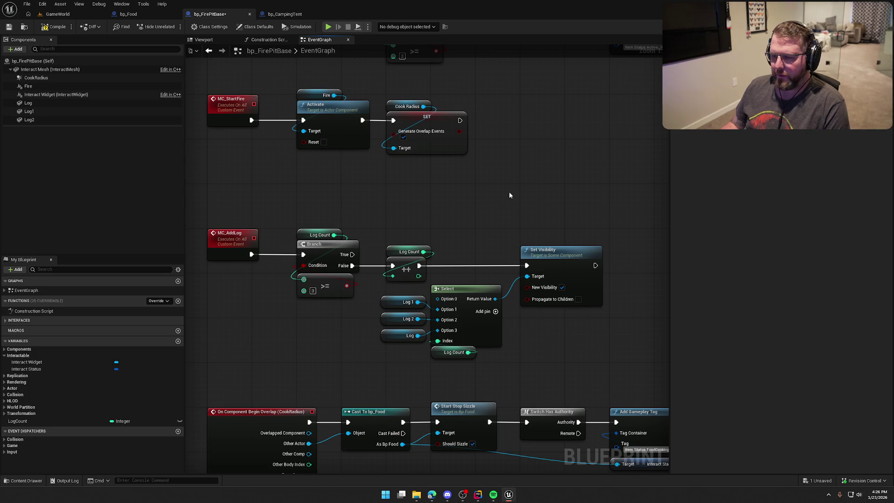
scroll(508, 193, "down", 5)
Move both overlap event chains lower to make room for a new event
mouse_move(492, 246)
left_mouse_down()
mouse_move(205, 140)
mouse_move(225, 135)
left_mouse_up()
key("Home")
left_click_drag(301, 166, 291, 223)
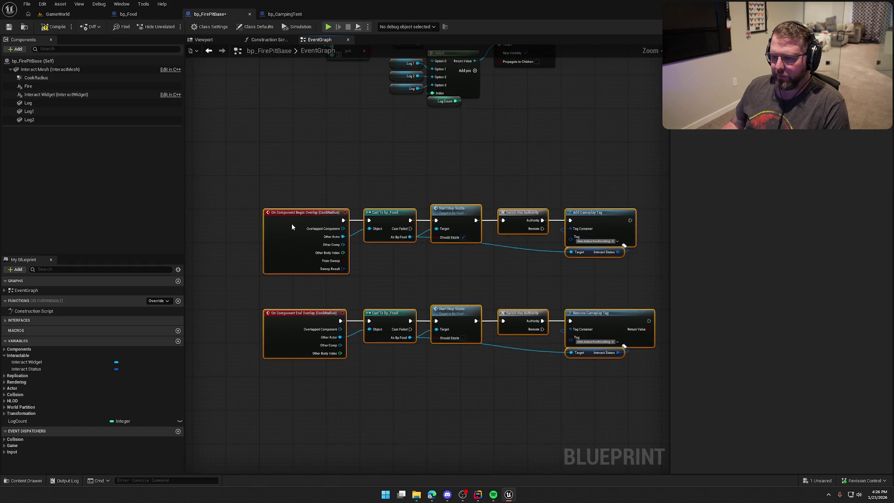
left_click_drag(303, 174, 339, 277)
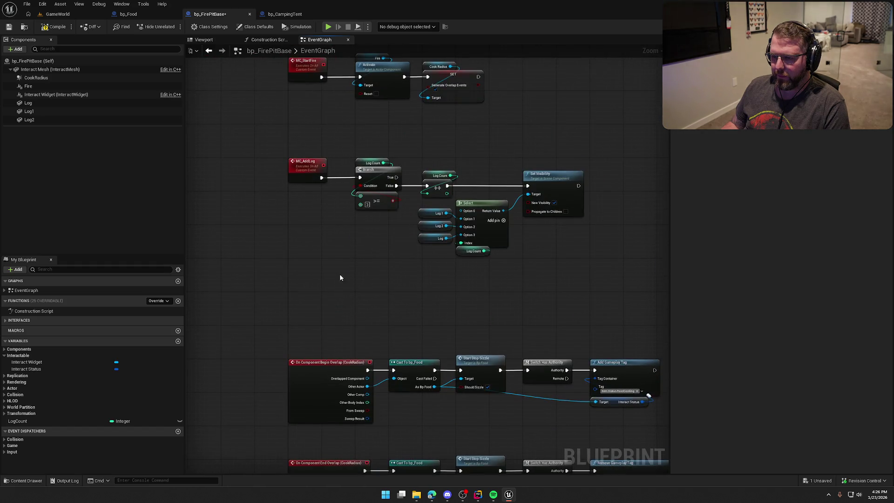
Add a custom event named MC_StopFire with Multicast replication
right_click(294, 295)
type("custom")
key("Return")
type("MC_")
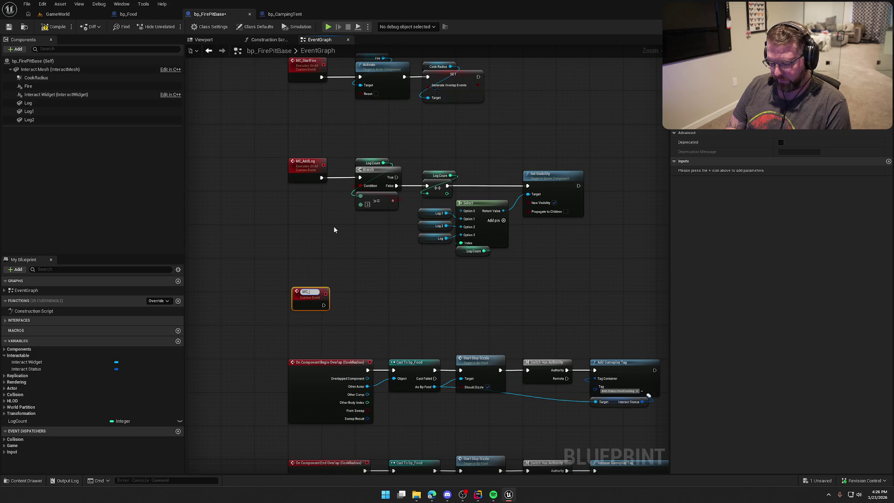
type("StopFire")
key("Return")
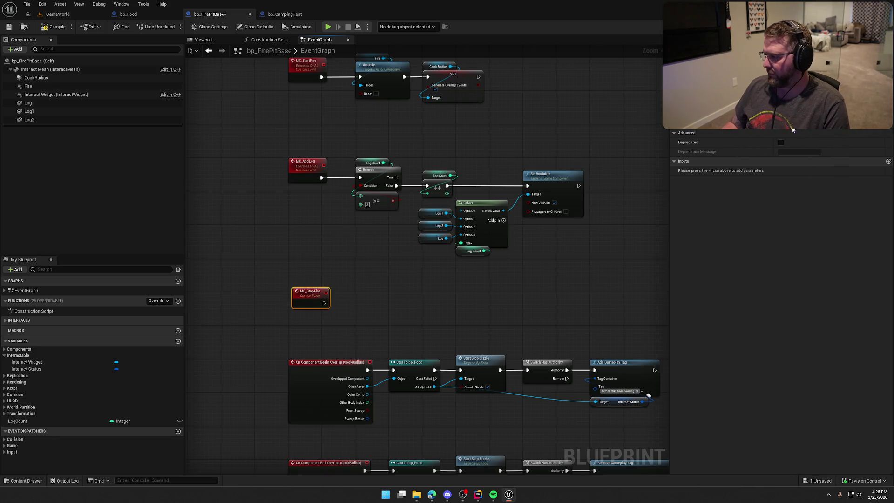
left_click(808, 116)
scroll(428, 284, "up", 2)
left_click(367, 289)
mouse_move(283, 227)
left_mouse_down()
mouse_move(277, 191)
mouse_move(273, 230)
left_mouse_up()
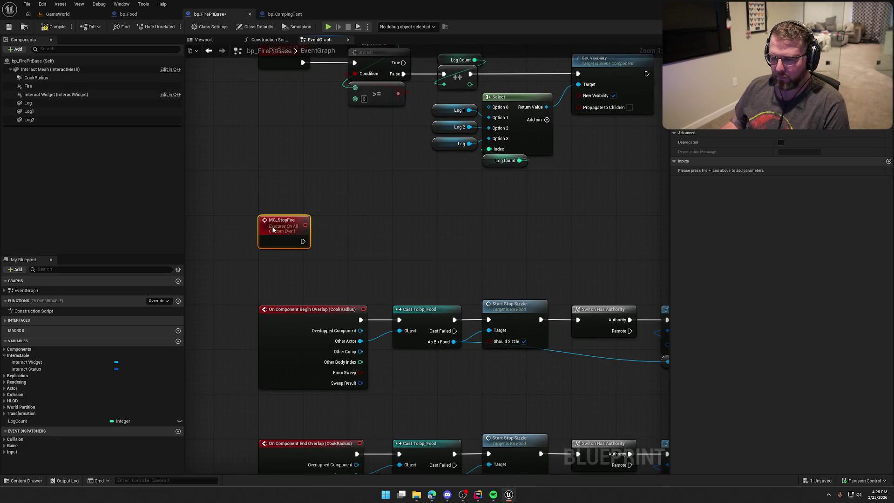
Rearrange the overlap rows and add a SET Log Count 0 after MC_StopFire
scroll(383, 251, "down", 2)
mouse_move(643, 349)
left_mouse_down()
mouse_move(539, 253)
mouse_move(252, 181)
left_mouse_up()
scroll(252, 181, "up", 2)
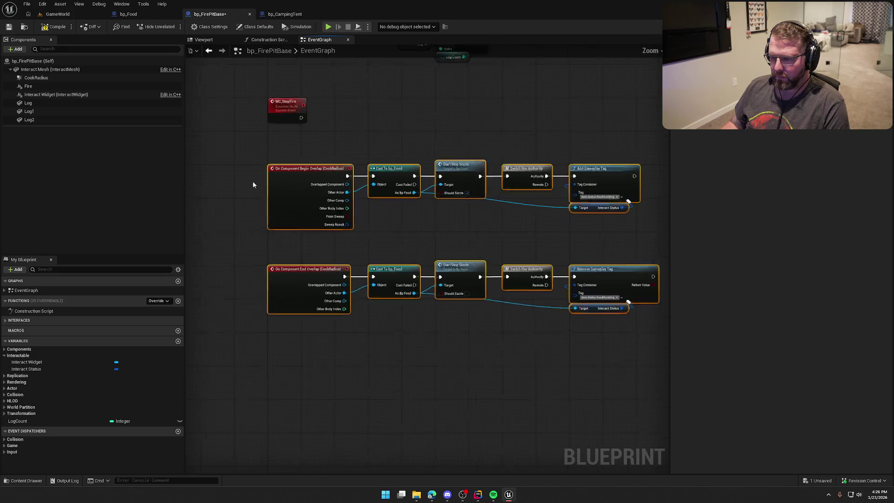
left_click_drag(306, 217, 312, 213)
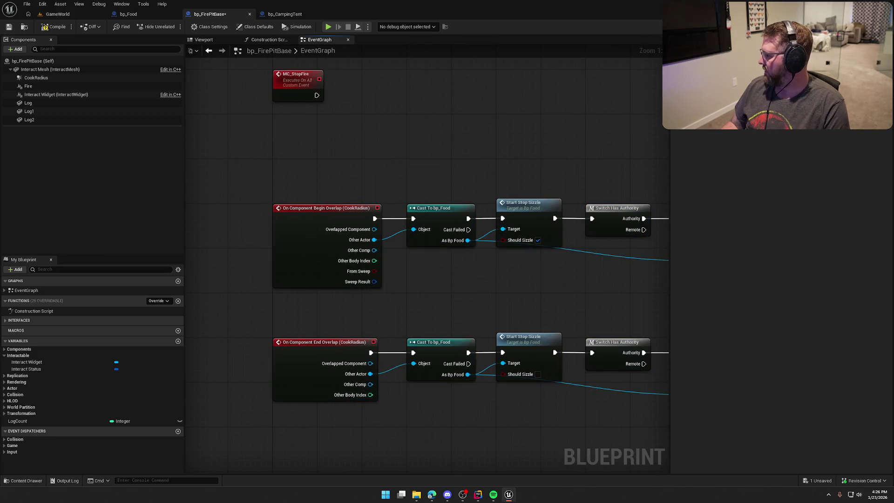
mouse_move(375, 131)
left_mouse_down()
mouse_move(375, 224)
mouse_move(409, 296)
mouse_move(359, 293)
mouse_move(365, 288)
mouse_move(386, 333)
mouse_move(373, 261)
left_mouse_up()
mouse_move(17, 421)
left_mouse_down()
mouse_move(362, 278)
mouse_move(294, 293)
left_mouse_up()
Paste copies of the Log, Log 1, Log 2 and Set Visibility nodes under MC_StopFire
left_click_drag(362, 277, 325, 272)
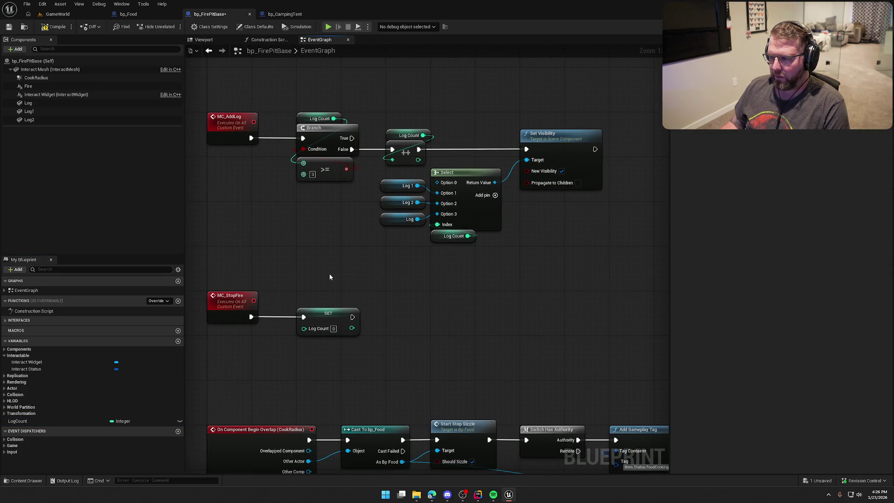
left_click_drag(534, 253, 419, 179)
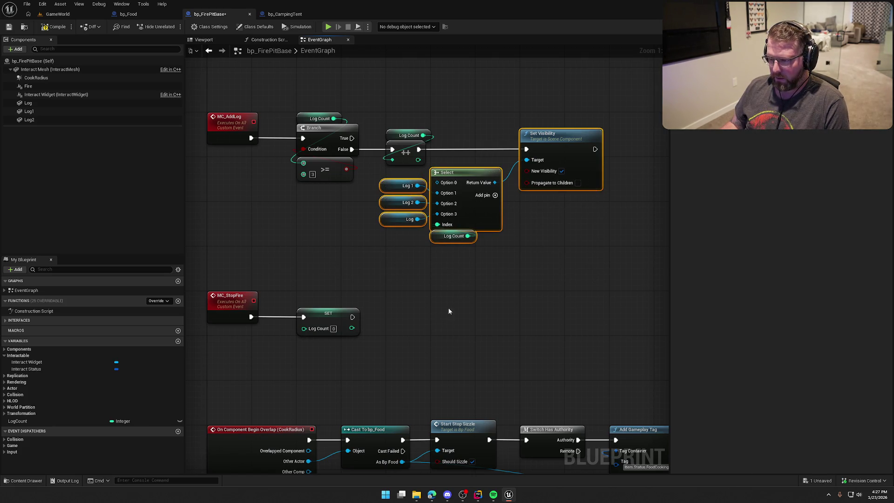
left_click(459, 289)
left_click_drag(419, 255, 394, 181)
left_click(559, 177, "shift")
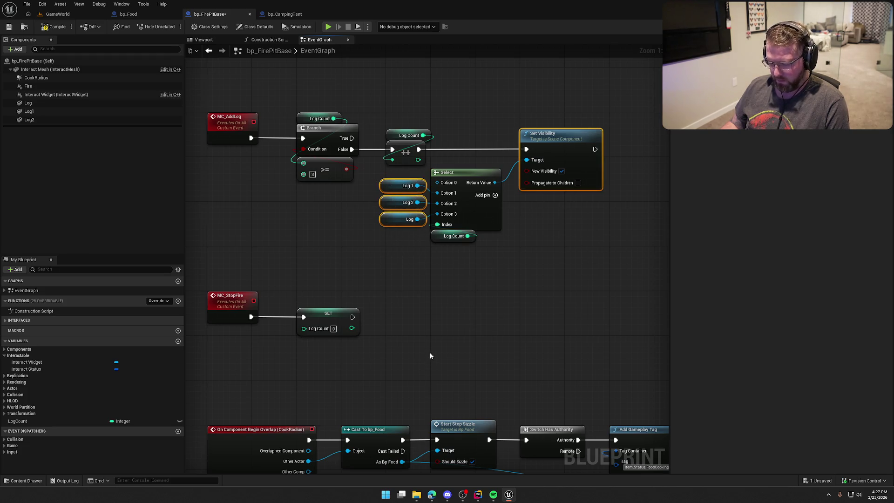
key("ctrl+c")
key("ctrl+v")
mouse_move(440, 340)
left_mouse_down()
mouse_move(549, 313)
mouse_move(458, 356)
mouse_move(466, 372)
mouse_move(549, 314)
mouse_move(389, 325)
mouse_move(363, 314)
left_mouse_up()
left_click(561, 255)
Chain the Log Count reset into Set Visibility hiding the logs, and tidy the nodes
mouse_move(577, 301)
left_mouse_down()
mouse_move(532, 317)
mouse_move(499, 315)
left_mouse_up()
mouse_move(410, 336)
left_mouse_down()
mouse_move(435, 372)
mouse_move(360, 343)
mouse_move(319, 343)
mouse_move(308, 350)
mouse_move(313, 362)
left_mouse_up()
left_click(376, 399)
left_click(410, 373)
left_click_drag(496, 314, 434, 314)
left_click(504, 383)
mouse_move(567, 299)
left_mouse_down()
mouse_move(474, 316)
mouse_move(564, 309)
mouse_move(571, 398)
left_mouse_up()
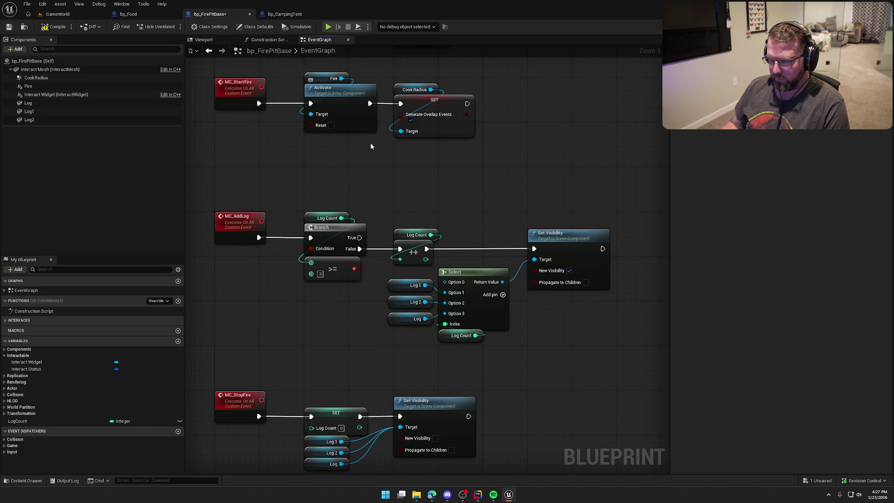
Add a Fire Deactivate node chained after Set Visibility in MC_StopFire
left_click_drag(296, 68, 360, 143)
left_click(328, 78)
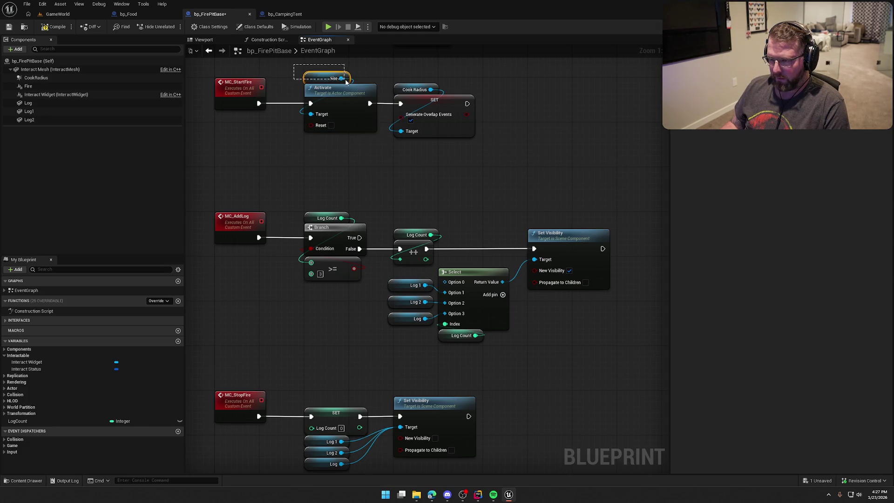
left_click_drag(467, 325, 416, 235)
key("ctrl+c")
key("ctrl+v")
mouse_move(492, 301)
left_mouse_down()
mouse_move(493, 331)
mouse_move(481, 322)
mouse_move(418, 326)
left_mouse_up()
type("deac")
key("Return")
mouse_move(516, 340)
left_mouse_down()
mouse_move(474, 324)
mouse_move(451, 297)
left_mouse_up()
Paste the Cook Radius SET Generate Overlap Events (off) node after Deactivate
mouse_move(459, 262)
left_mouse_down()
mouse_move(505, 421)
mouse_move(504, 402)
left_mouse_up()
left_click_drag(383, 125, 402, 159)
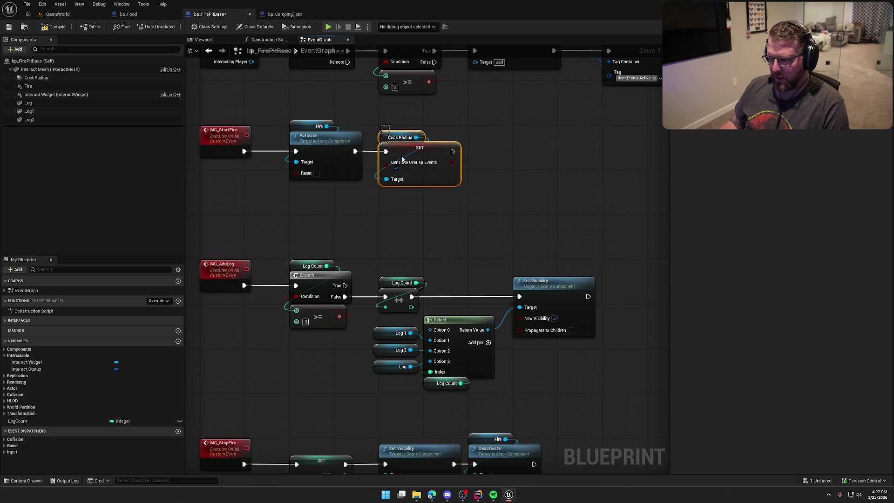
left_click_drag(460, 213, 386, 102)
key("ctrl+v")
left_click_drag(488, 345, 457, 345)
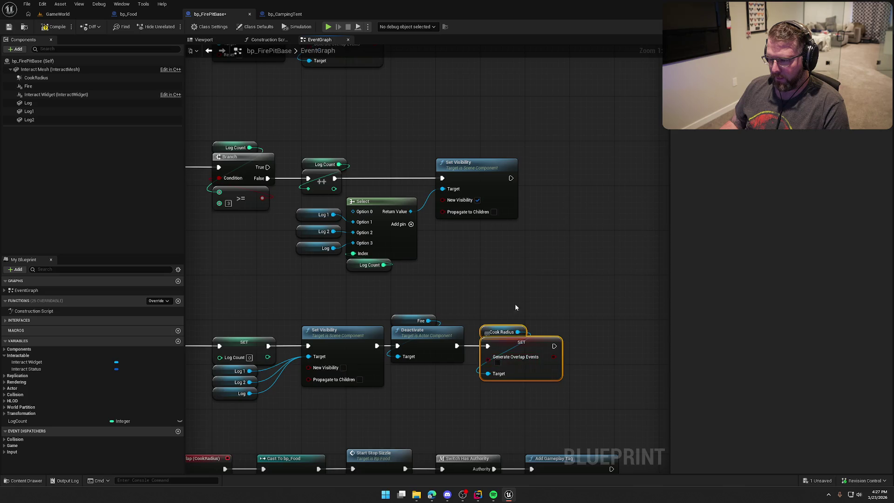
scroll(515, 307, "down", 3)
Replace the delayed Log Count reset with a call to MC Stop Fire
mouse_move(567, 254)
left_mouse_down()
mouse_move(462, 272)
mouse_move(285, 247)
left_mouse_up()
scroll(348, 244, "up", 1)
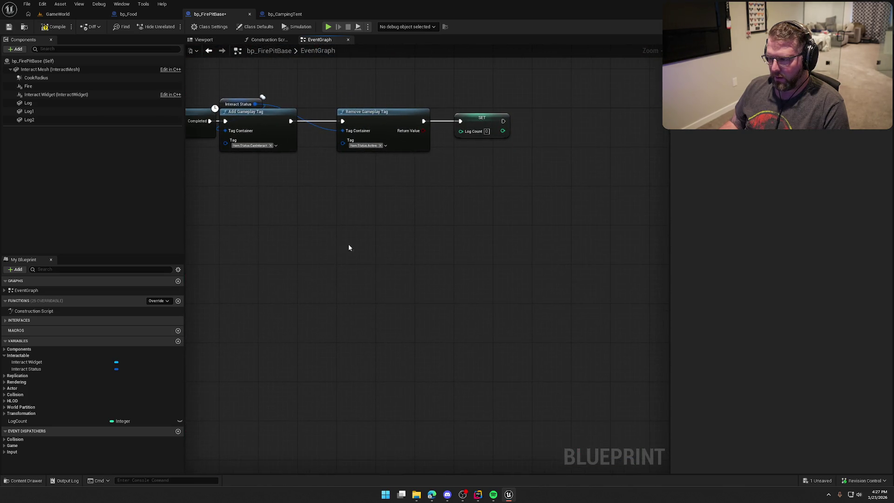
left_click(482, 118)
key("Delete")
left_click_drag(423, 121, 438, 122)
type("mc stop")
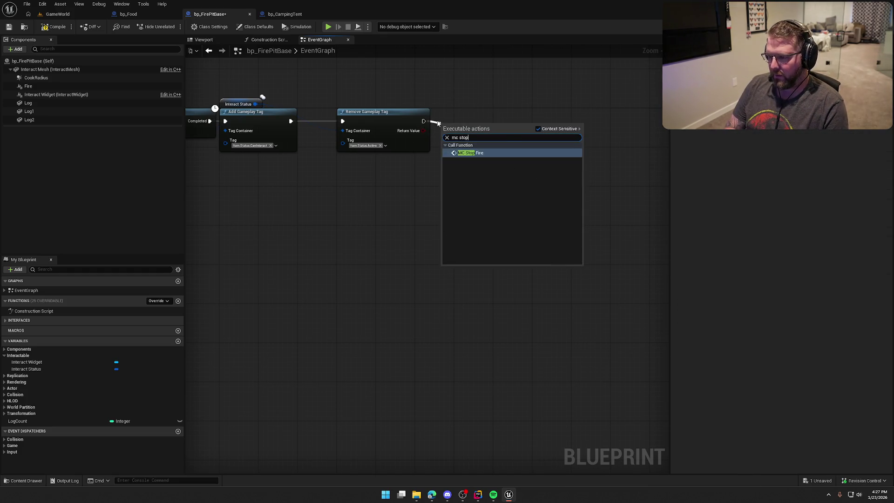
key("Return")
left_click_drag(484, 125, 499, 103)
mouse_move(475, 189)
left_mouse_down()
mouse_move(533, 259)
mouse_move(663, 166)
left_mouse_up()
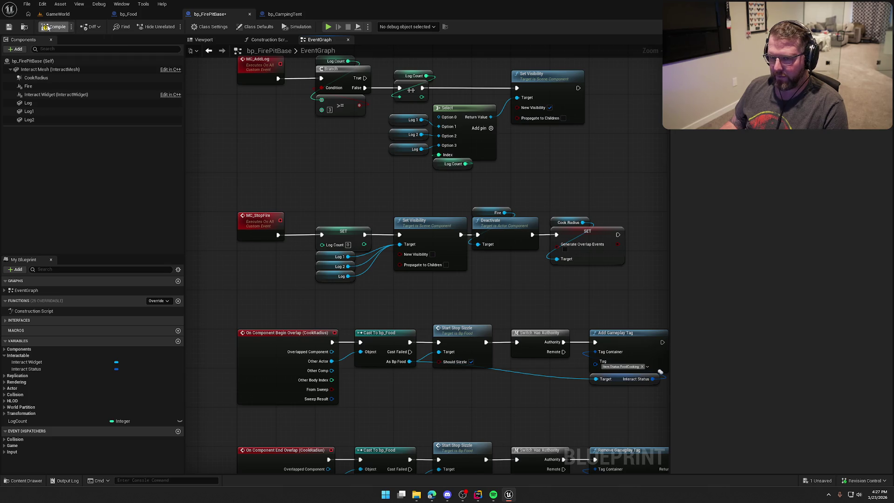
Play GameWorld, carry a log to the fire ring and light the campfire
left_click(58, 14)
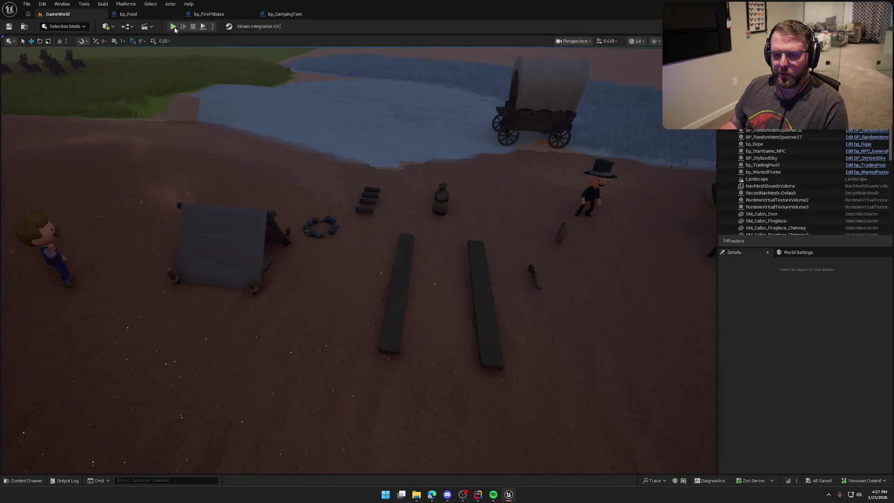
key("alt+p")
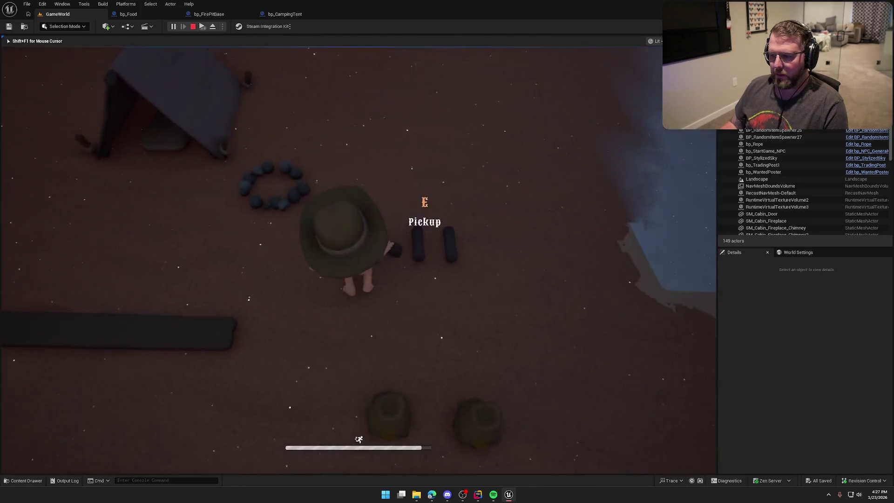
key("e")
key("a")
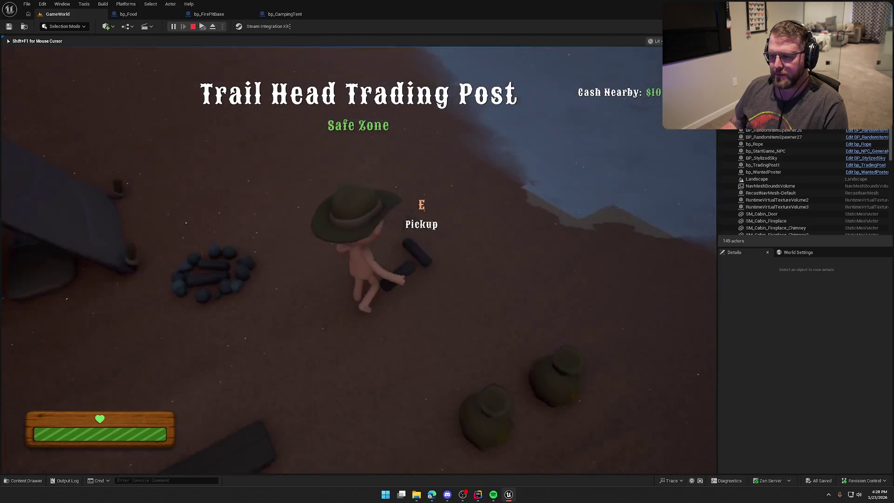
key("w")
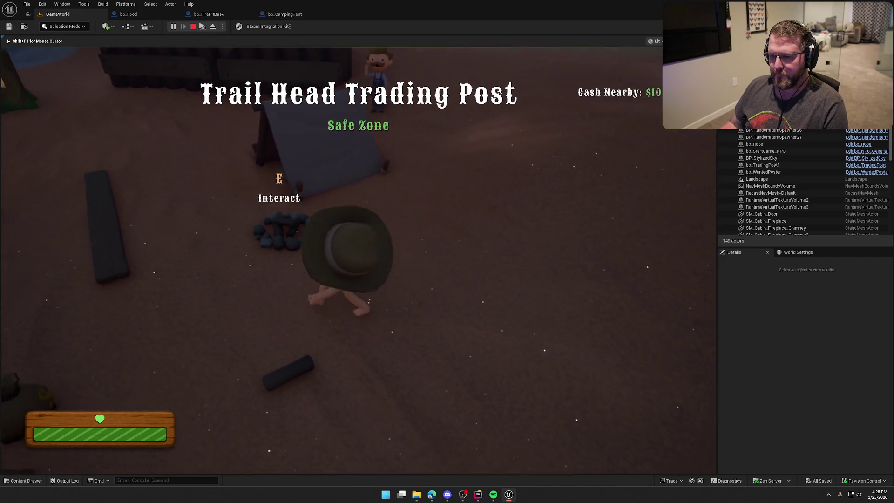
key("e")
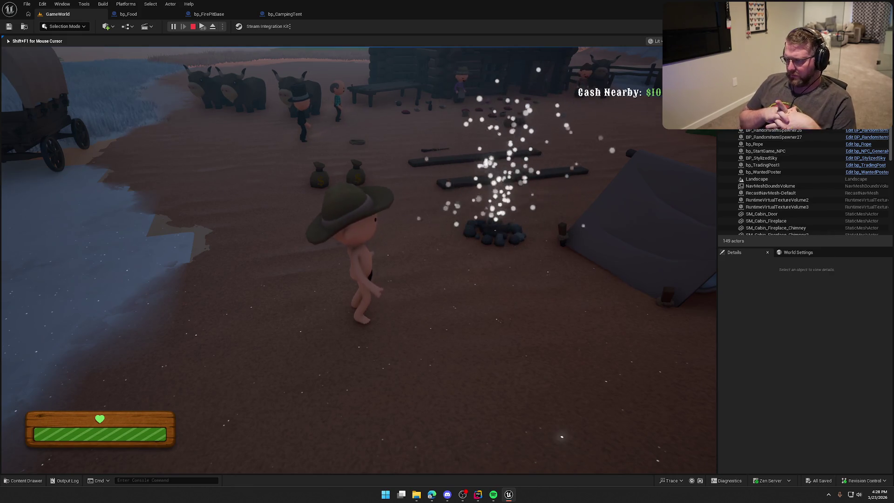
Walk toward the tent and back to the fire ring, then end the play session
mouse_move(359, 252)
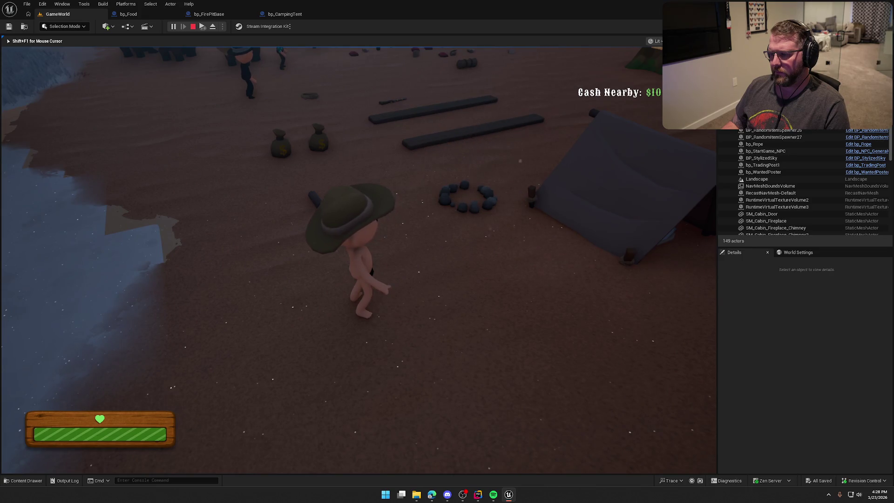
key("w")
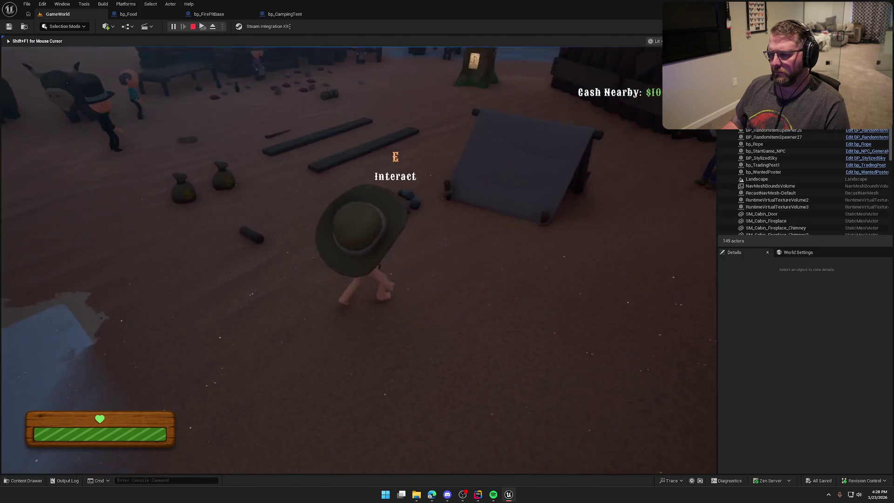
key("a")
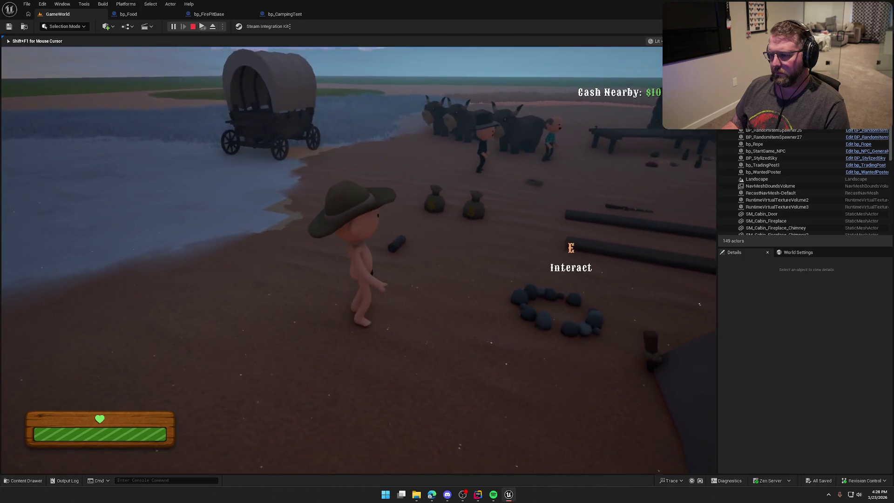
key("Escape")
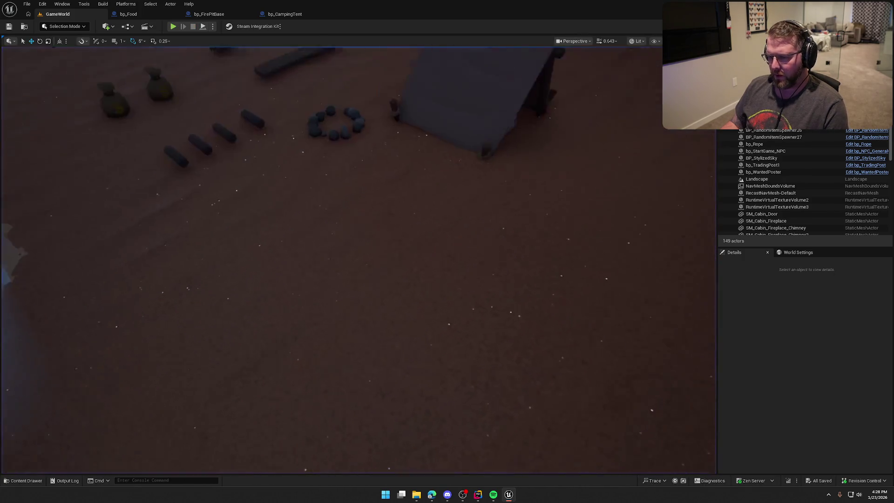
Duplicate the three fire logs into a second row beside the existing ones
left_click(347, 278)
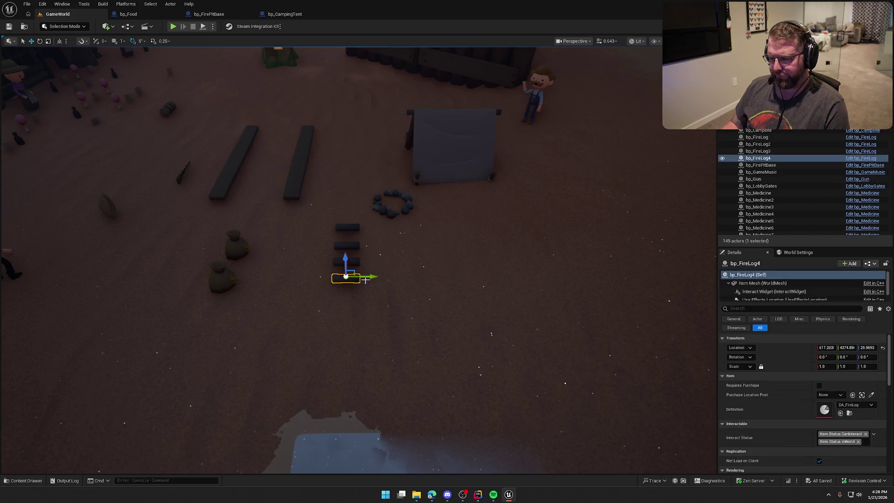
left_click(354, 263, "ctrl")
left_click_drag(374, 243, 374, 243, "alt")
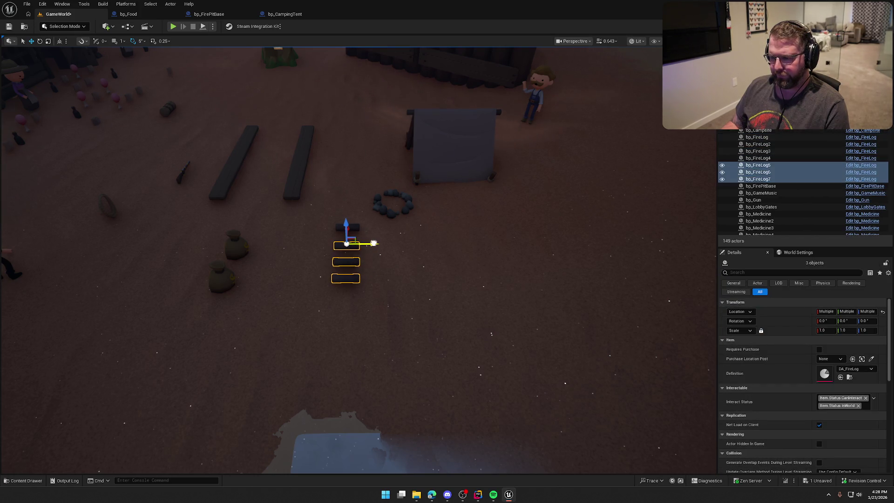
left_click(378, 245)
Play-test the level, carrying logs to the fire ring and lighting the campfire
key("alt+p")
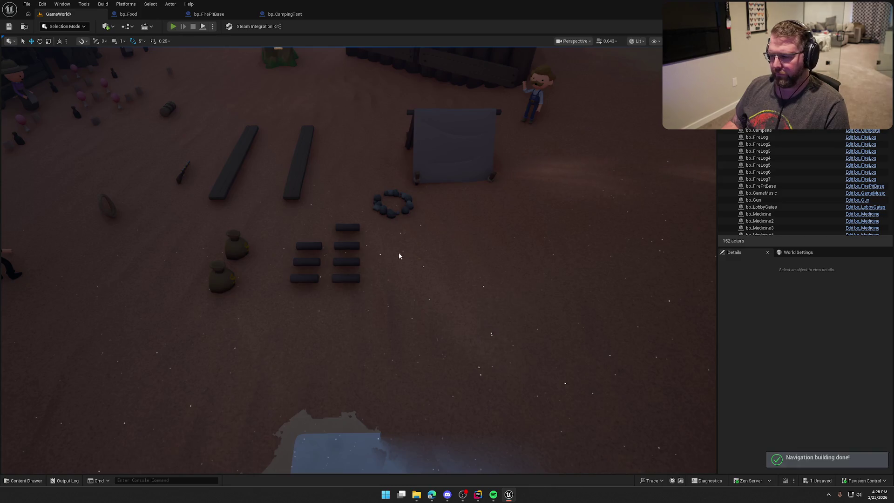
key("w")
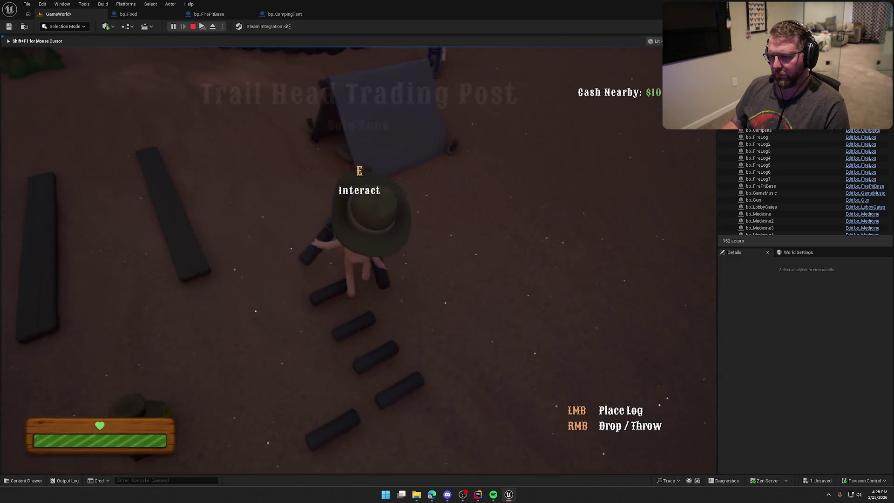
key("s")
key("e")
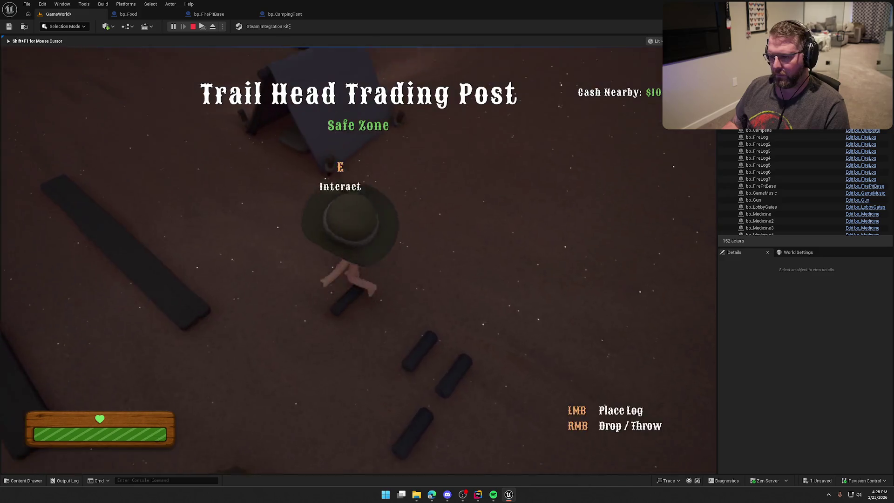
key("s")
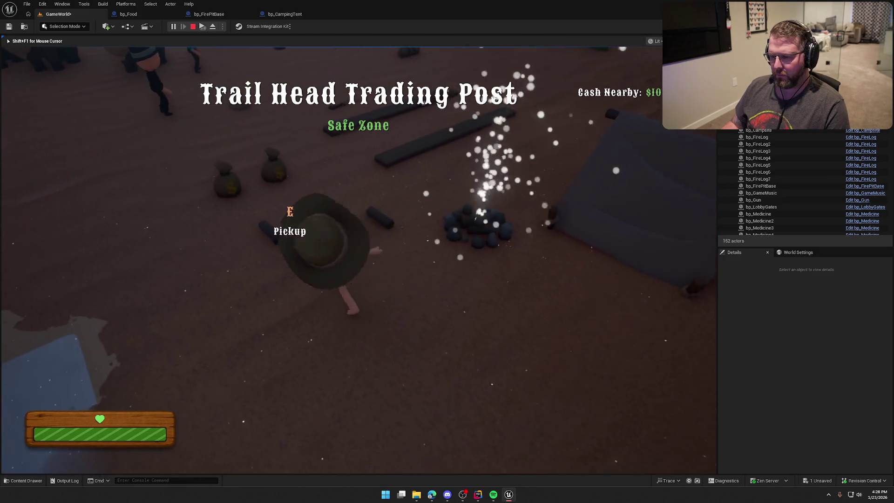
key("e")
key("w")
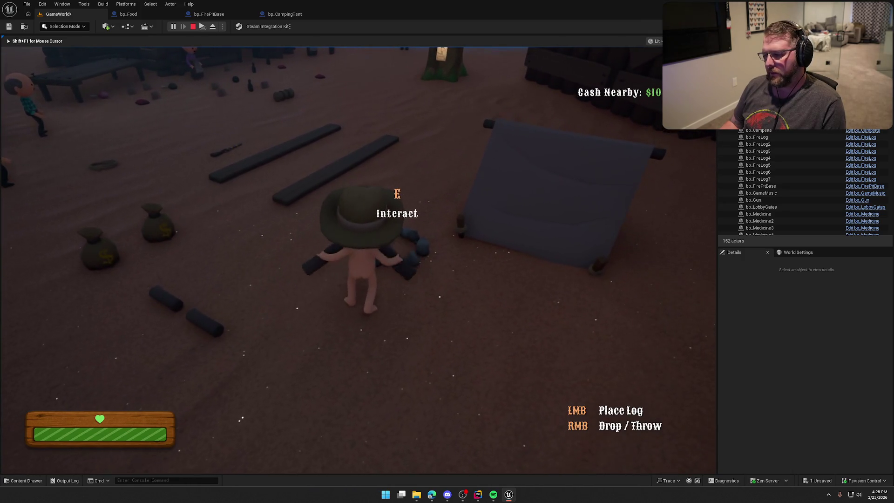
key("e")
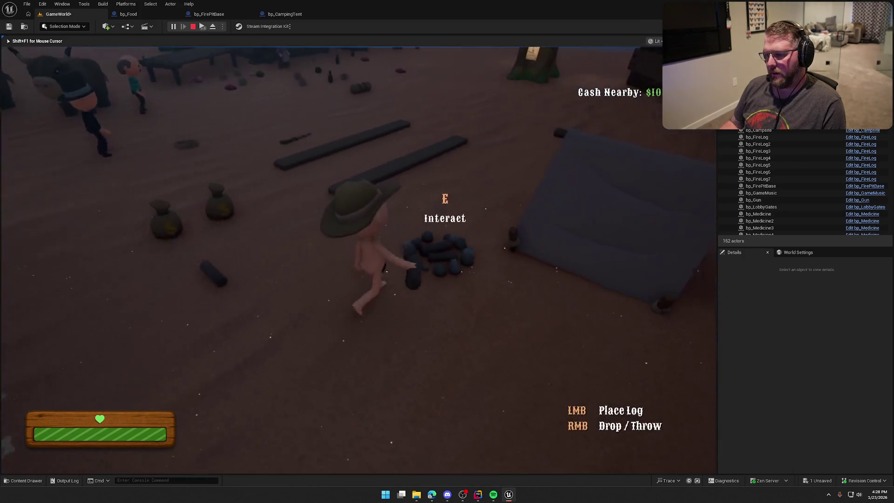
key("w")
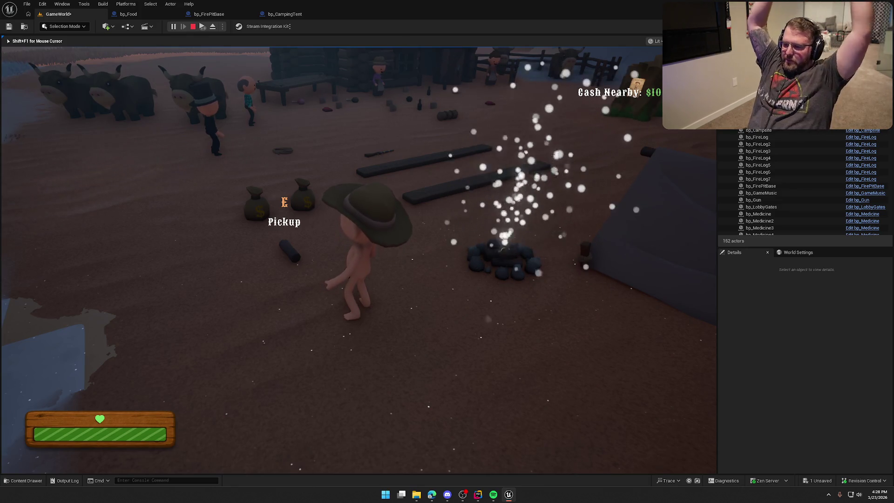
key("Escape")
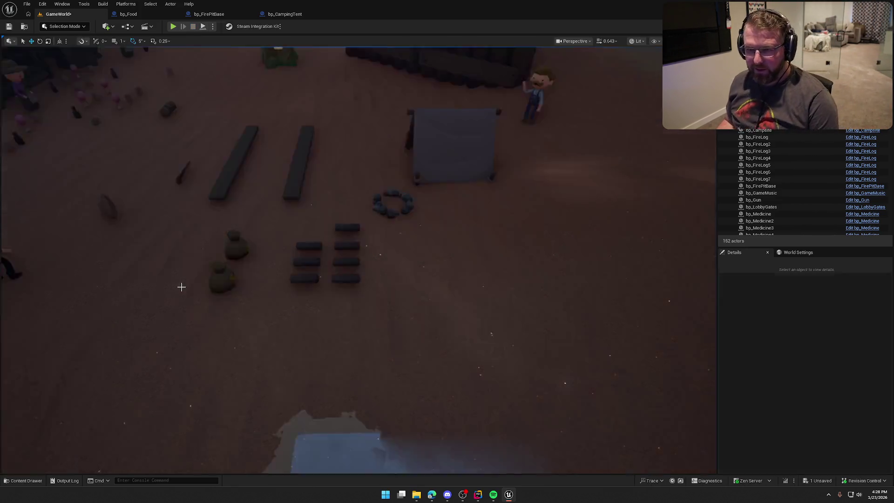
Look over the bp_Food graph, then set the bp_FirePitBase Delay duration to 120
left_click(129, 14)
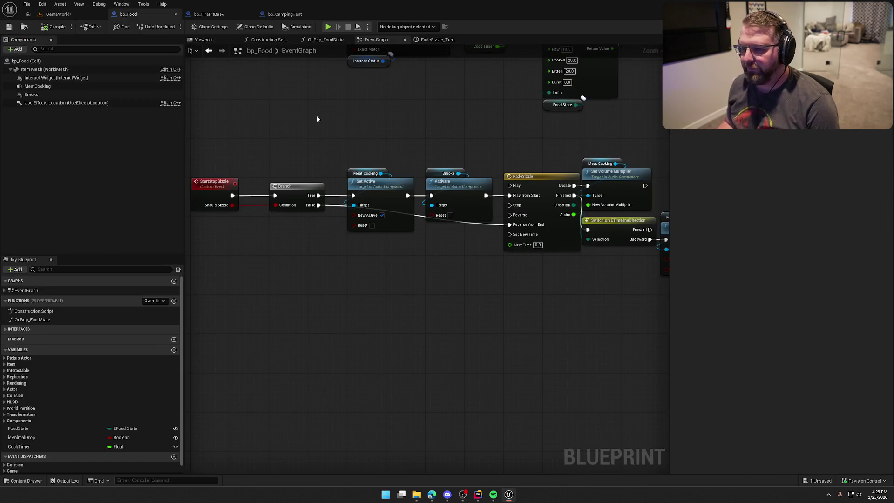
scroll(317, 119, "down", 6)
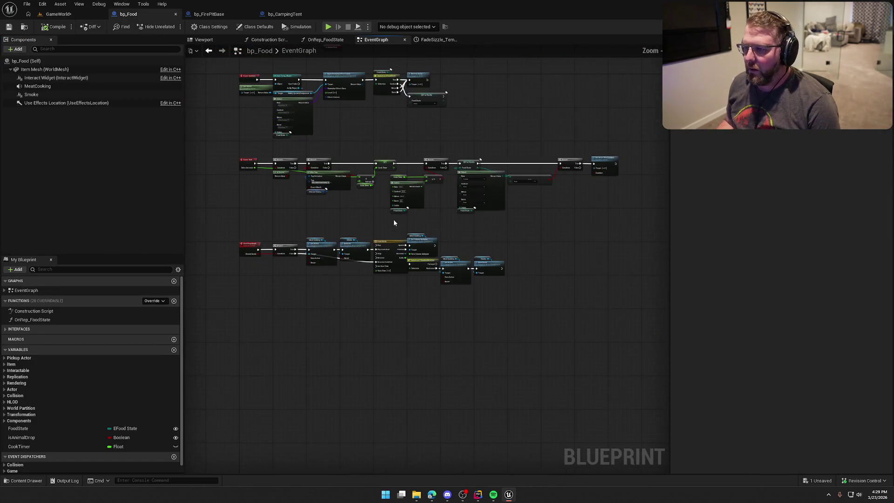
left_click(209, 13)
scroll(411, 351, "down", 5)
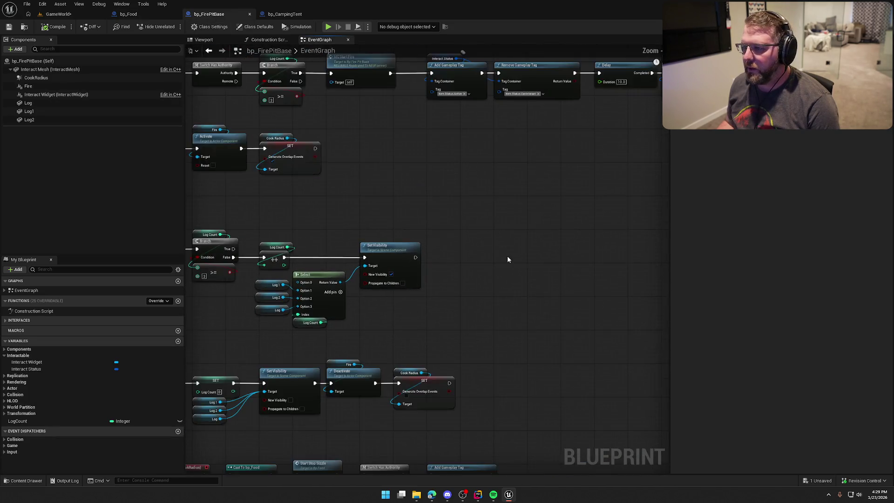
scroll(371, 237, "up", 4)
scroll(478, 227, "down", 1)
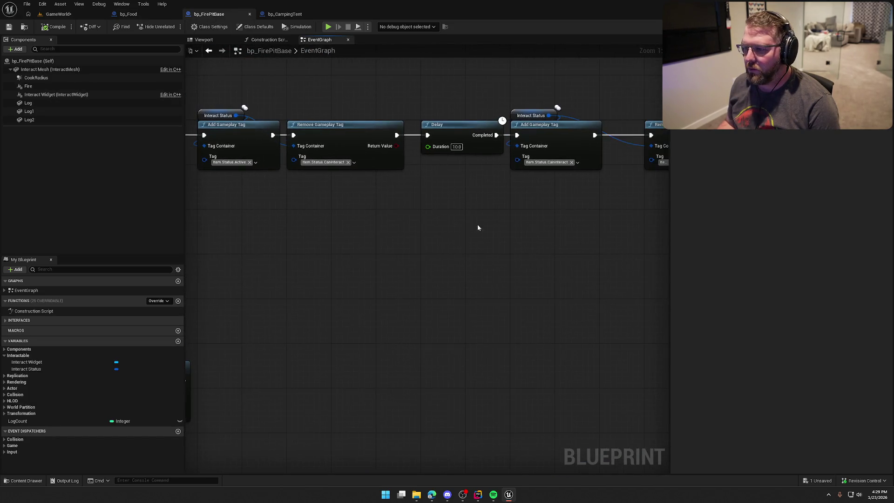
type("1")
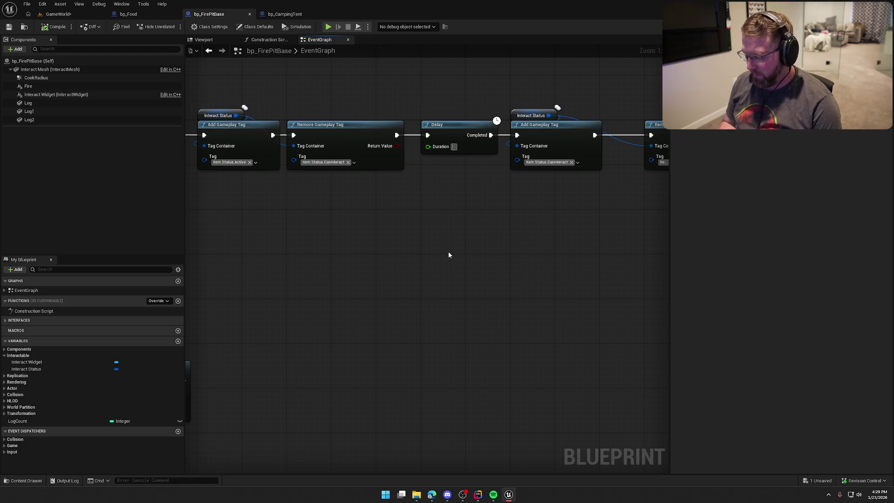
type("20")
key("Return")
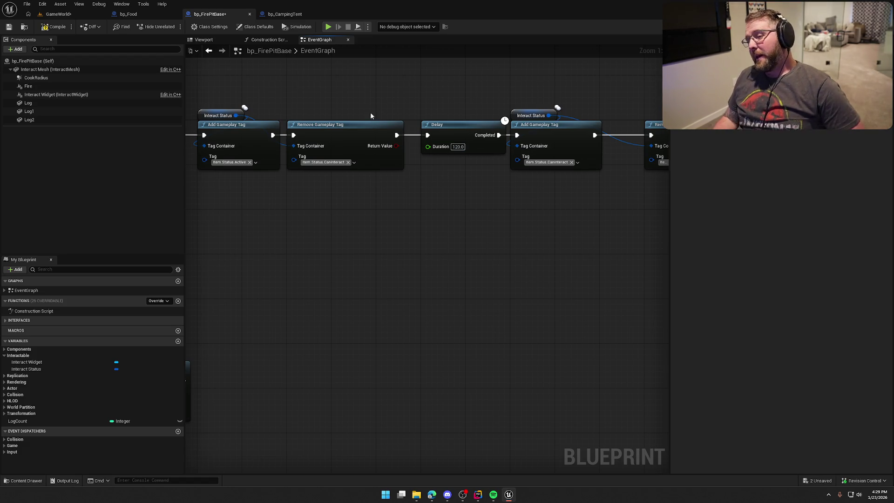
Change the Delay duration to 10 seconds and go back to the GameWorld level
scroll(493, 270, "down", 6)
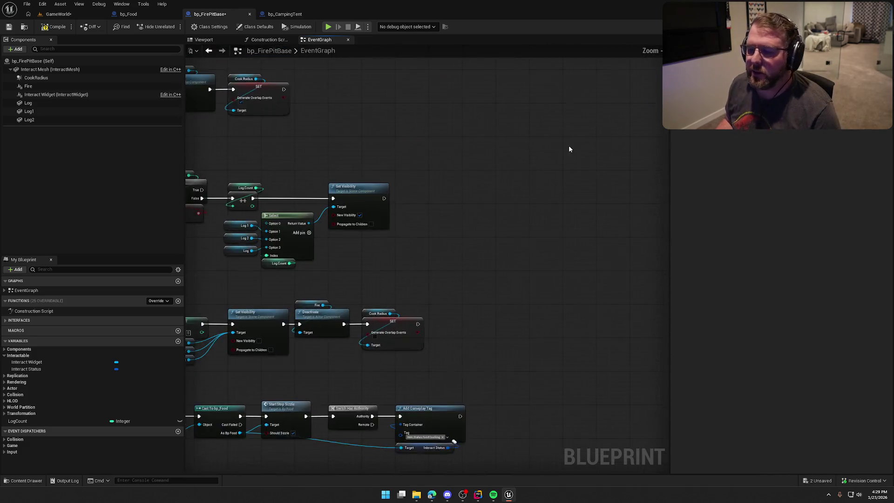
scroll(483, 207, "up", 6)
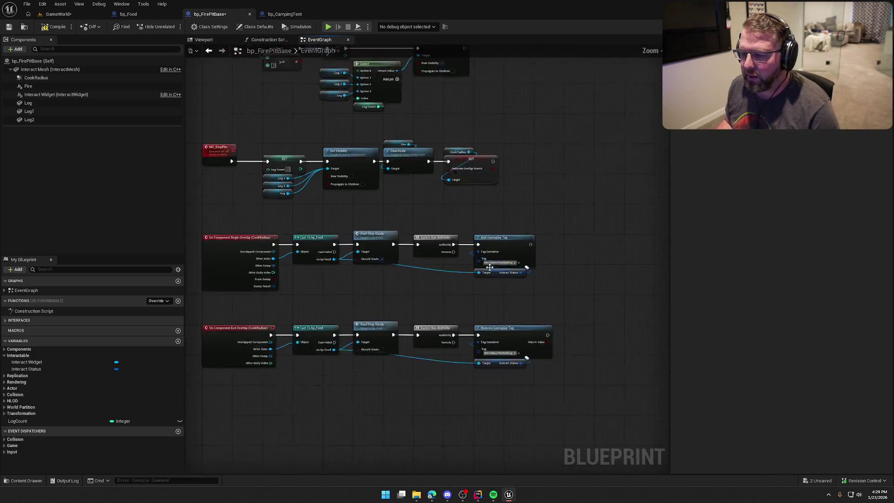
scroll(478, 257, "down", 3)
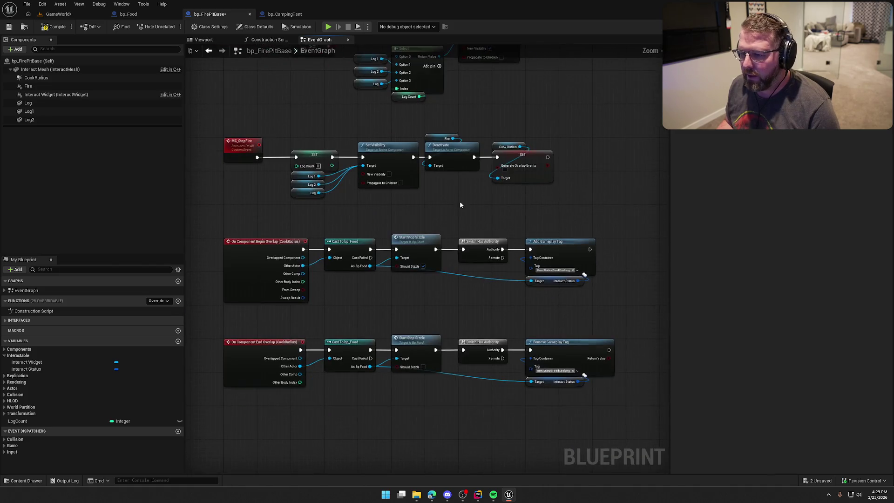
mouse_move(573, 263)
left_mouse_down()
mouse_move(534, 156)
mouse_move(508, 135)
left_mouse_up()
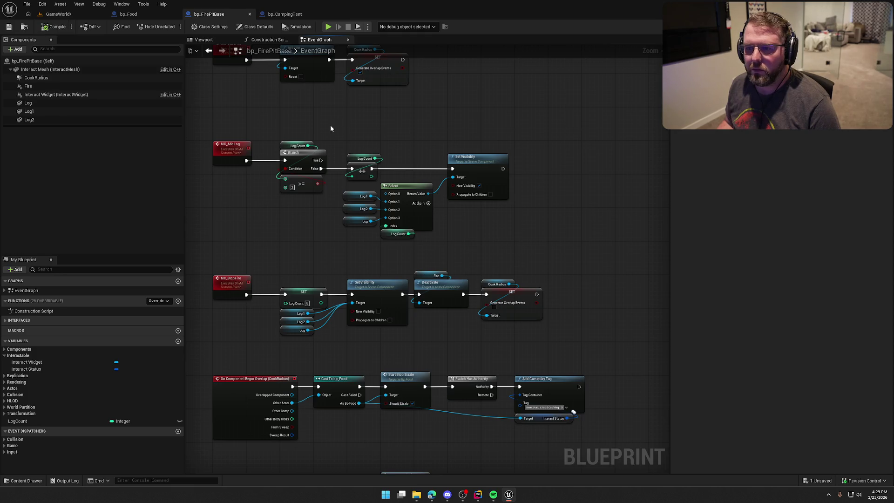
mouse_move(414, 134)
left_mouse_down()
mouse_move(369, 276)
mouse_move(379, 171)
left_mouse_up()
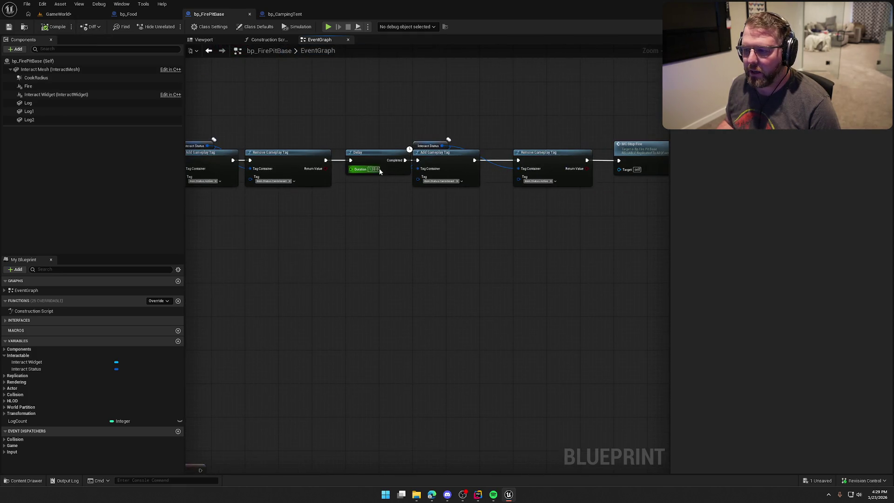
type("10")
key("Return")
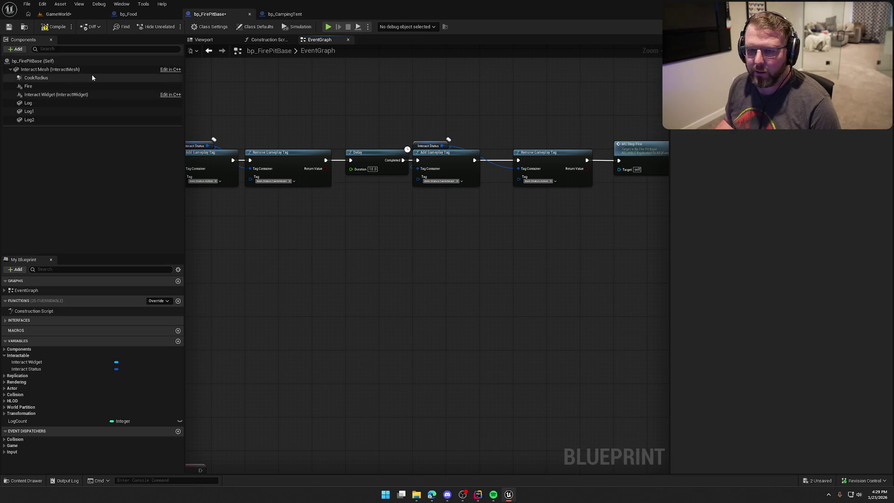
left_click(62, 16)
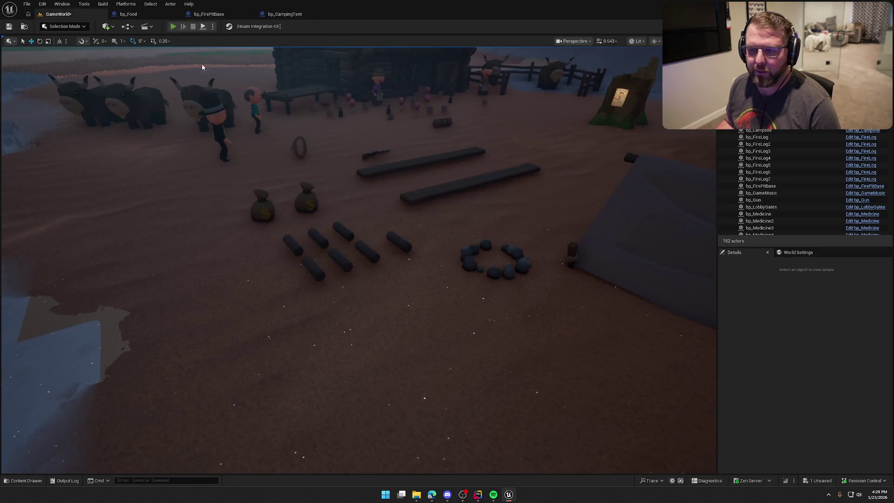
key("alt+p")
key("e")
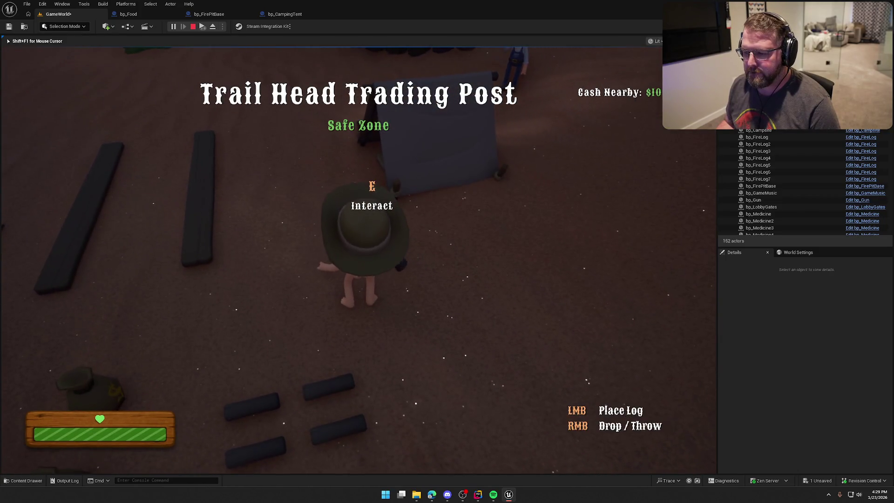
left_click(447, 251)
key("shift+w")
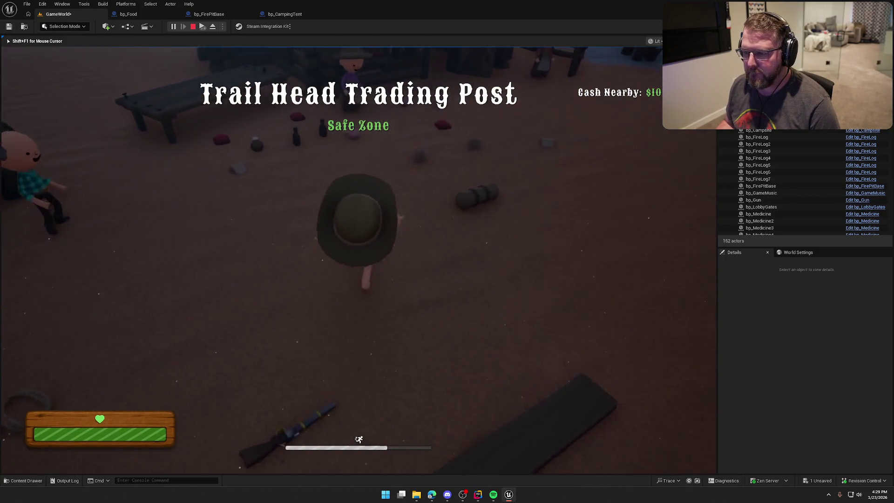
key("e")
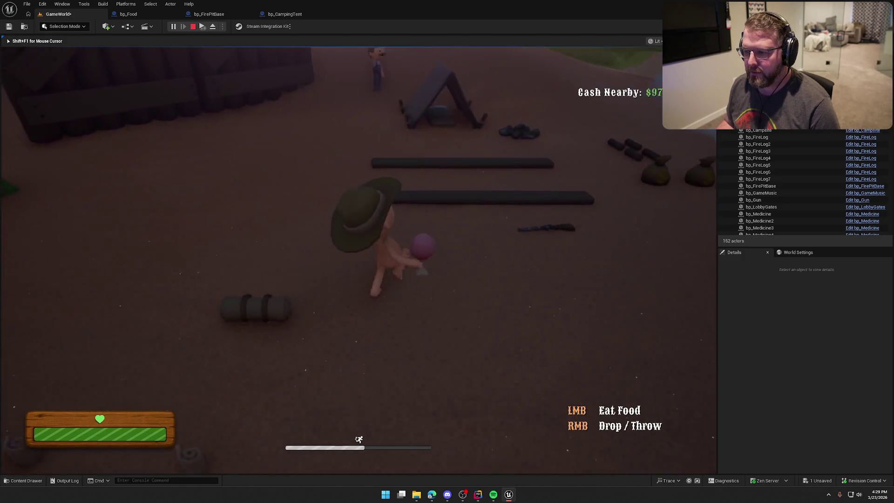
key("shift+w")
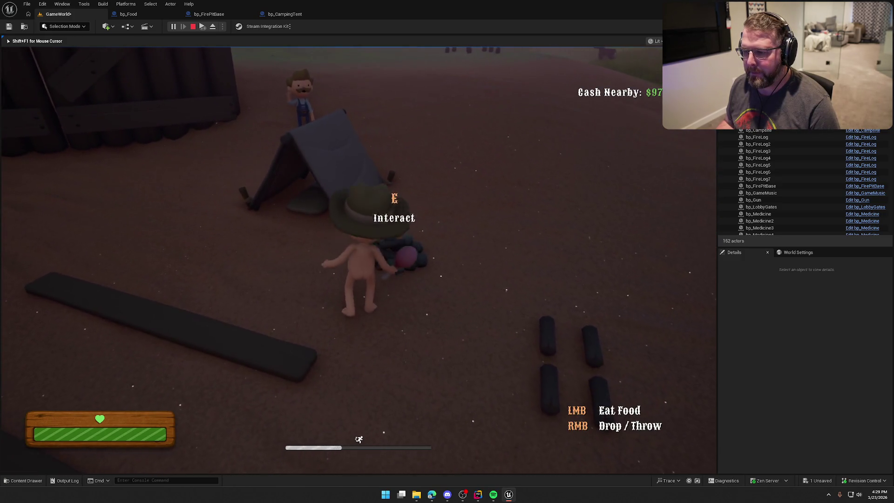
key("e")
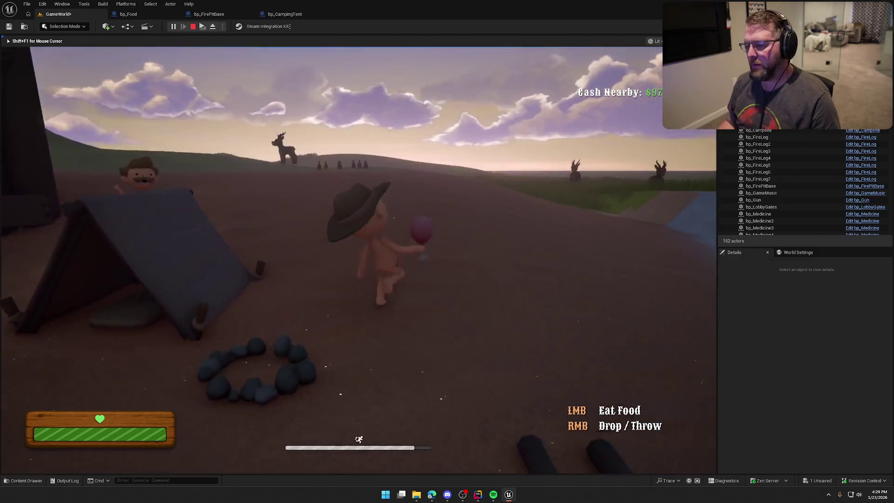
right_click(358, 260)
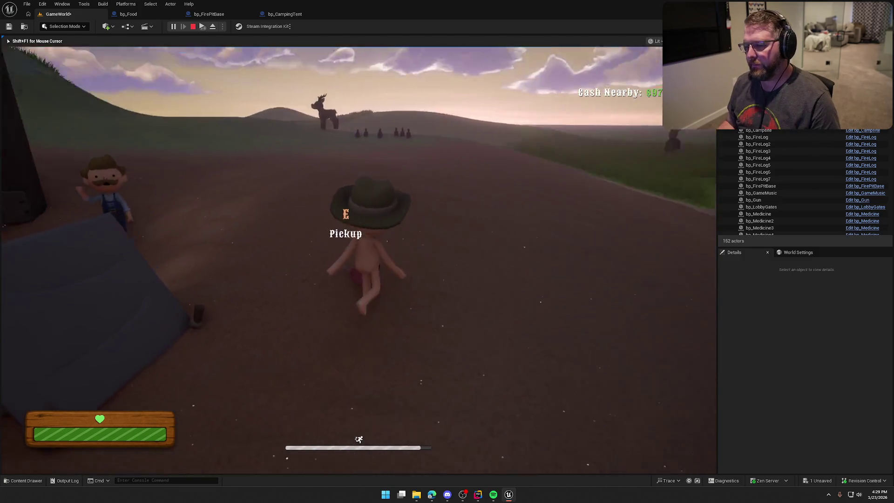
key("w")
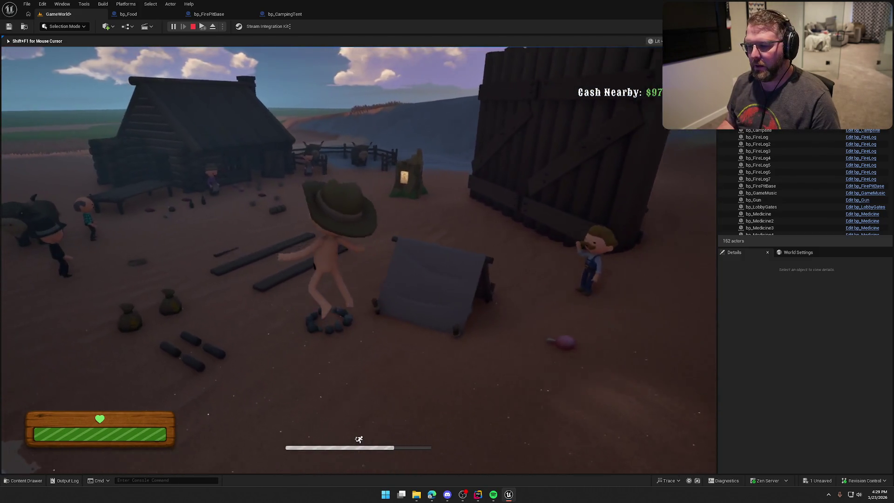
key("Escape")
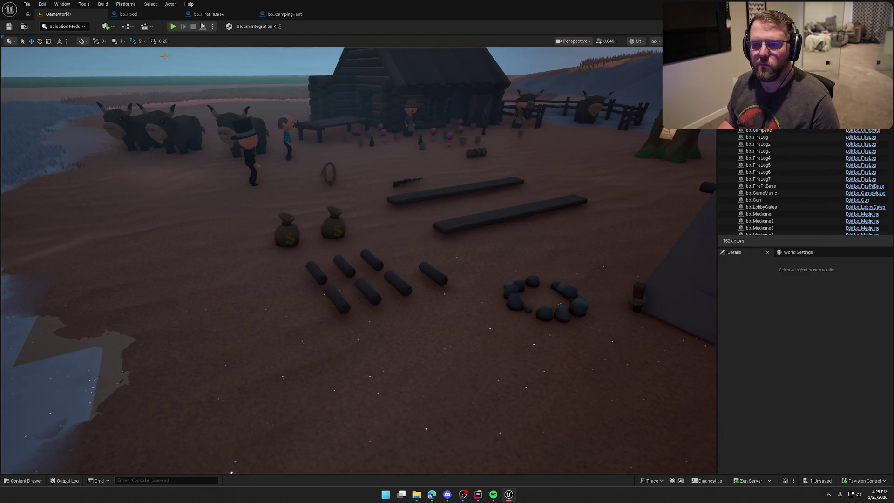
After checking bp_FirePitBase, play GameWorld and deploy the tent and fire pit on the frozen water
left_click(209, 14)
scroll(512, 274, "down", 5)
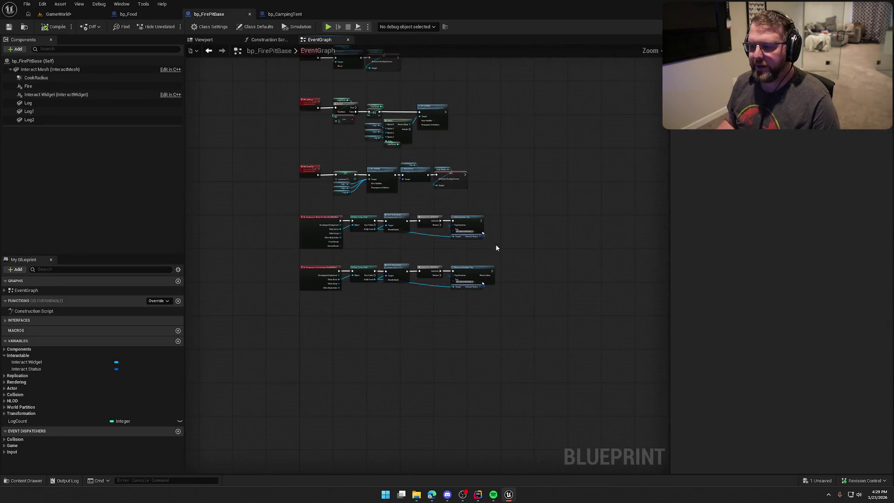
left_click(51, 16)
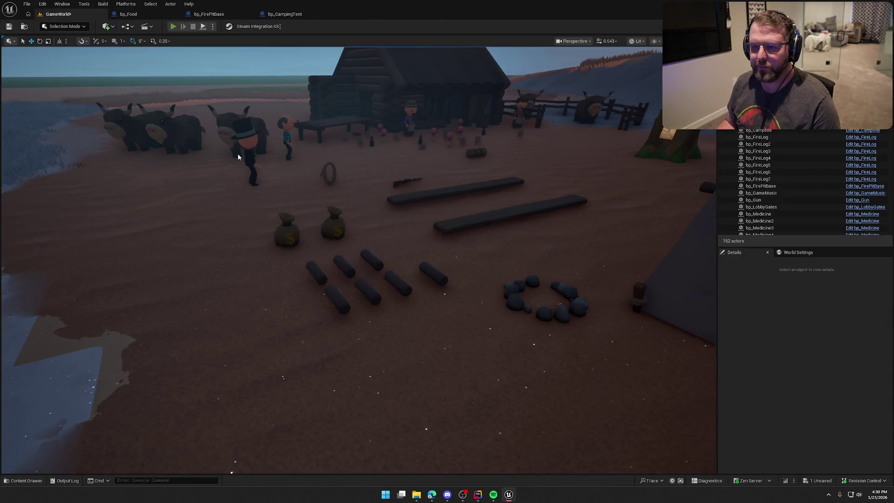
key("alt+p")
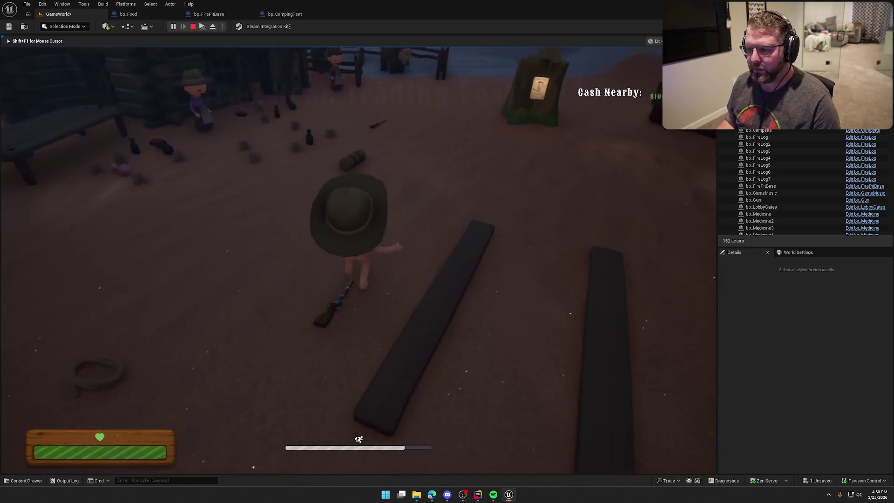
key("e")
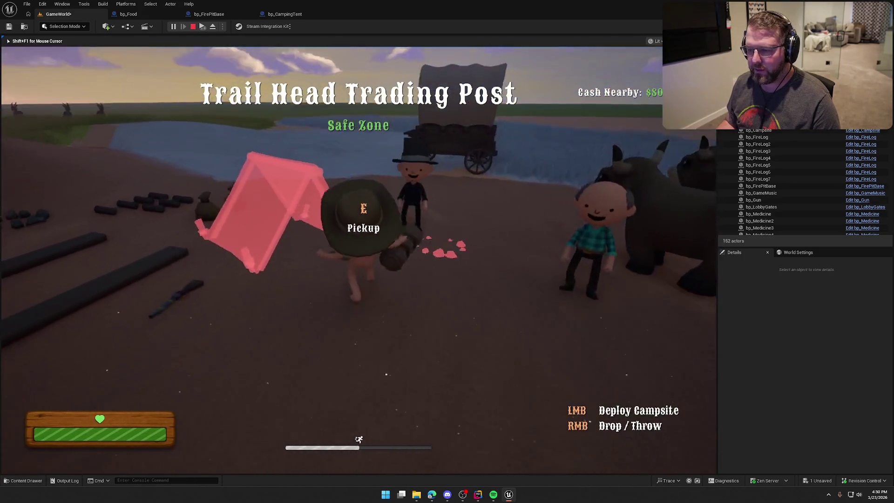
key("w")
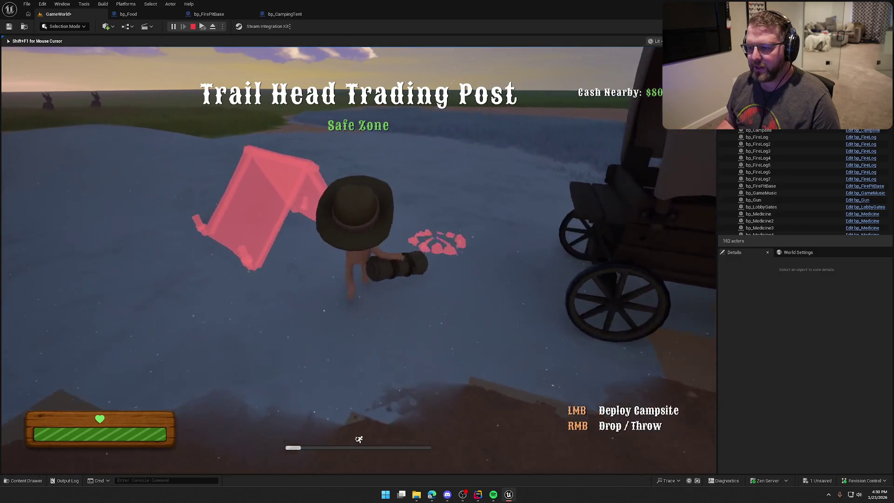
key("w")
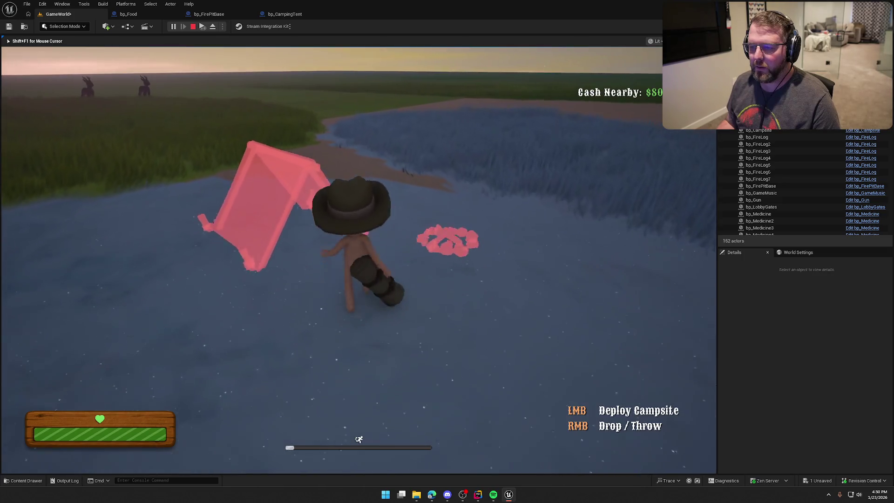
key("w")
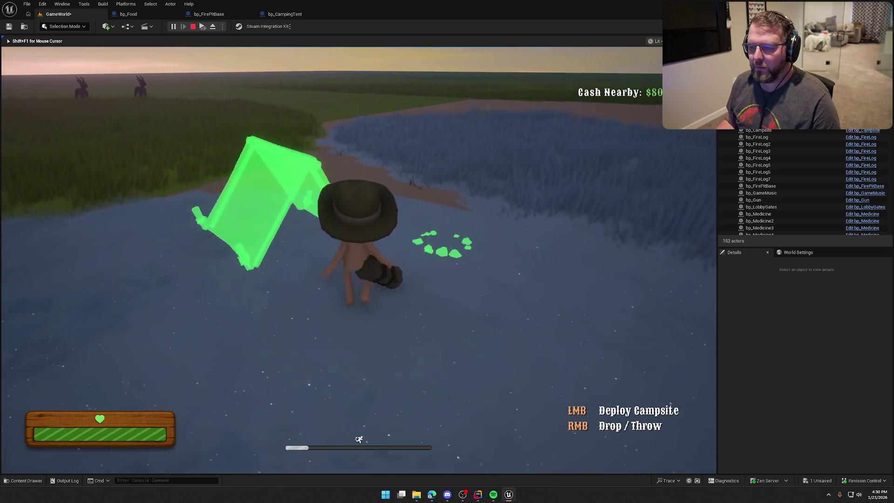
left_click(358, 260)
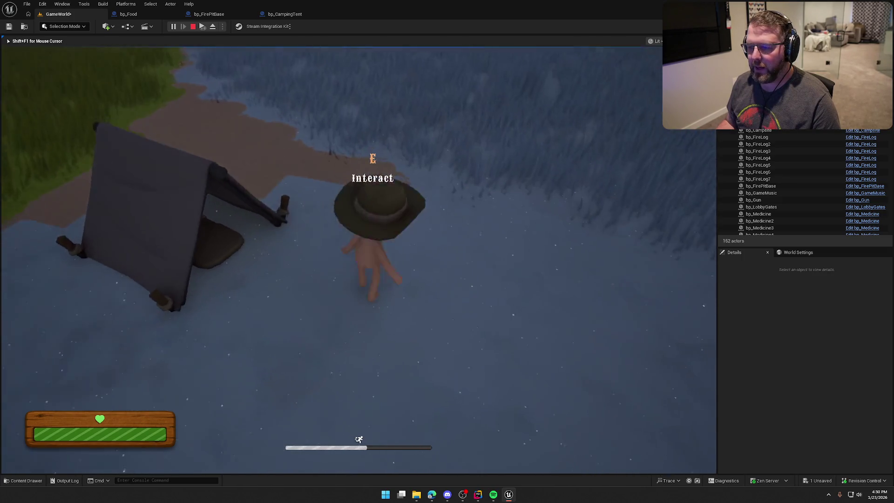
Carry logs from camp out to the new fire pit and place them in it
key("w")
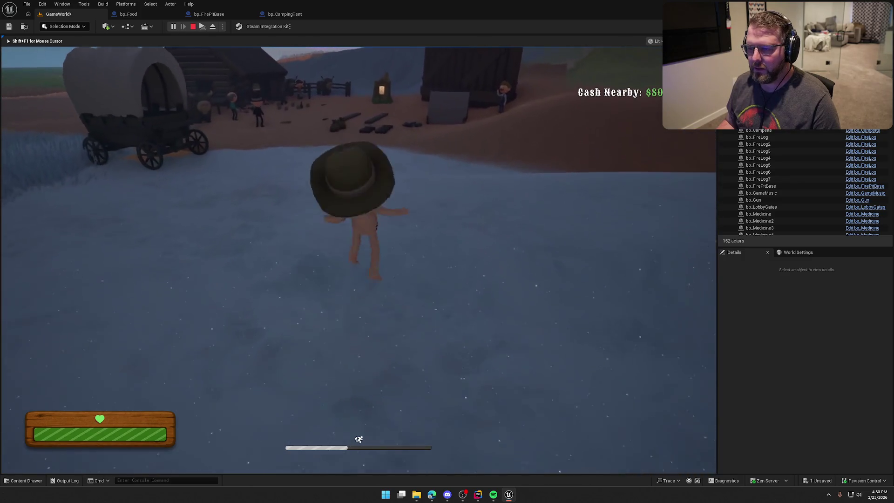
key("w")
key("w")
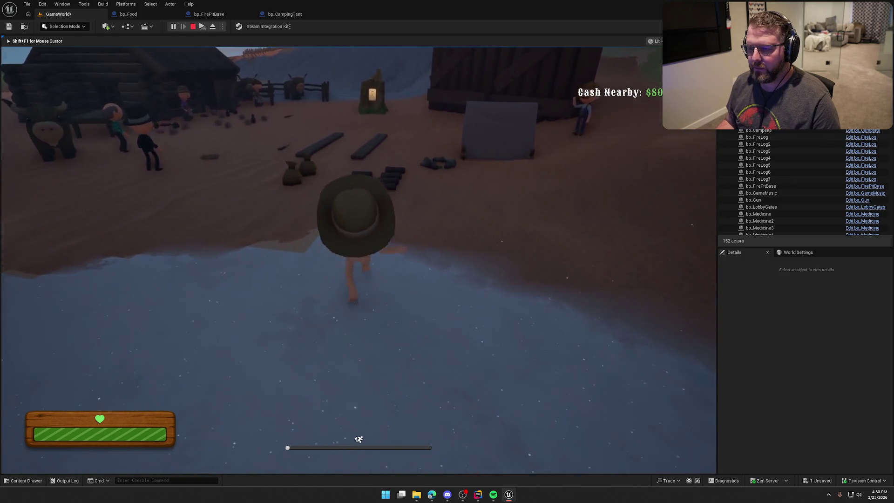
key("e")
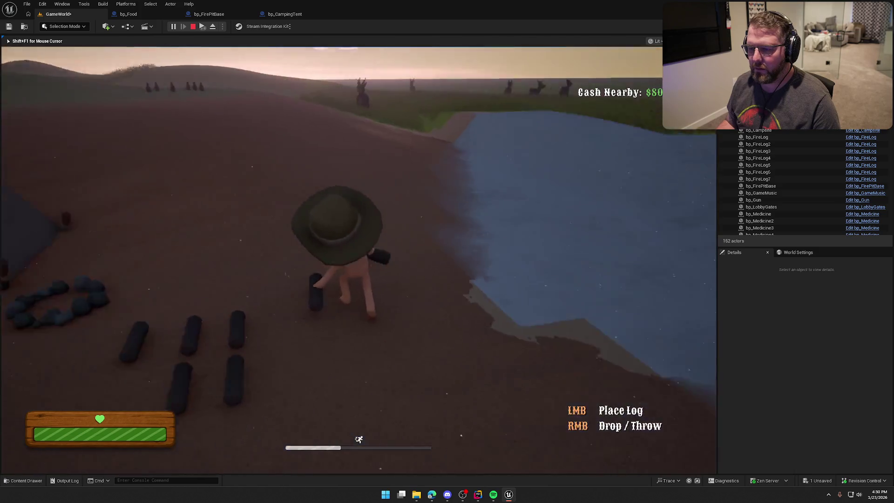
key("w")
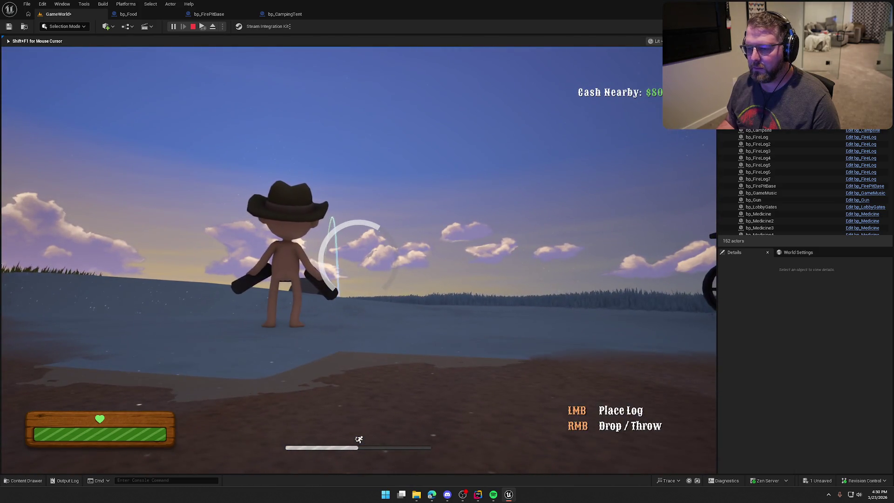
right_click(358, 256)
key("w")
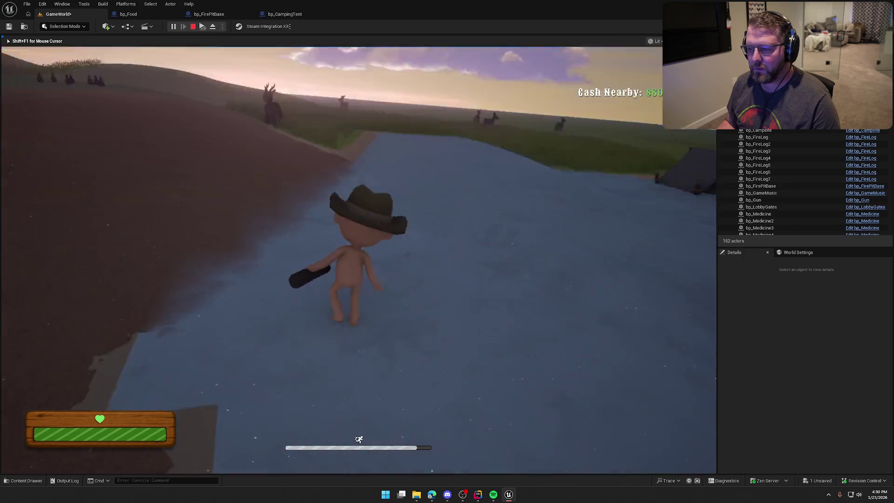
key("e")
key("w")
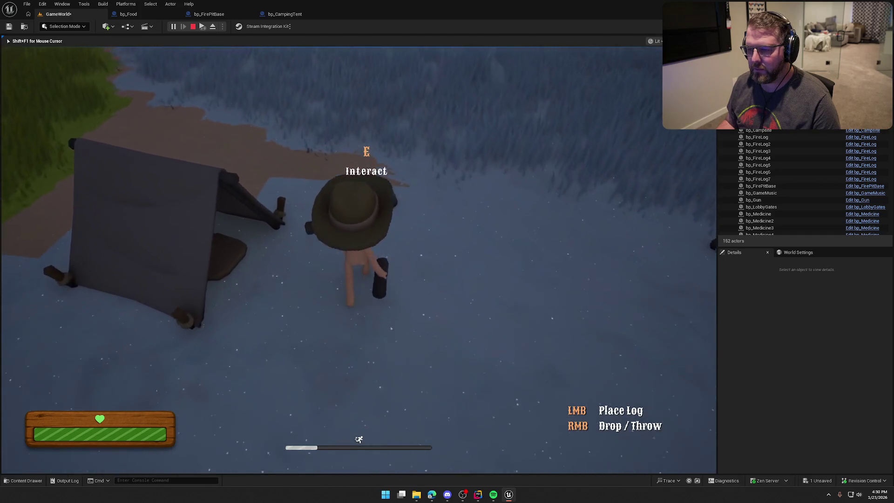
left_click(359, 256)
key("w")
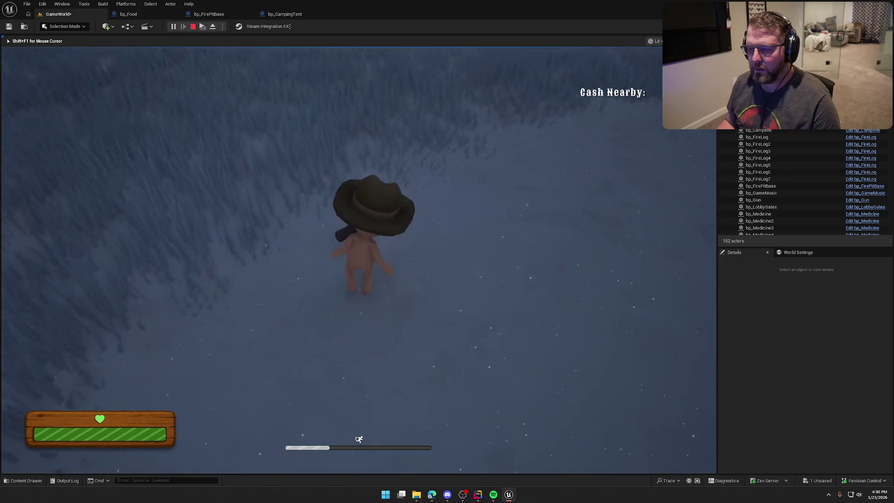
key("e")
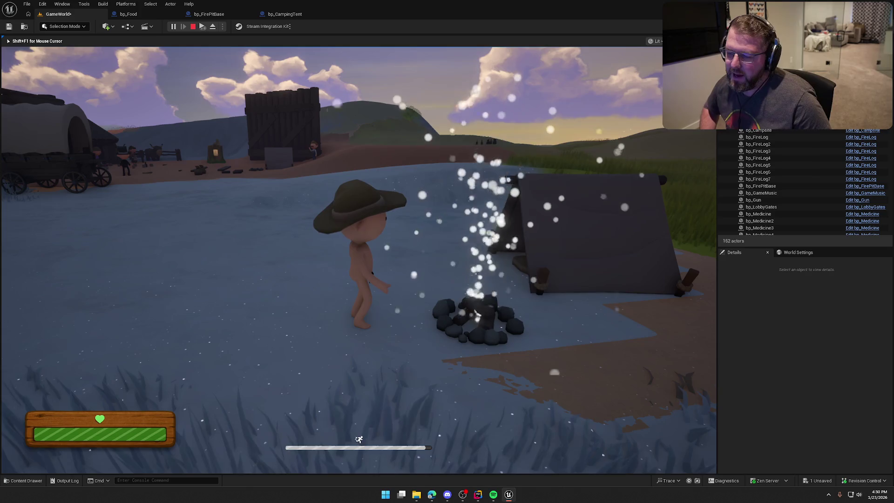
Run across the ice and riverbank to the field and pick up a food item
key("shift+w")
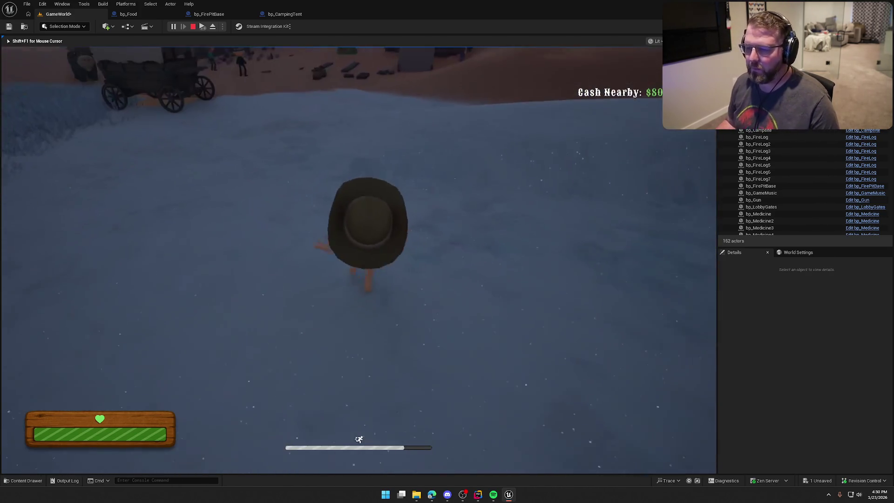
key("shift+w")
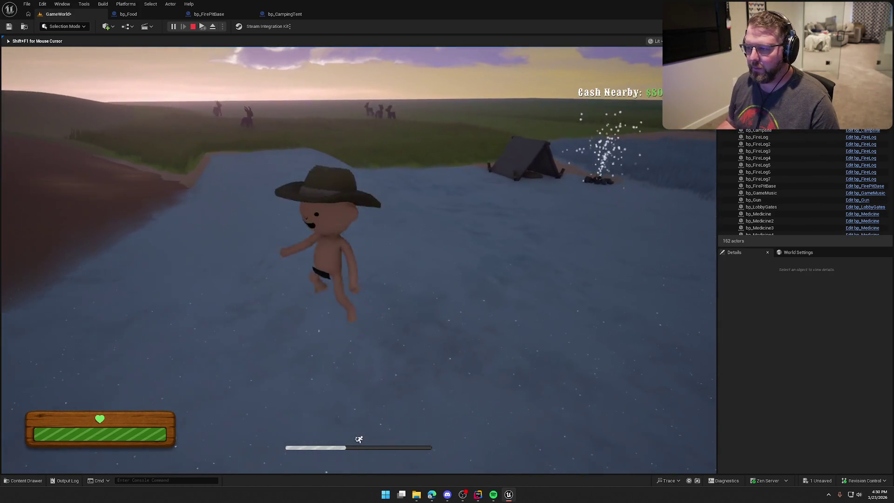
key("w")
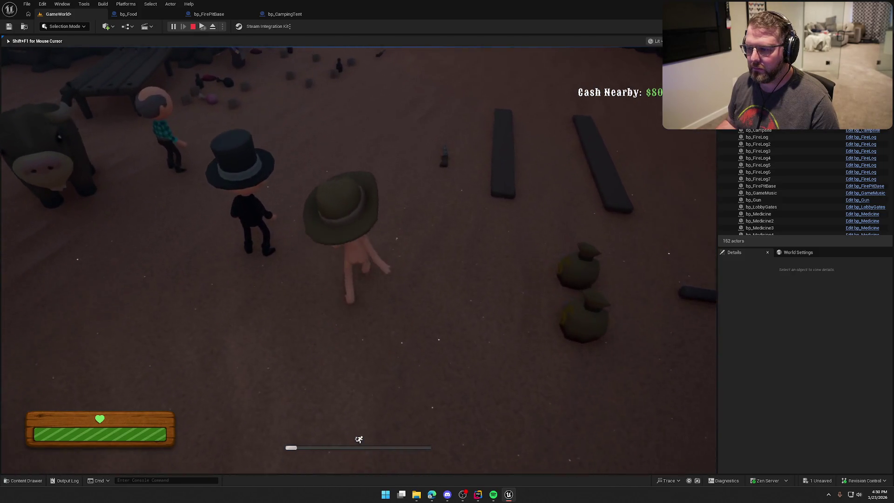
key("shift+w")
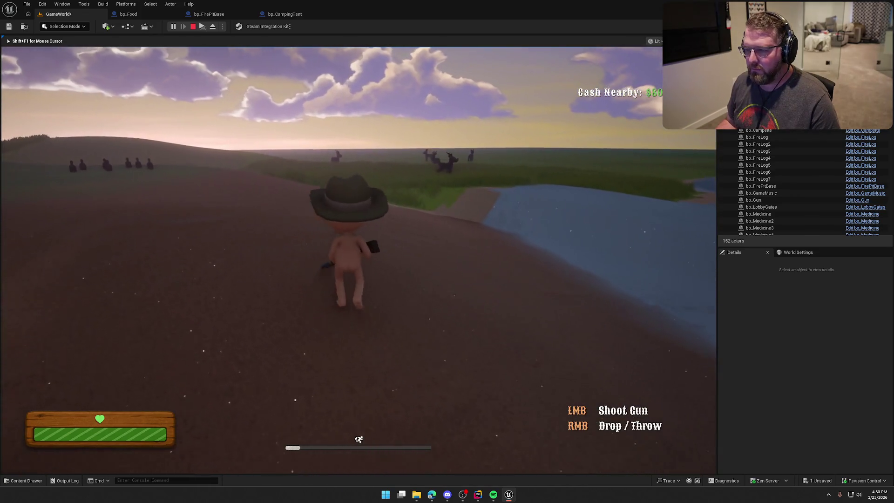
key("w")
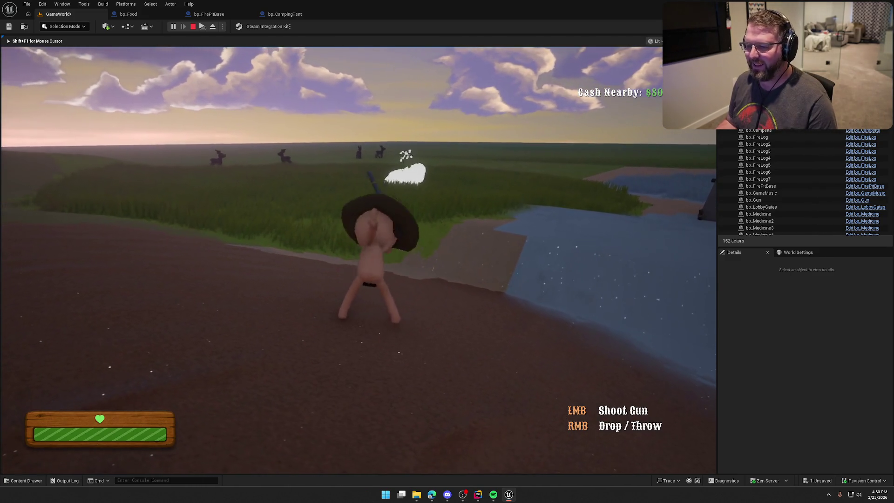
key("shift+w")
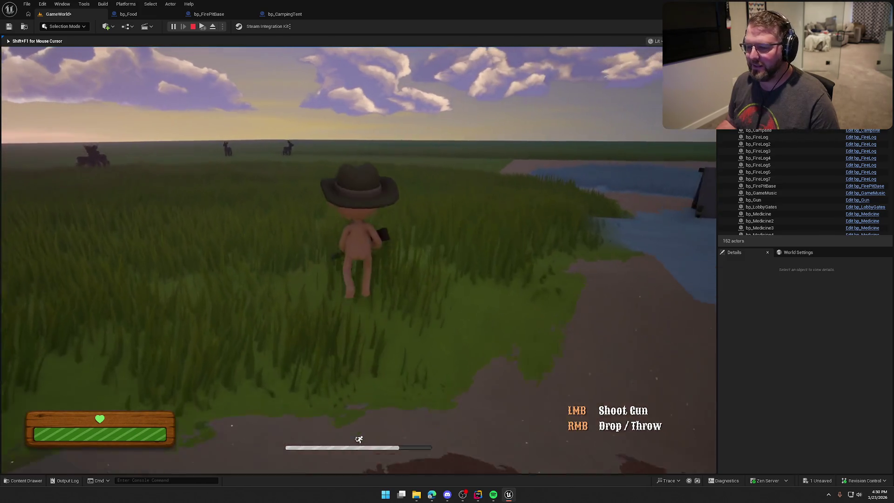
key("shift+w")
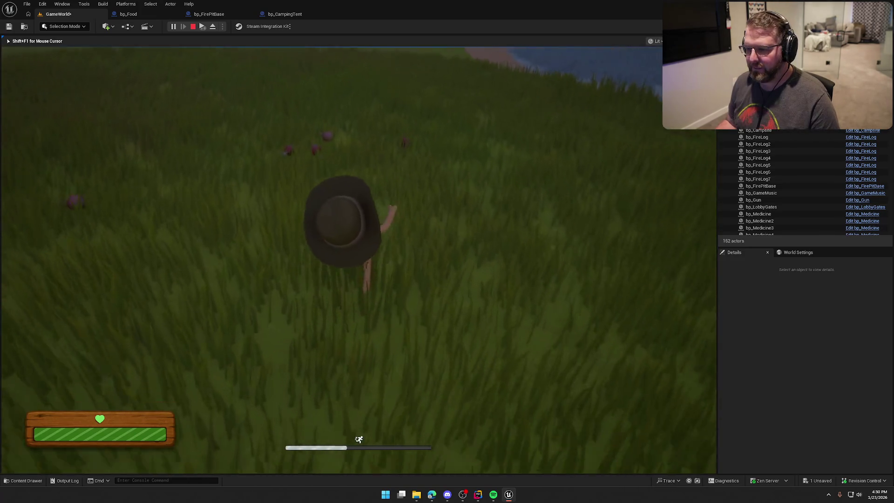
key("e")
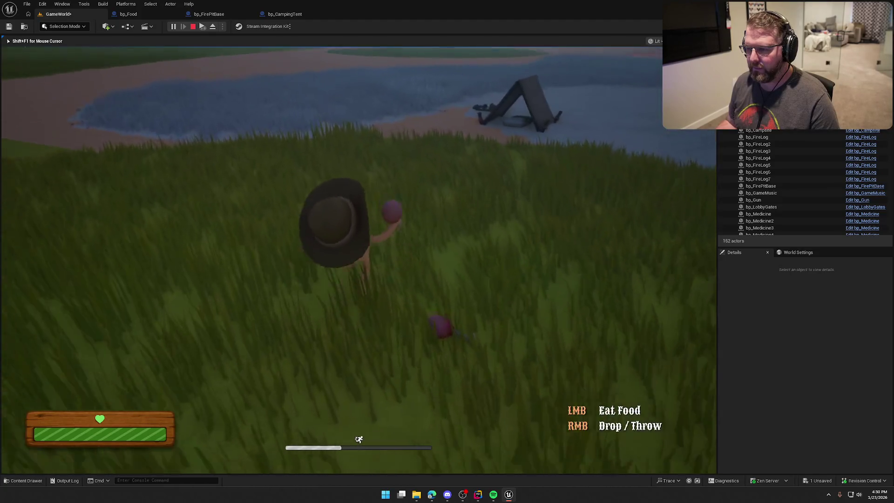
Drop the food on the snow beside the tent and fire ring
key("shift+w")
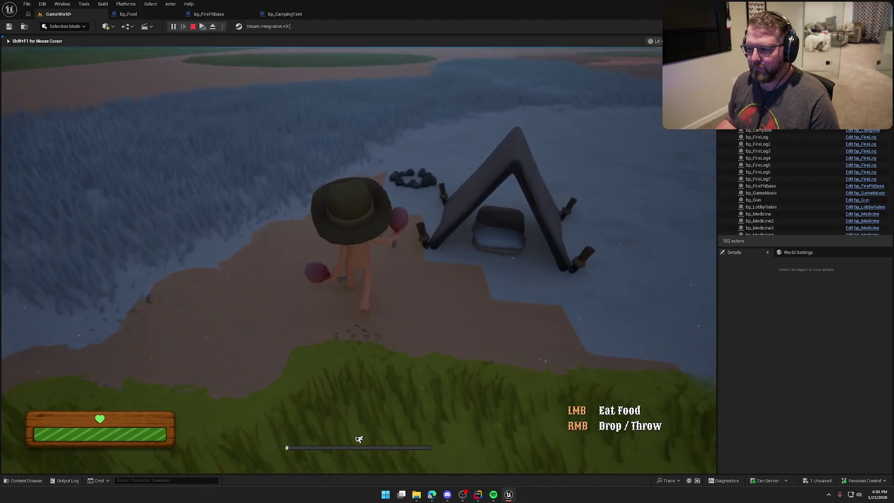
right_click(358, 251)
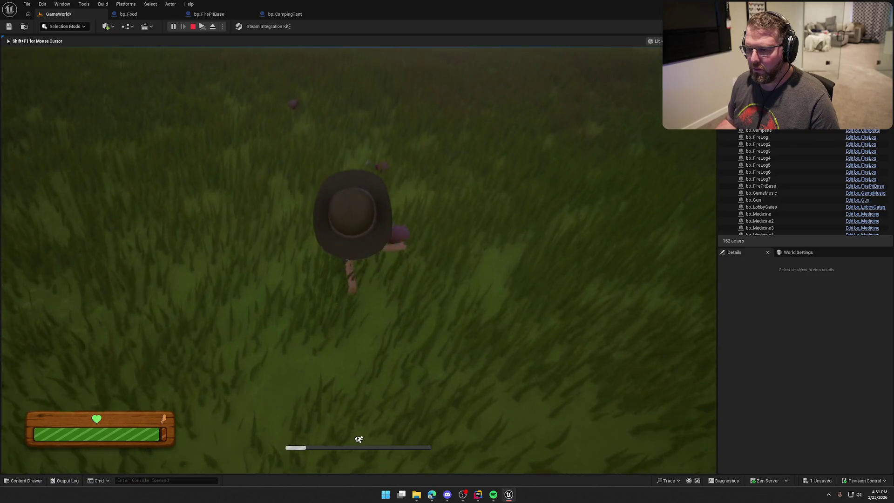
key("e")
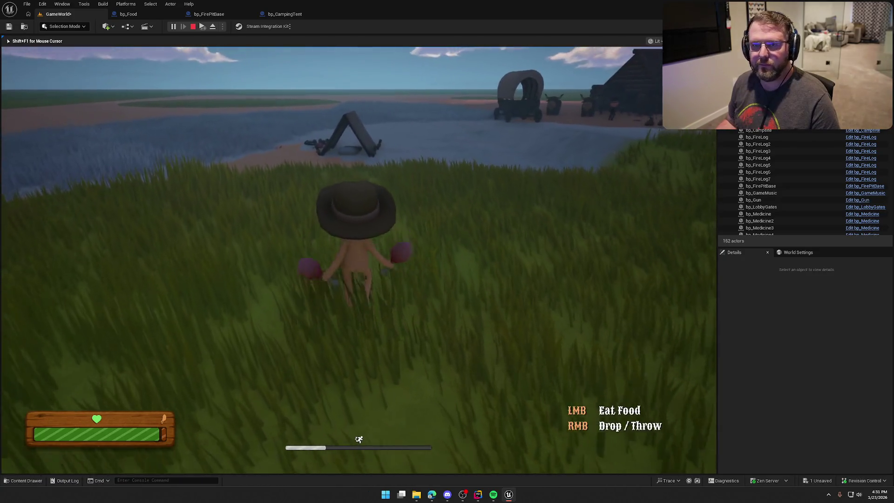
key("w")
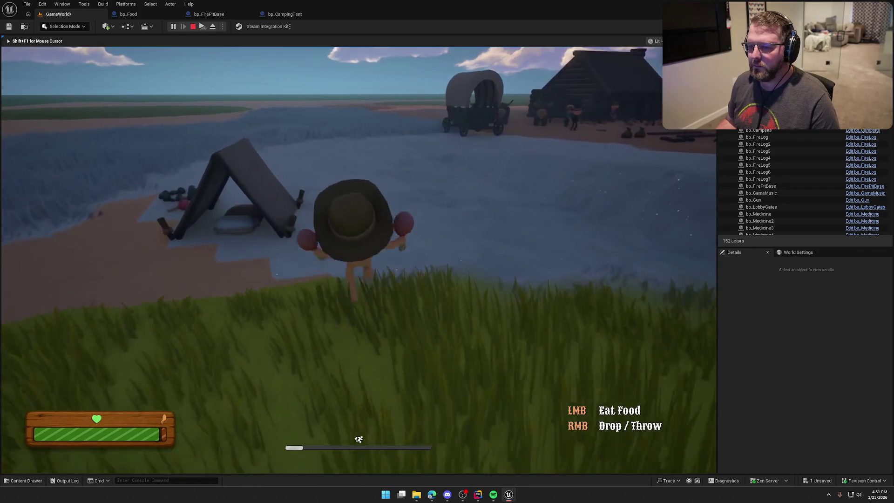
key("w")
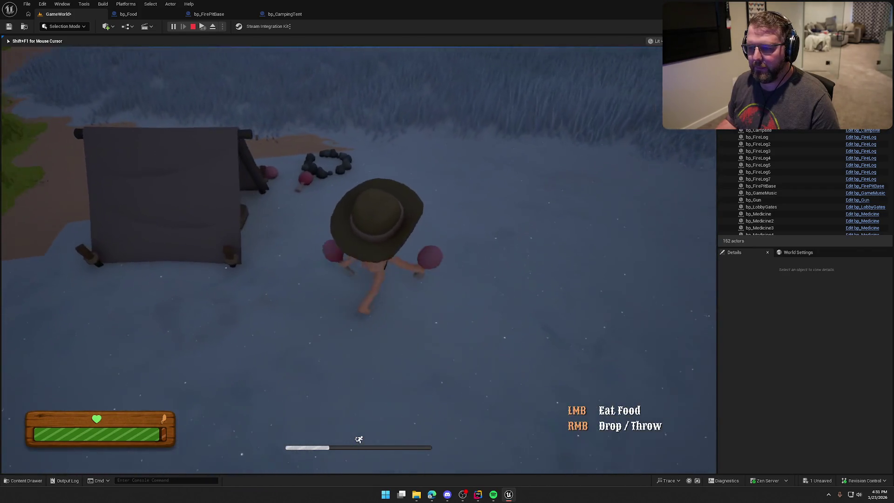
right_click(358, 252)
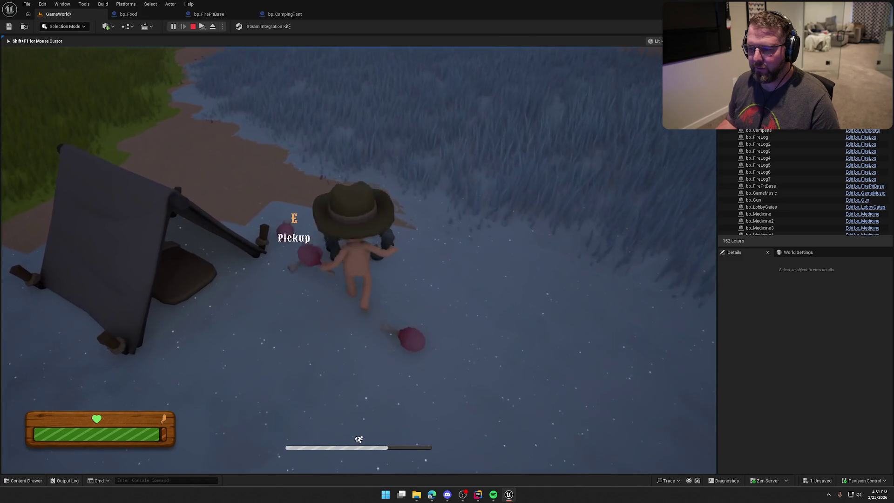
key("w")
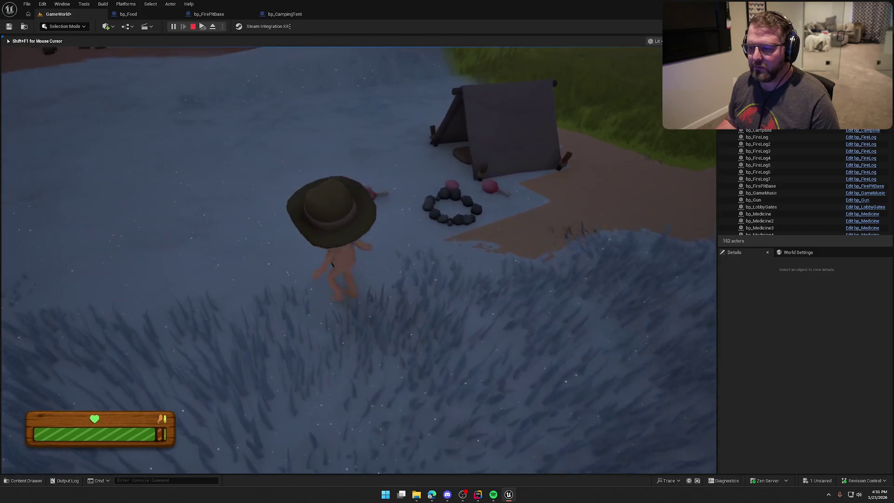
Stop the play session and open the bp_FirePitBase event graph
key("Escape")
left_click(209, 14)
scroll(459, 239, "up", 5)
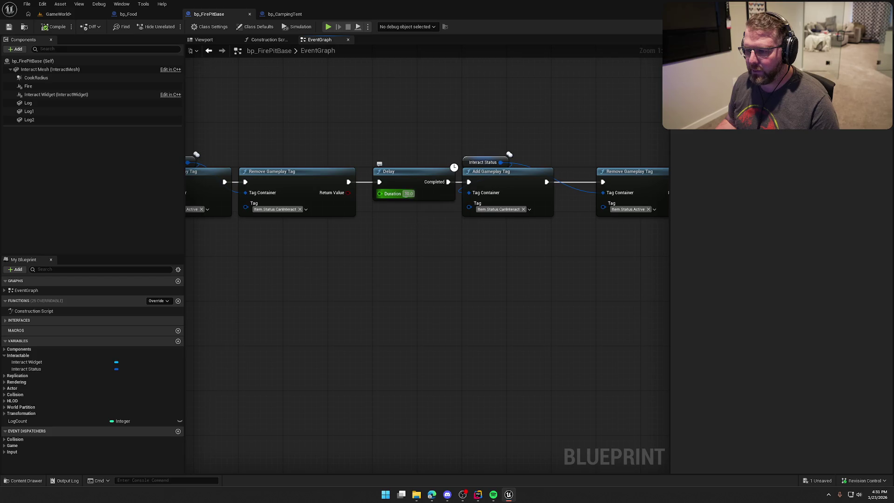
Set the Delay duration to 120 and promote it to a FireDuration float variable
type("120")
key("Return")
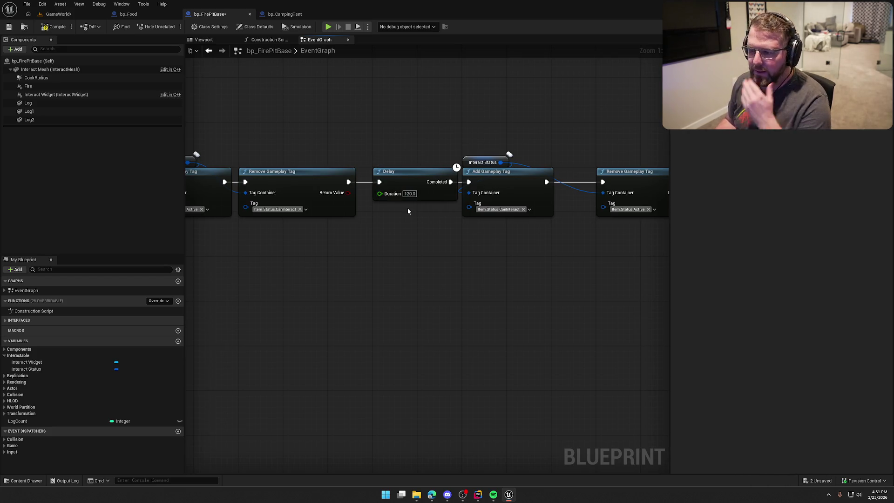
right_click(380, 194)
type("FireDuration")
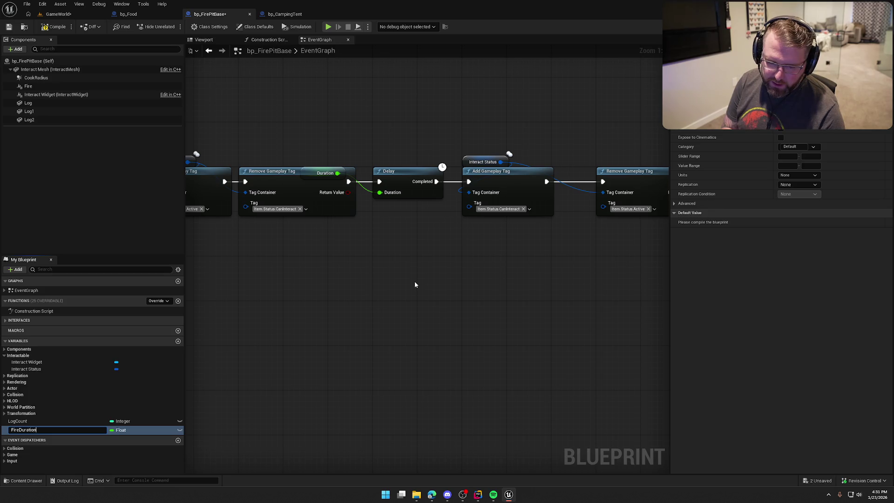
key("Return")
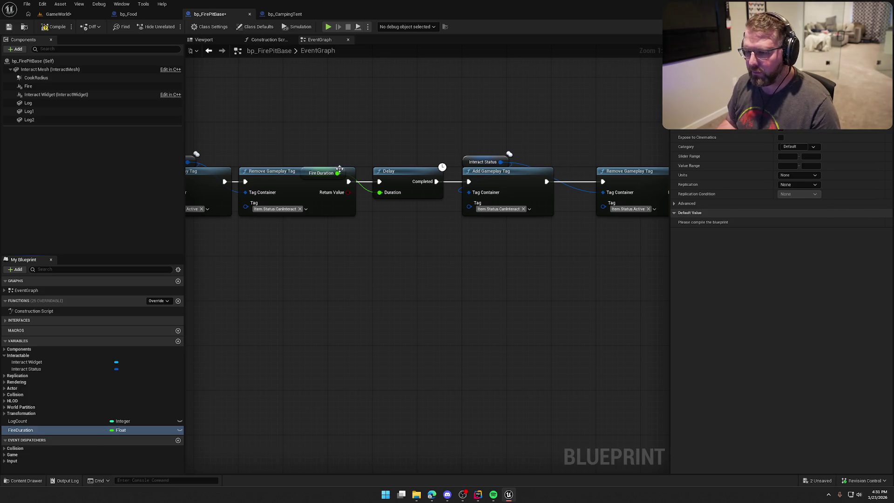
Position the Fire Duration getter below the Delay, then return to the GameWorld level
left_click_drag(345, 173, 407, 206)
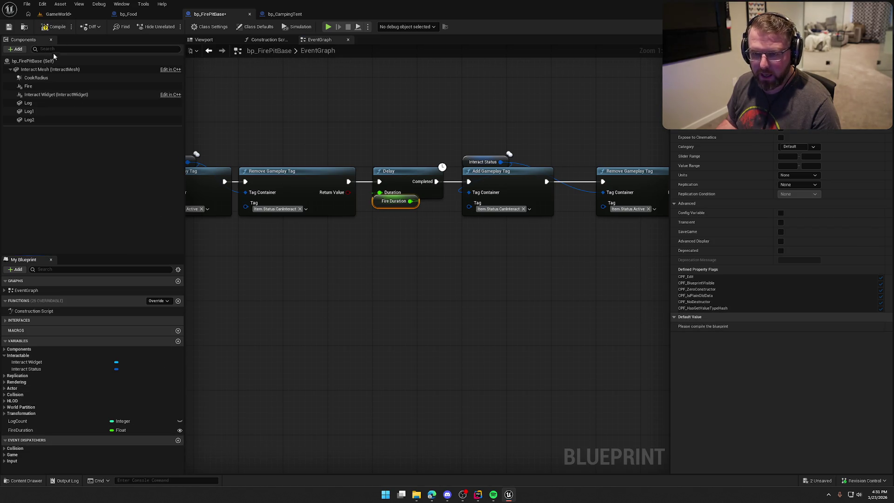
left_click(643, 332)
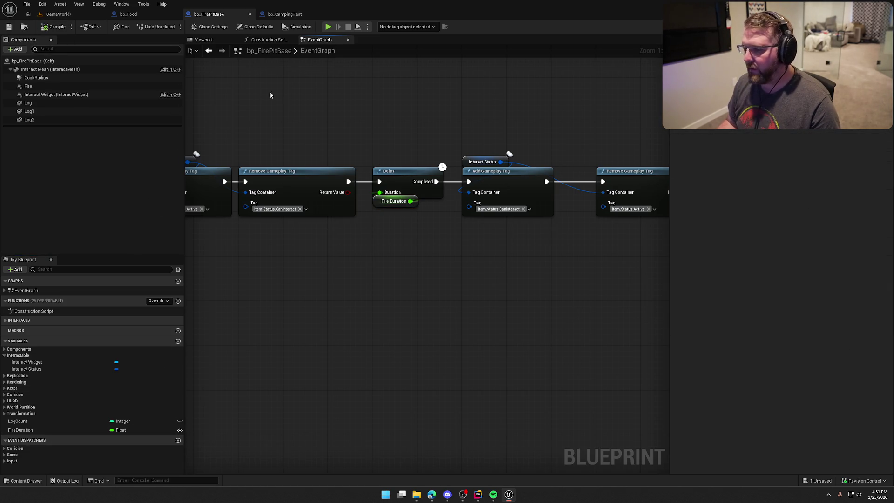
left_click_drag(380, 207, 380, 212)
left_click(378, 136)
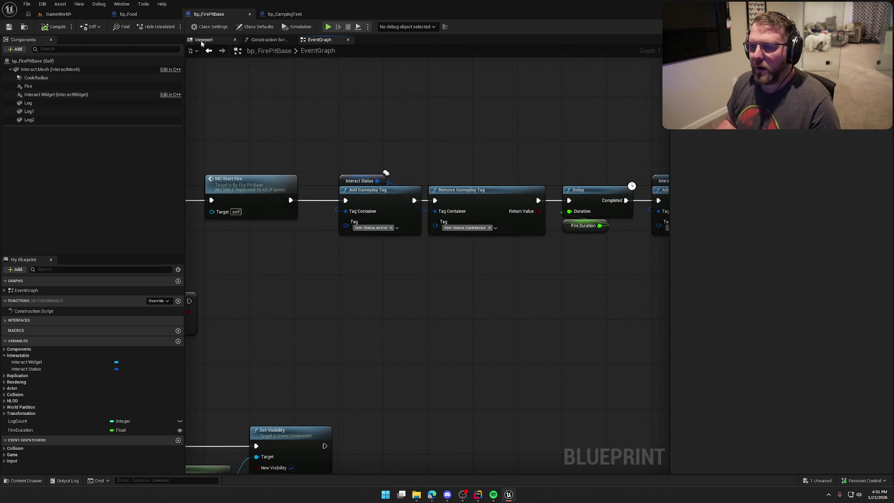
left_click(70, 16)
mouse_move(455, 247)
left_mouse_down()
mouse_move(455, 177)
mouse_move(449, 395)
left_mouse_up()
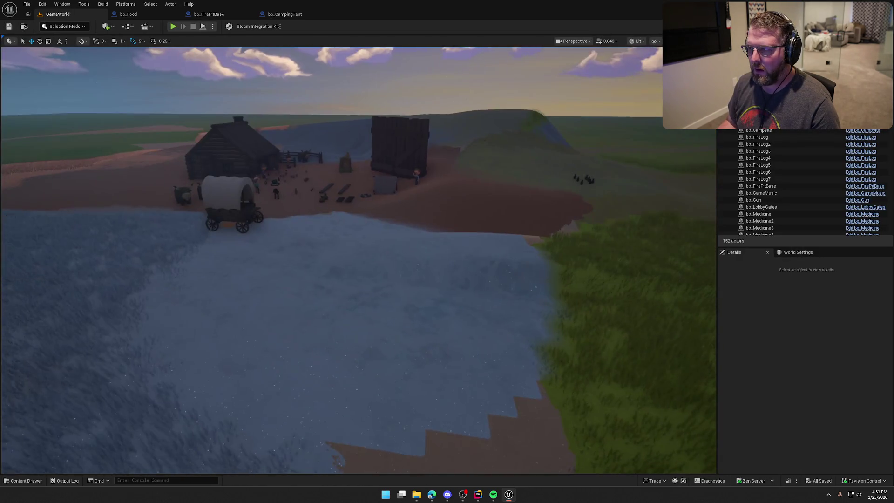
Review the bp_FirePitBase and bp_Food blueprint graphs
key("ctrl+space")
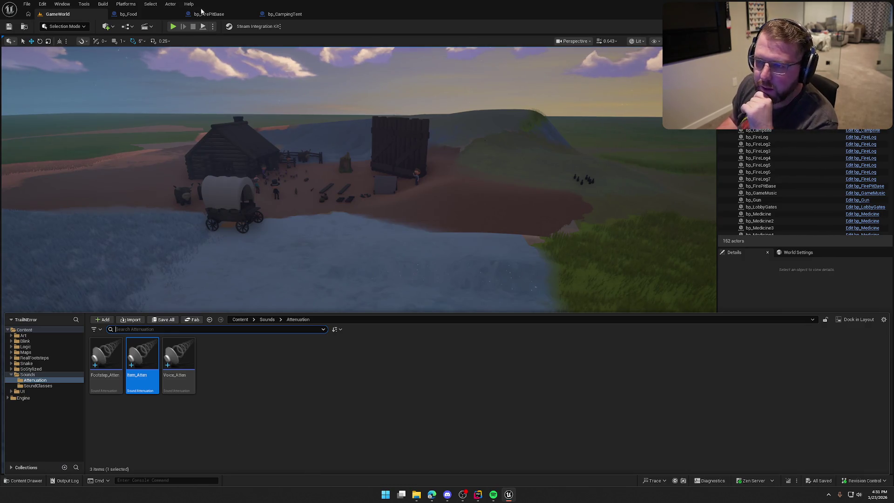
left_click(202, 10)
scroll(500, 210, "down", 5)
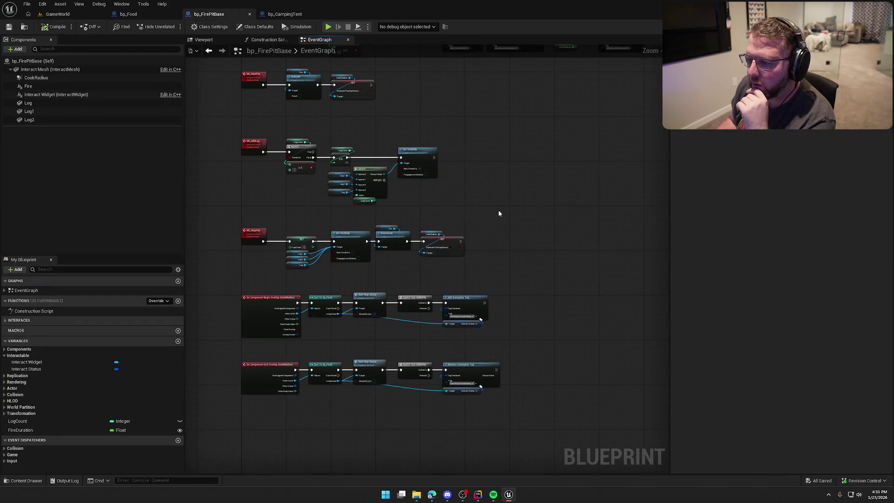
left_click(128, 14)
scroll(391, 151, "up", 5)
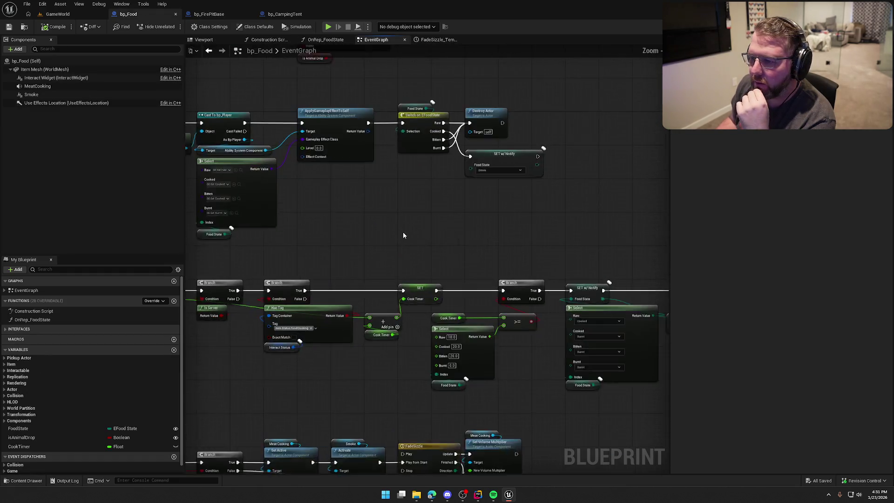
left_click(222, 16)
scroll(309, 88, "up", 3)
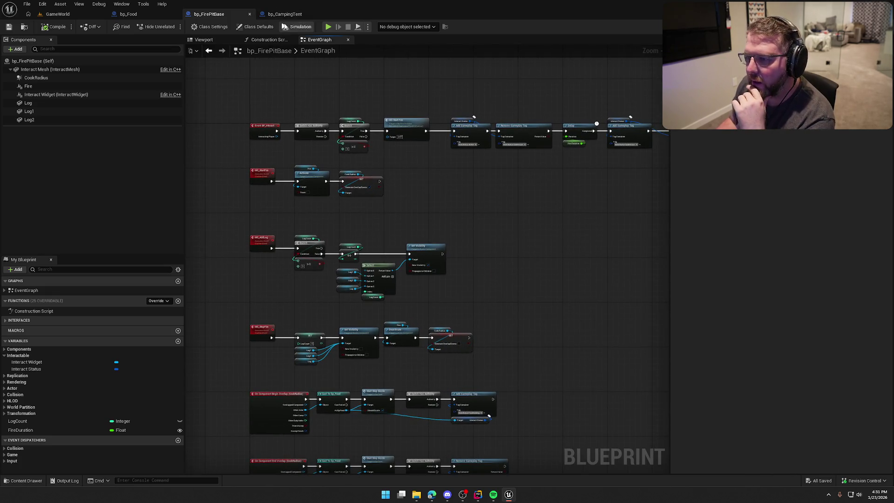
Show the bp_CampingTent event graph, whose interact event prints Sleep, then switch to Mixamo
left_click(284, 15)
left_click(319, 40)
scroll(389, 236, "up", 1)
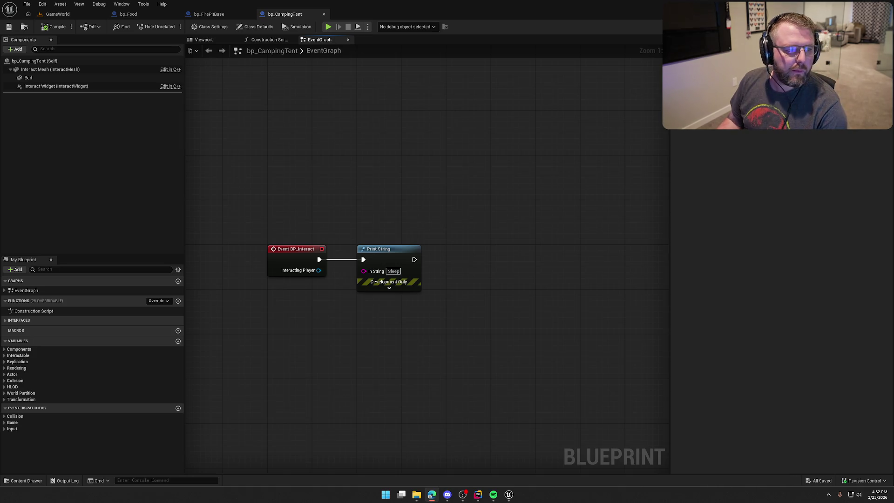
key("alt+Tab")
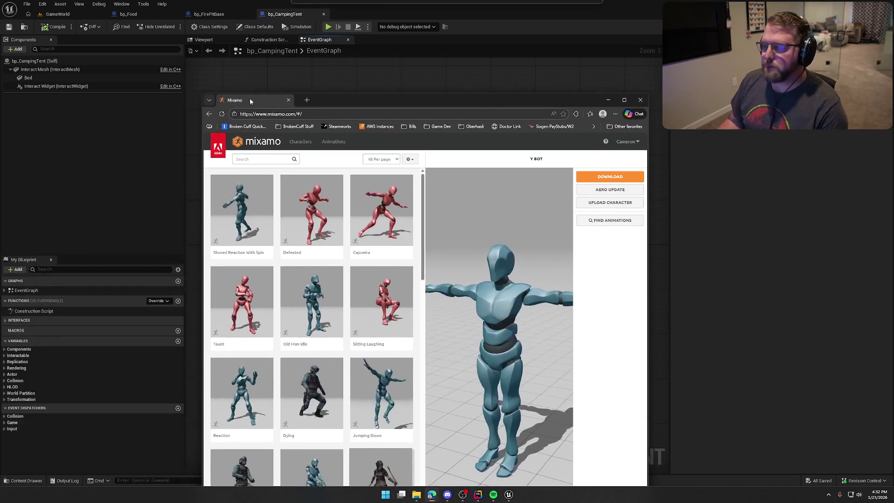
Search Mixamo for 'sleep' and preview both Sleeping Idle animations
double_click(376, 103)
type("sleep")
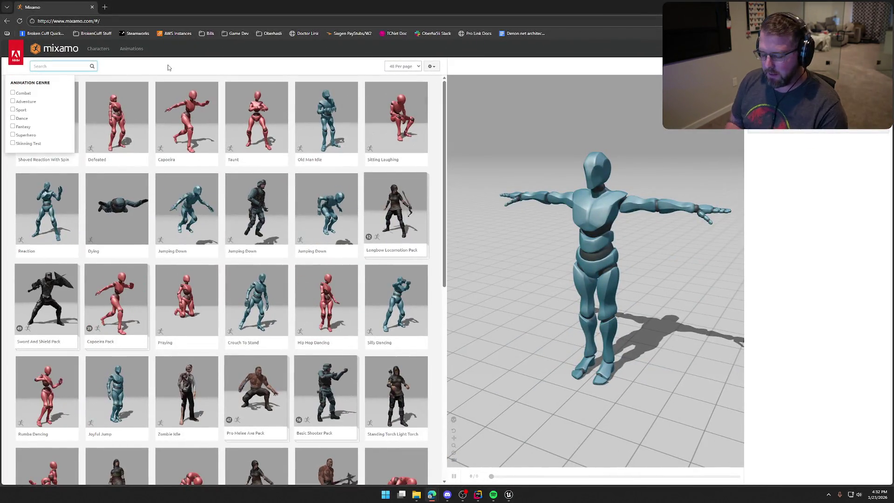
key("Return")
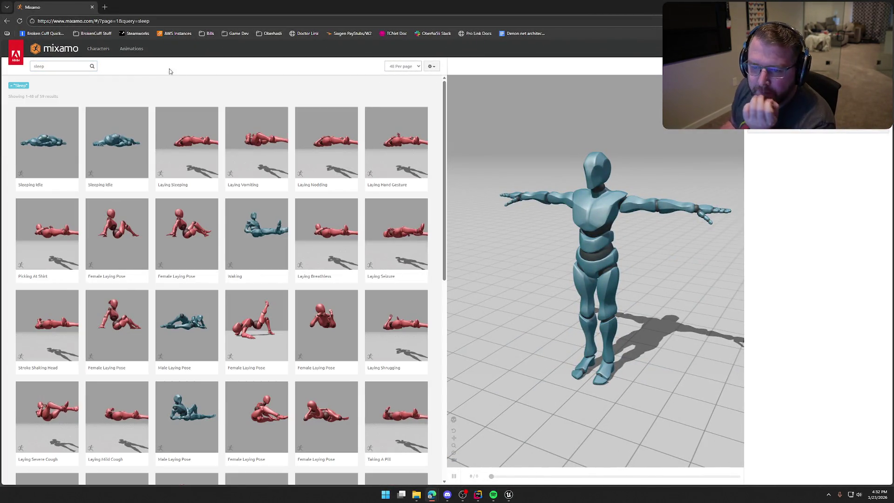
left_click(59, 160)
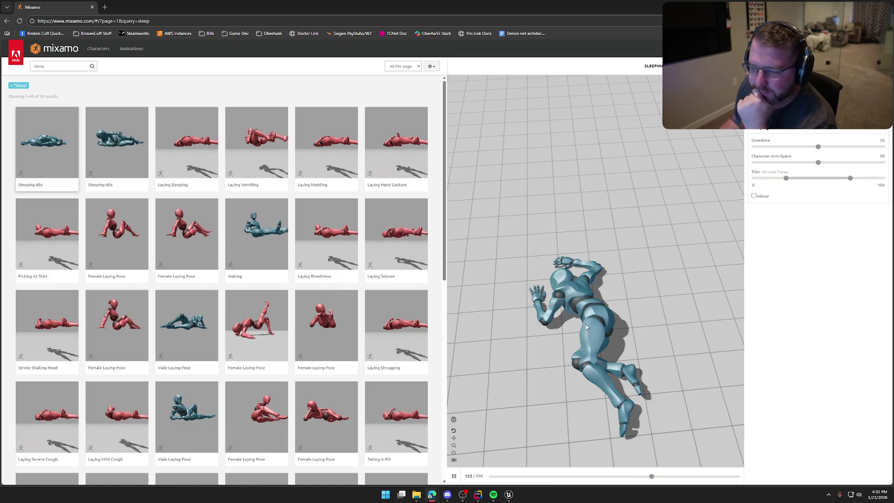
left_click_drag(580, 349, 582, 286)
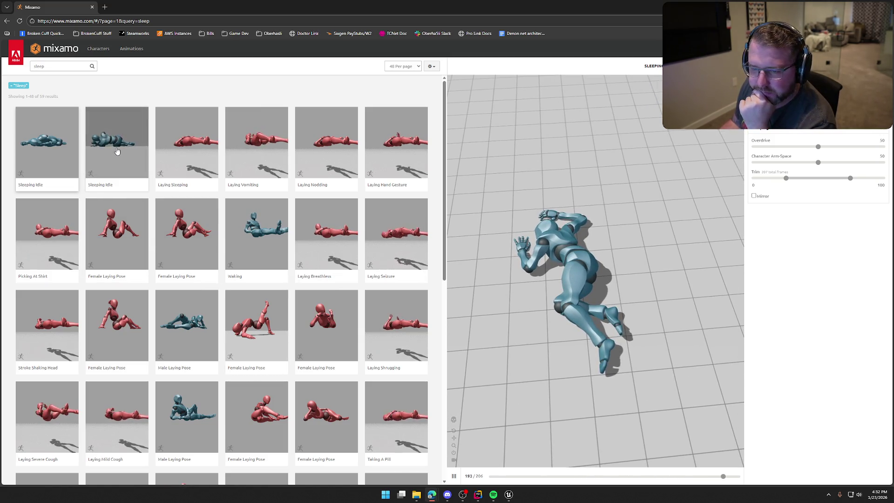
left_click(116, 145)
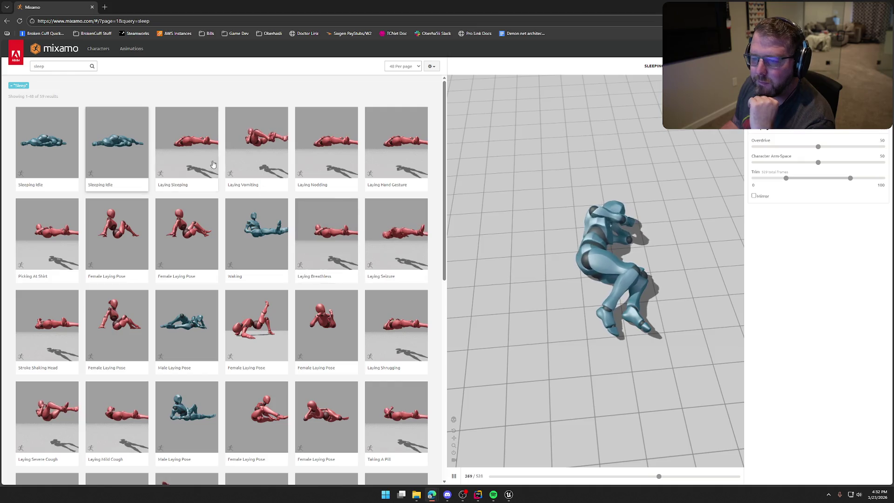
Compare Laying Sleeping, Laying Vomiting and Laying, then load the second Sleeping Idle
left_click(187, 143)
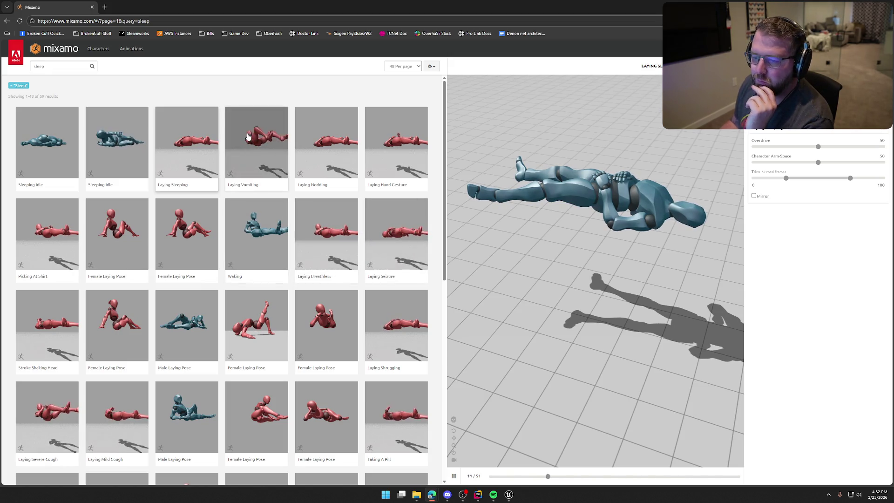
left_click(256, 146)
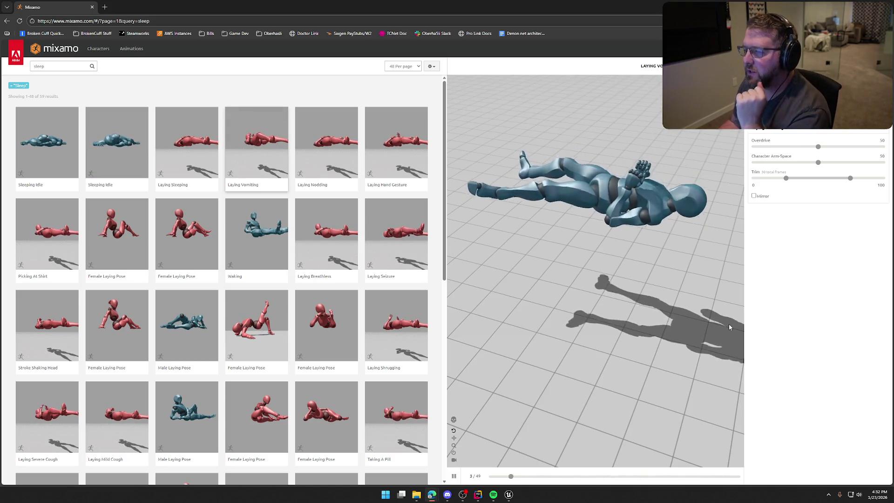
scroll(270, 192, "down", 3)
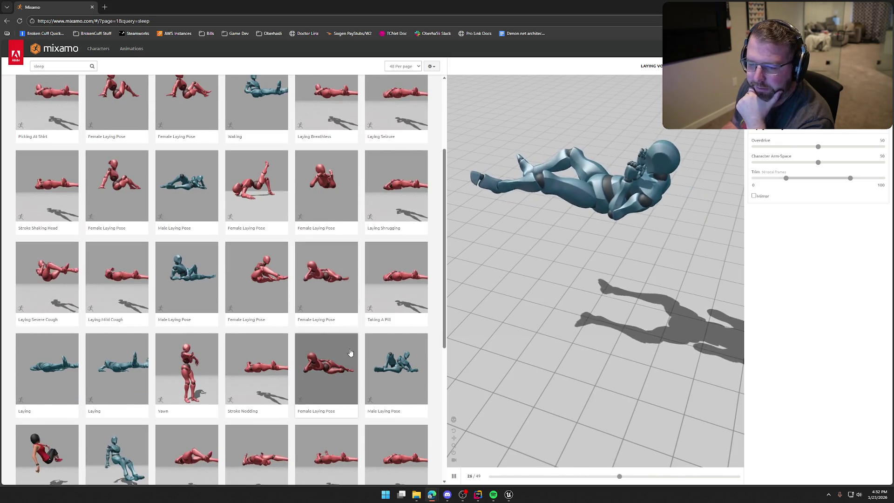
scroll(347, 361, "down", 5)
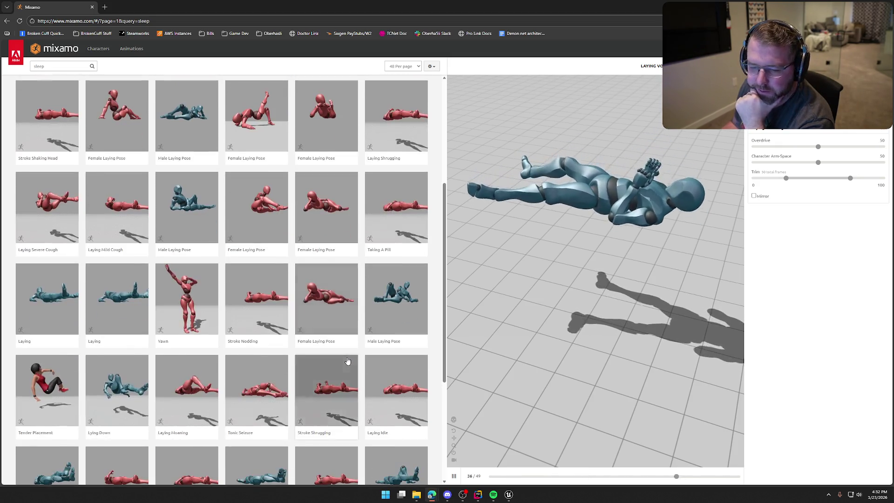
scroll(340, 357, "up", 2)
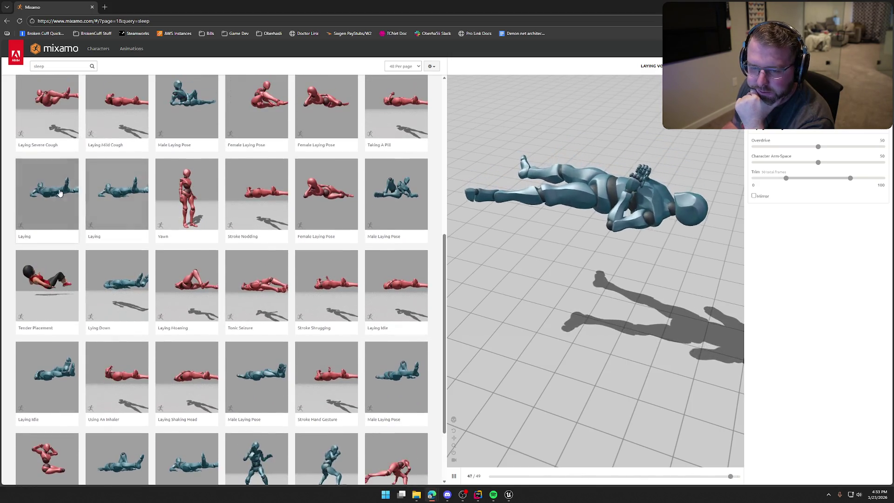
left_click(46, 193)
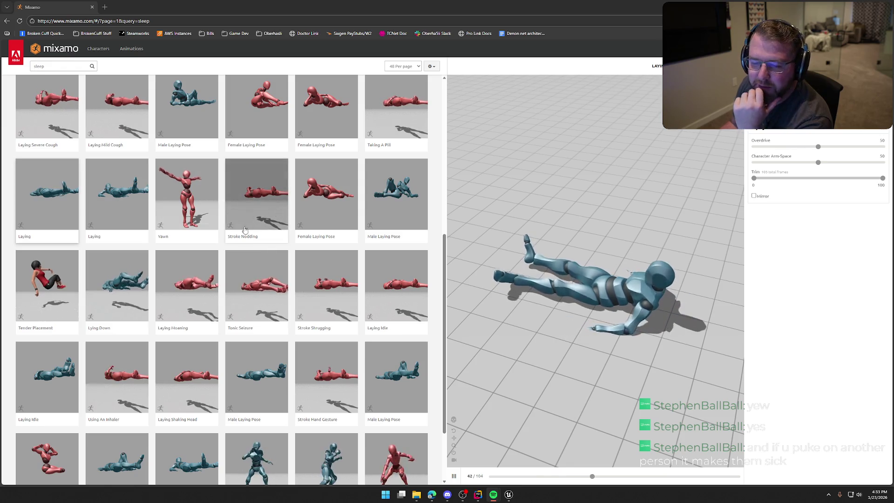
scroll(288, 189, "down", 2)
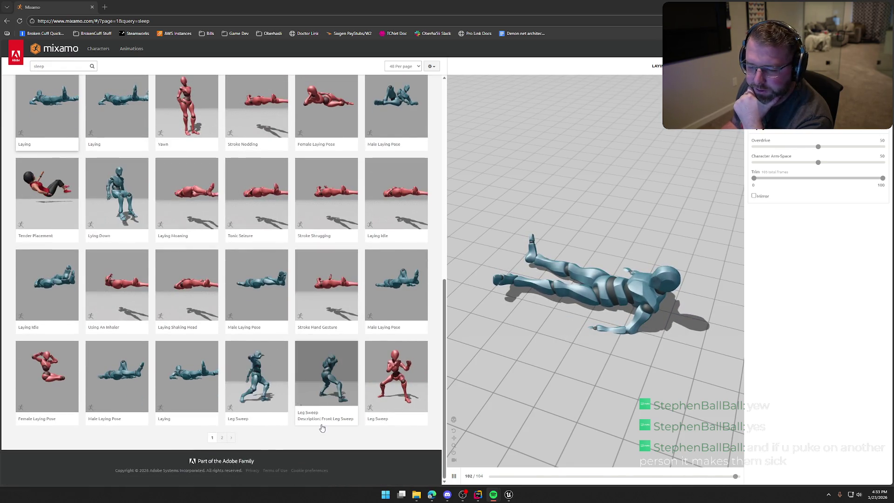
scroll(285, 441, "up", 15)
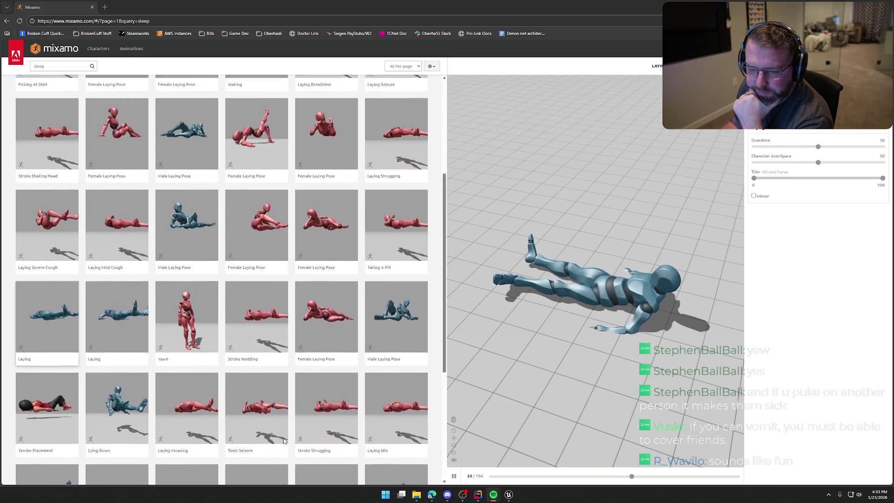
left_click(107, 142)
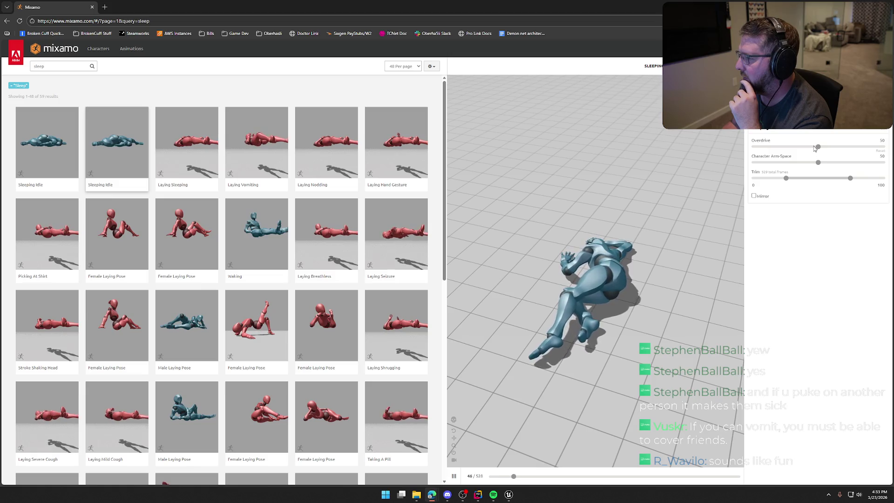
Set arm-space to 67, then download Sleeping Idle as FBX without skin at 60 fps
left_click(857, 165)
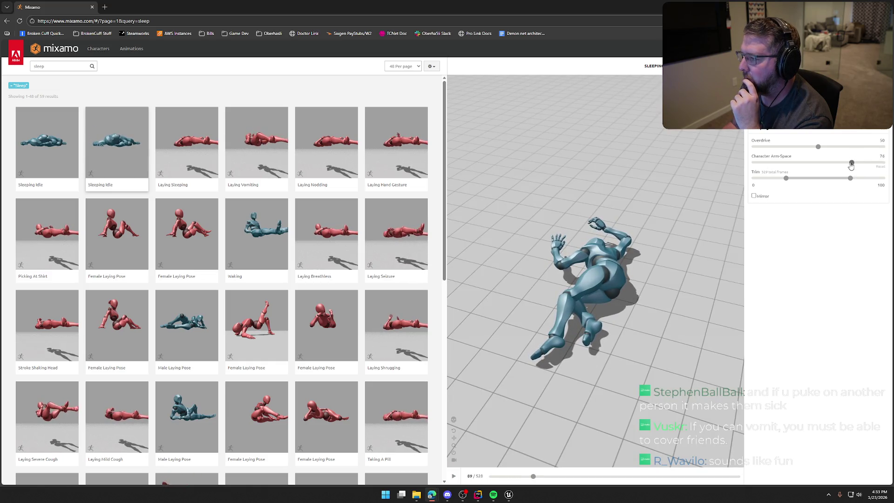
left_click_drag(851, 163, 839, 162)
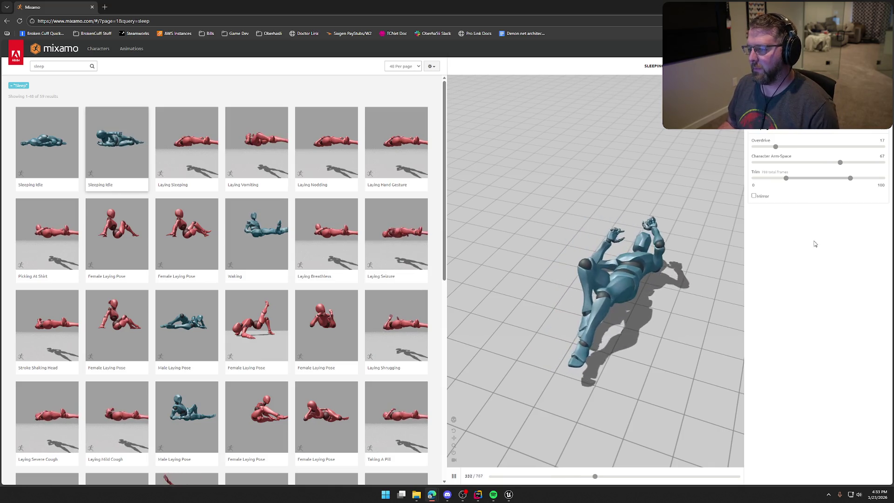
left_click(862, 66)
left_click(506, 113)
left_click(484, 127)
left_click(433, 136)
left_click(347, 158)
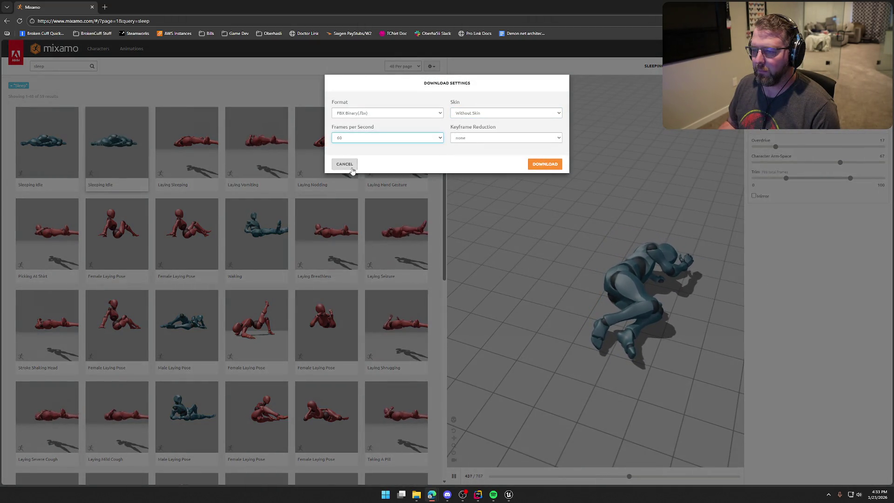
left_click(530, 164)
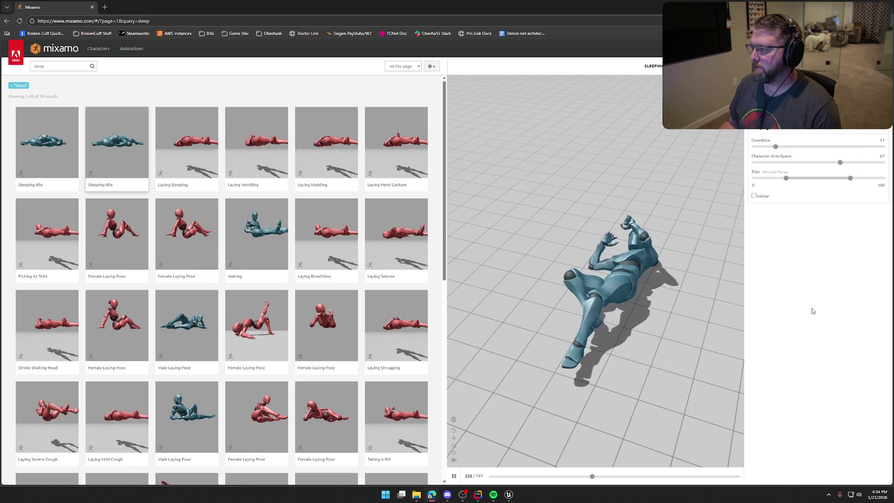
Search Mixamo for 'vomit', preview Laying Vomiting, then search 'throwup'
double_click(39, 67)
type("vo")
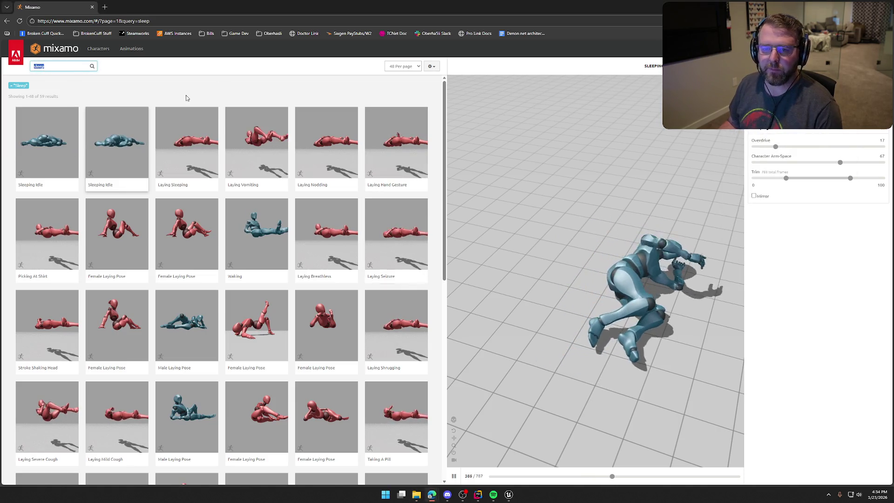
type("mit")
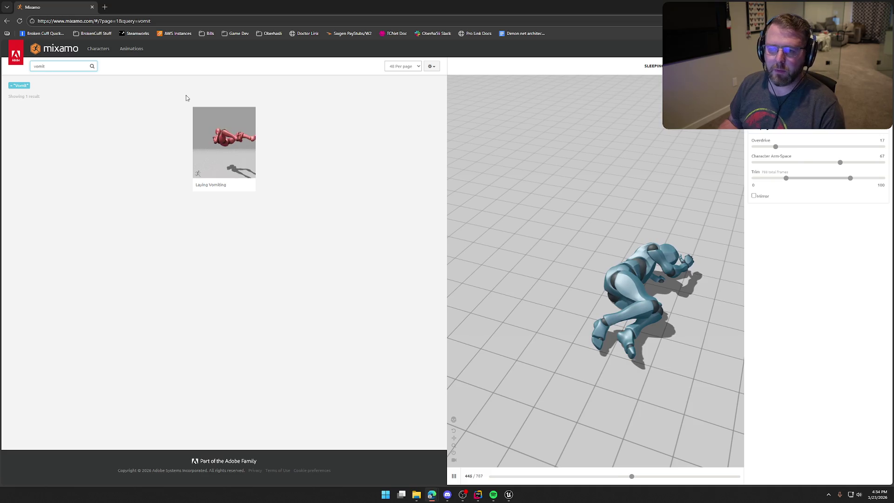
left_click(224, 157)
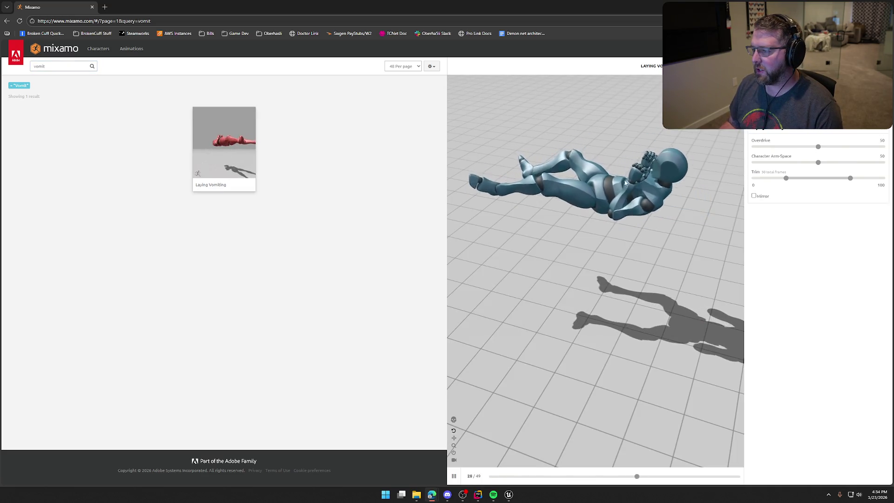
left_click(11, 85)
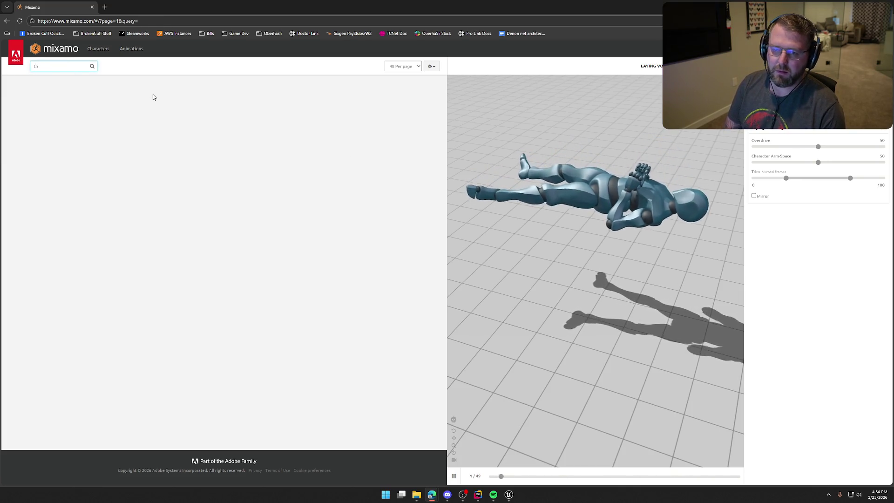
type("throwup")
key("Left")
key("Left")
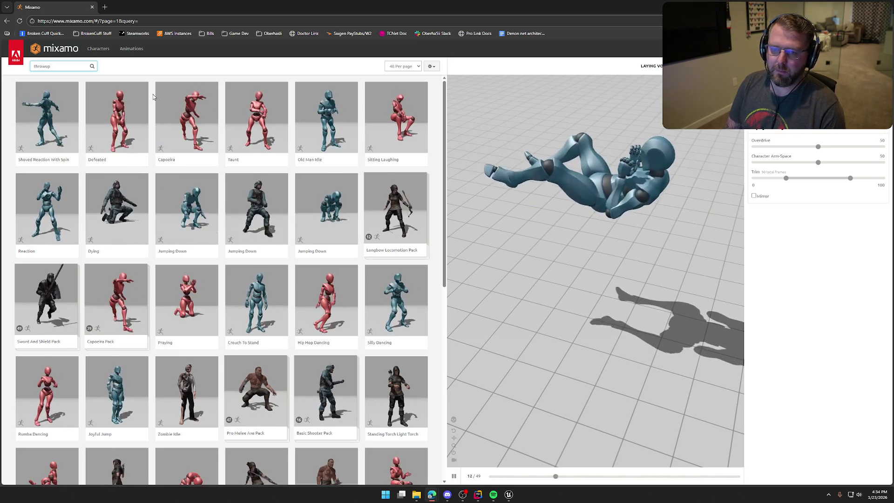
key("Return")
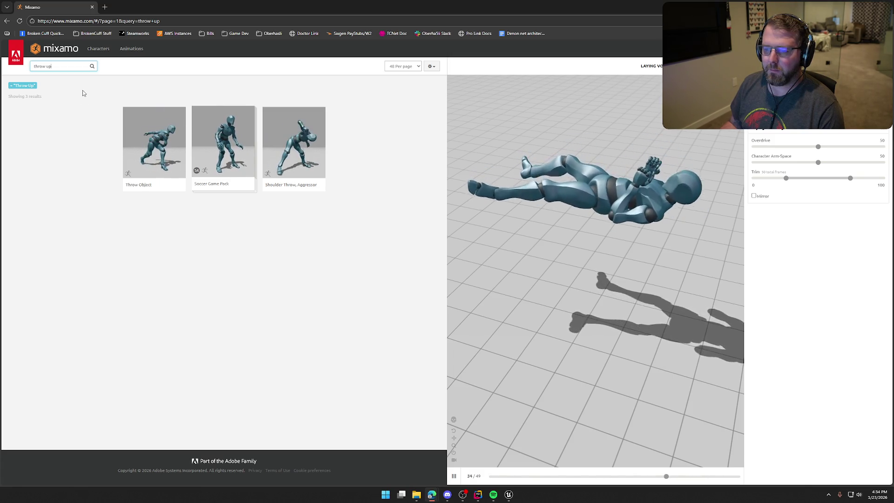
Search 'sick', then 'vomit' again, orbiting the preview character
key("ctrl+a")
type("sick")
key("Return")
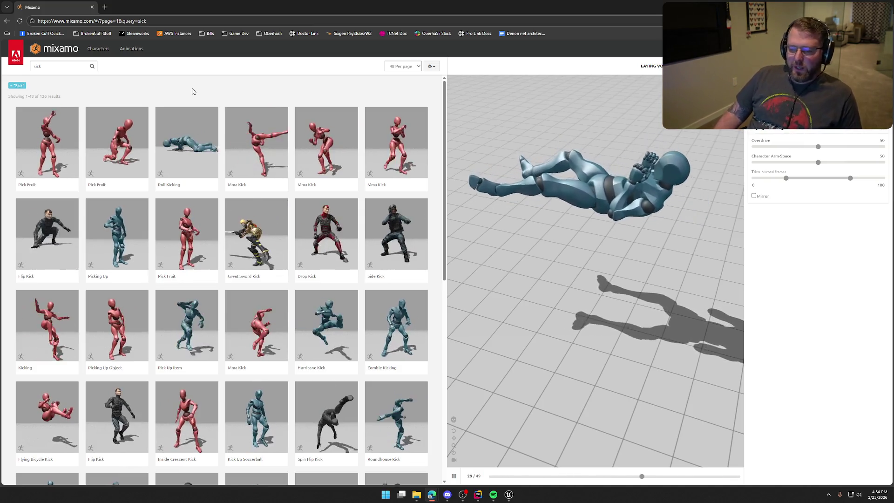
triple_click(47, 67)
type("vomit")
key("Return")
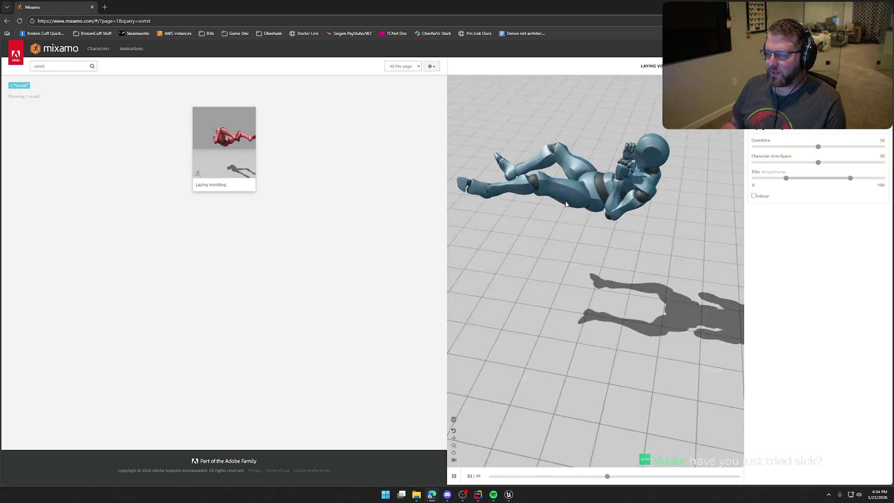
left_click_drag(637, 210, 569, 197)
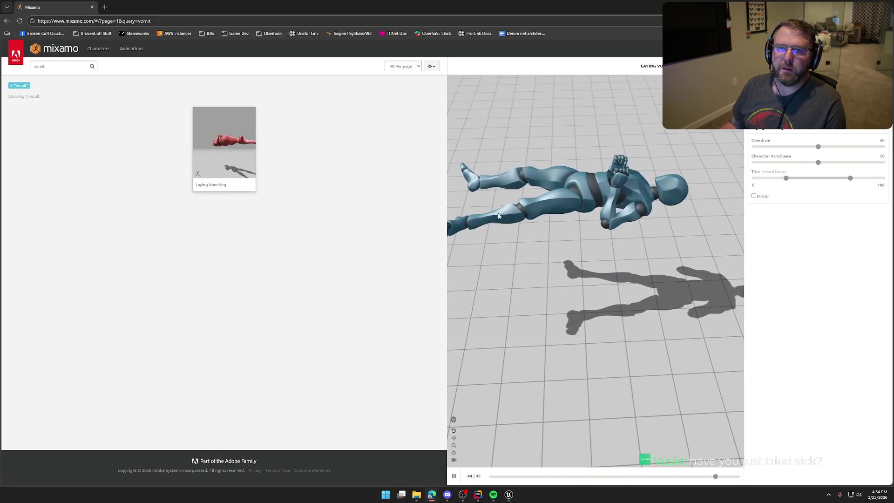
Search 'sick' once more, browse the results, then search 'ill'
double_click(40, 66)
type("sick")
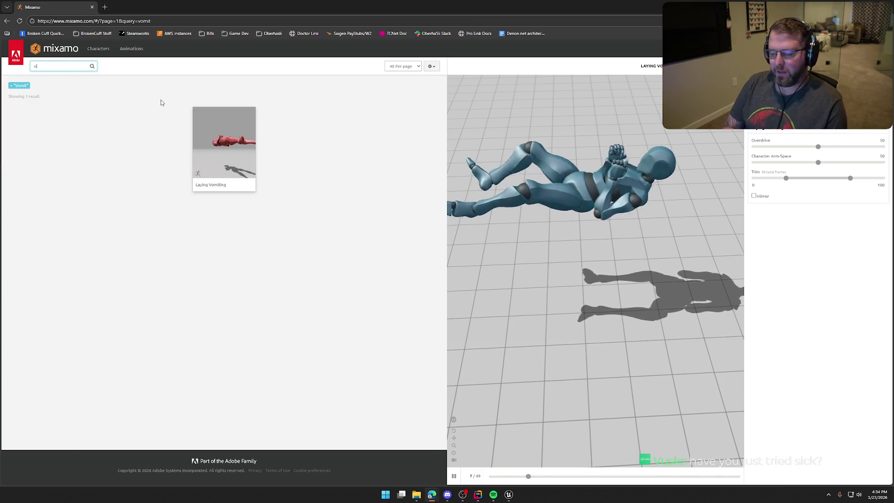
key("Return")
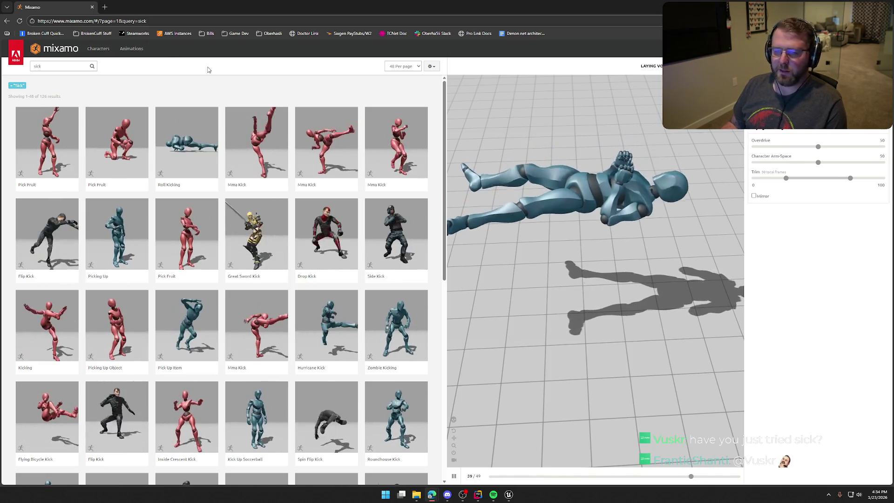
scroll(271, 216, "down", 3)
scroll(271, 215, "down", 3)
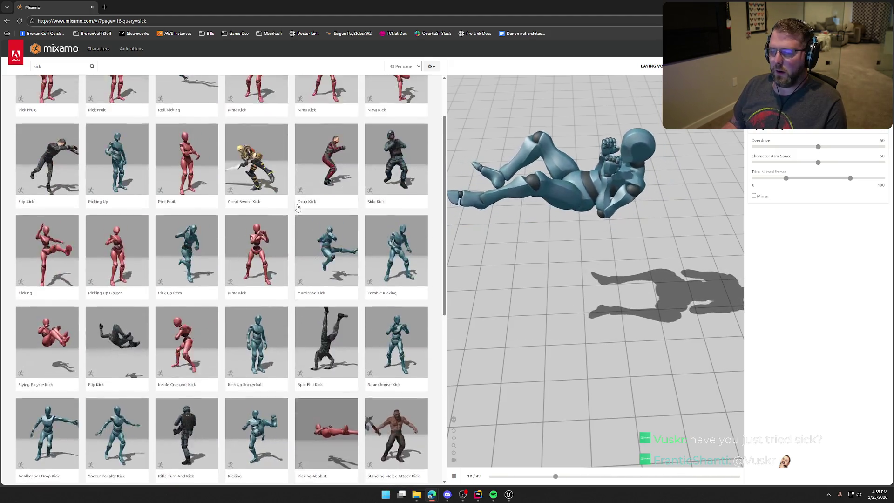
scroll(299, 208, "up", 6)
left_click(40, 66)
key("BackSpace")
key("BackSpace")
key("BackSpace")
type("ill")
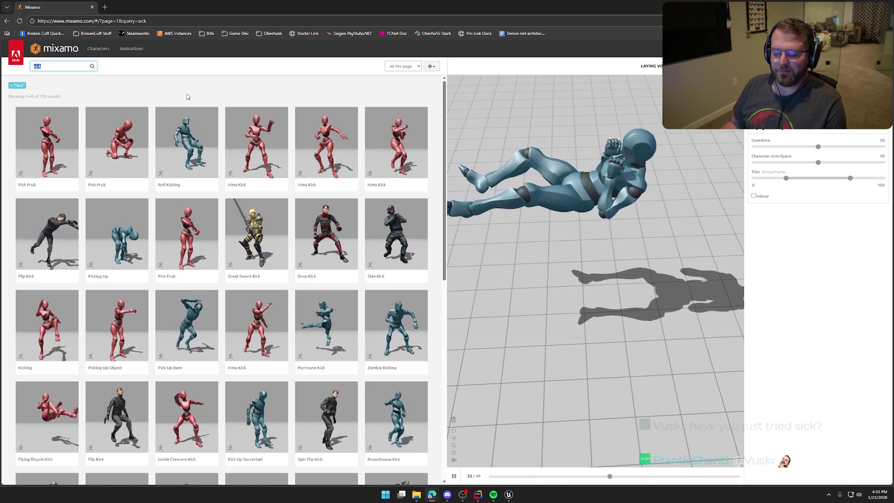
key("Return")
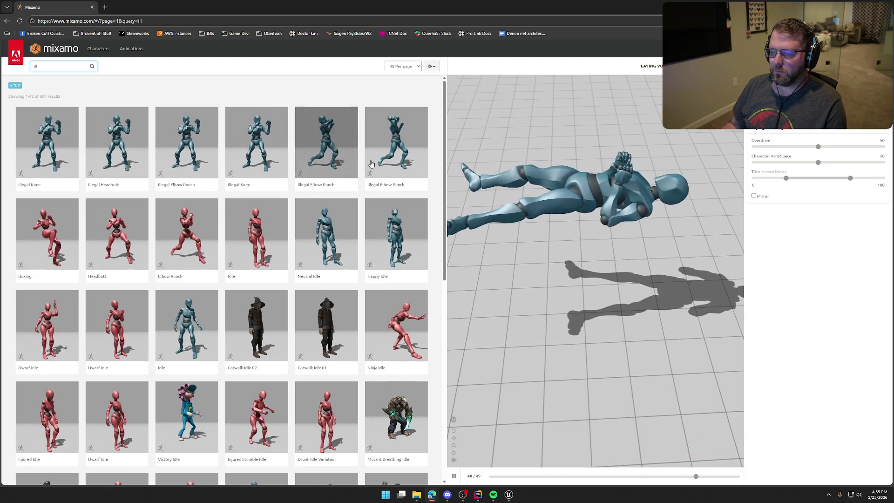
Preview Happy Idle from the 'ill' results, then clear the search to list all animations
left_click(395, 233)
mouse_move(701, 264)
left_mouse_down()
mouse_move(707, 259)
mouse_move(625, 263)
left_mouse_up()
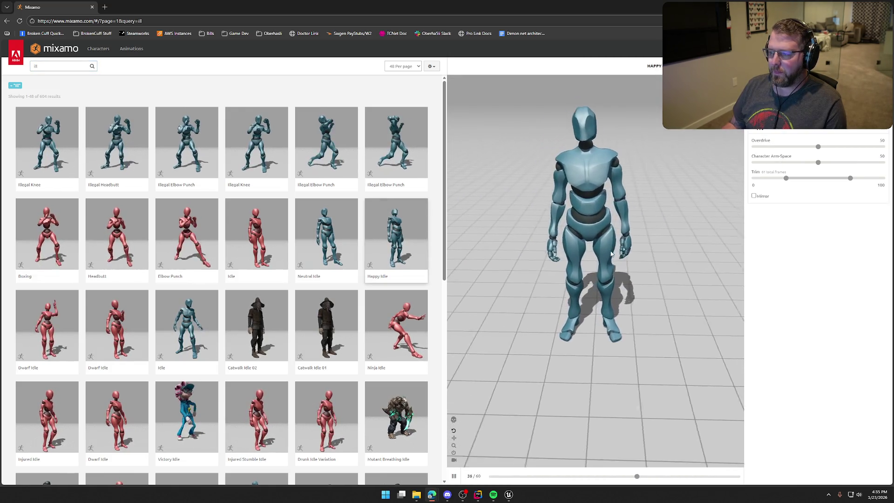
double_click(36, 66)
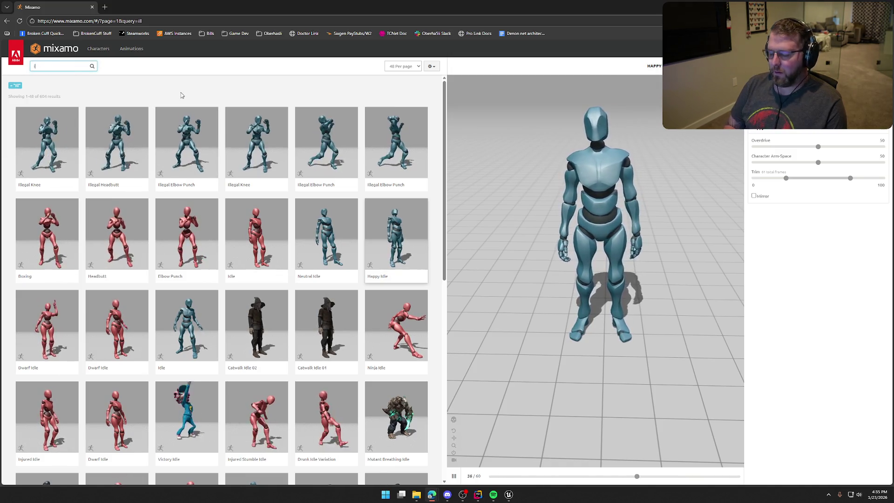
key("BackSpace")
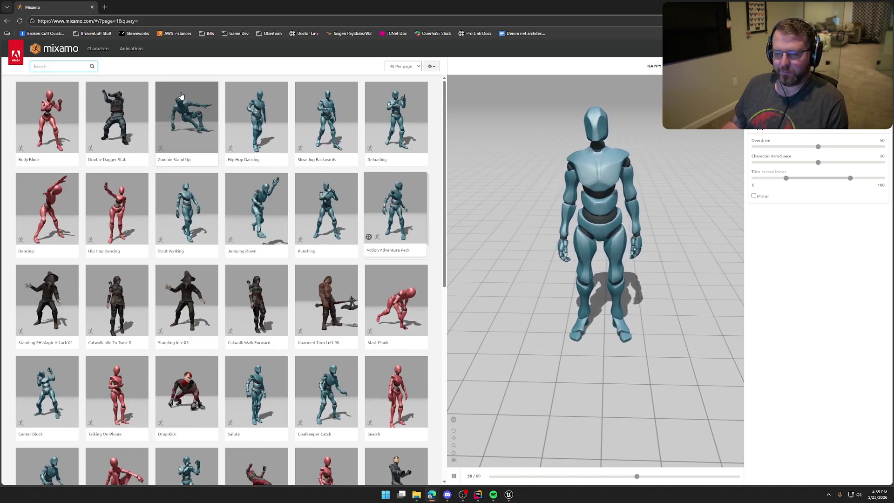
Browse the unfiltered Mixamo animation library and load Hip Hop Dancing into the preview
left_click(118, 211)
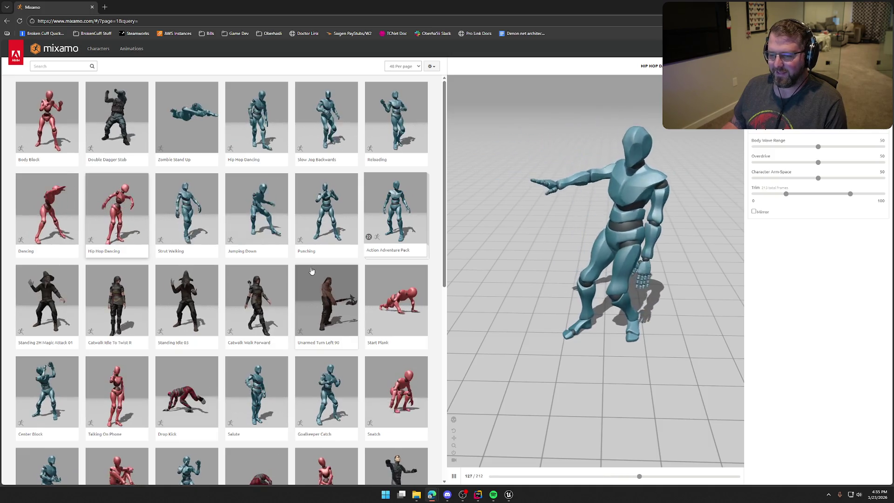
scroll(311, 271, "down", 10)
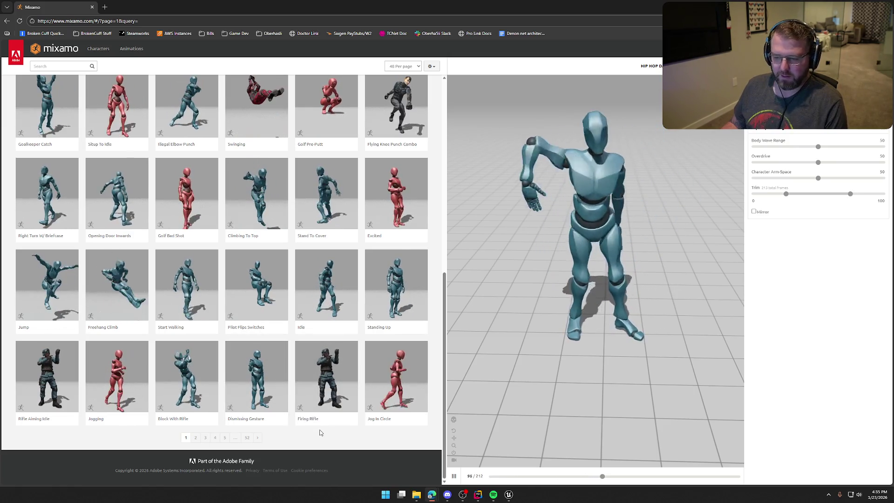
scroll(334, 419, "up", 6)
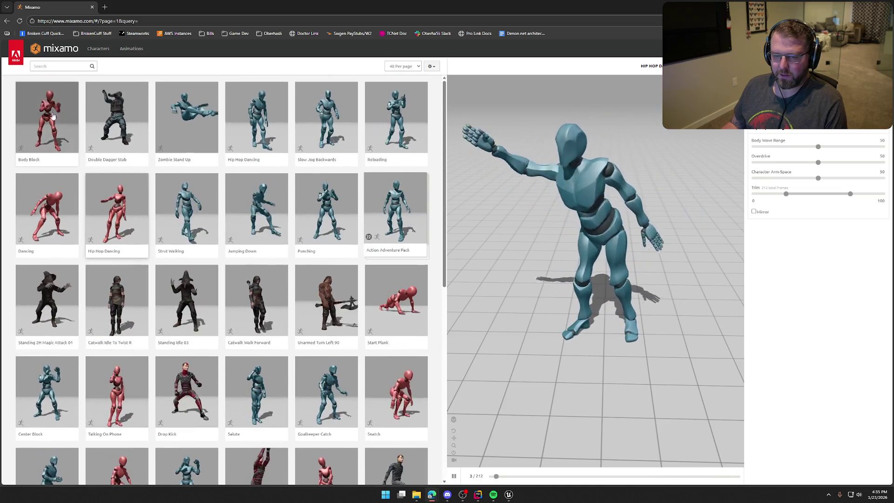
left_click(64, 67)
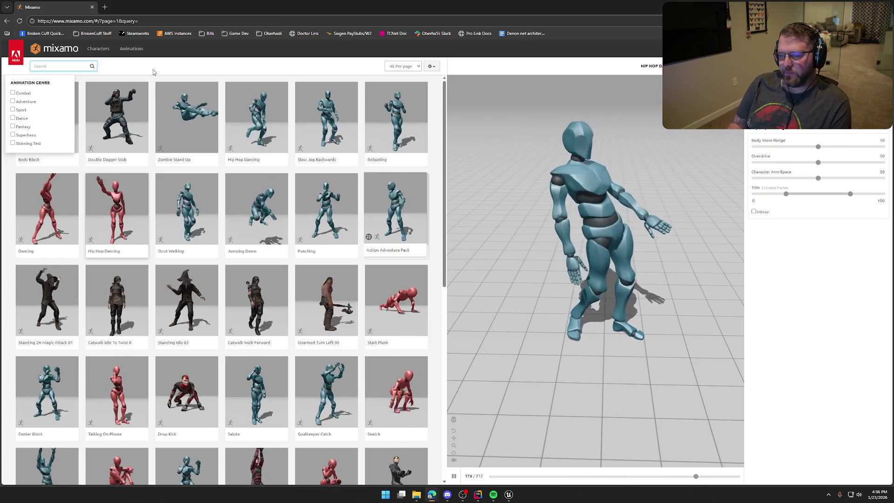
left_click(229, 86)
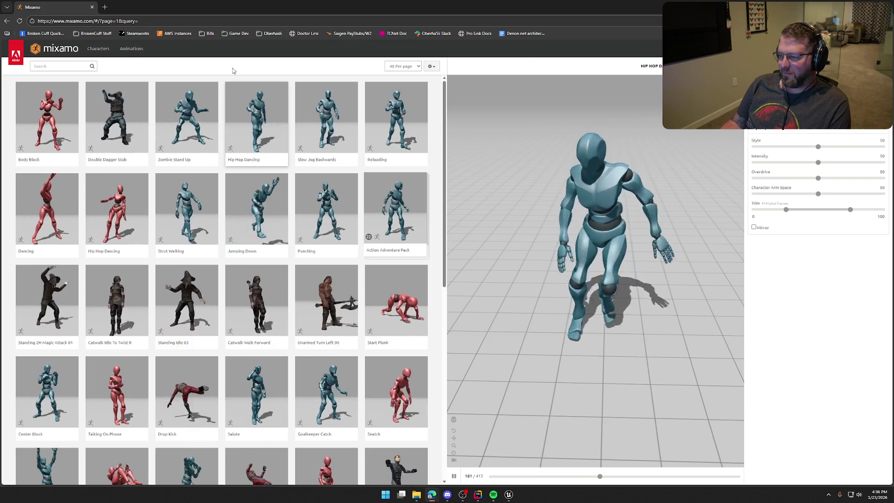
Pause the Hip Hop Dancing preview and set Style to 85 and Intensity to 100
left_click(818, 163)
left_click_drag(818, 163, 858, 162)
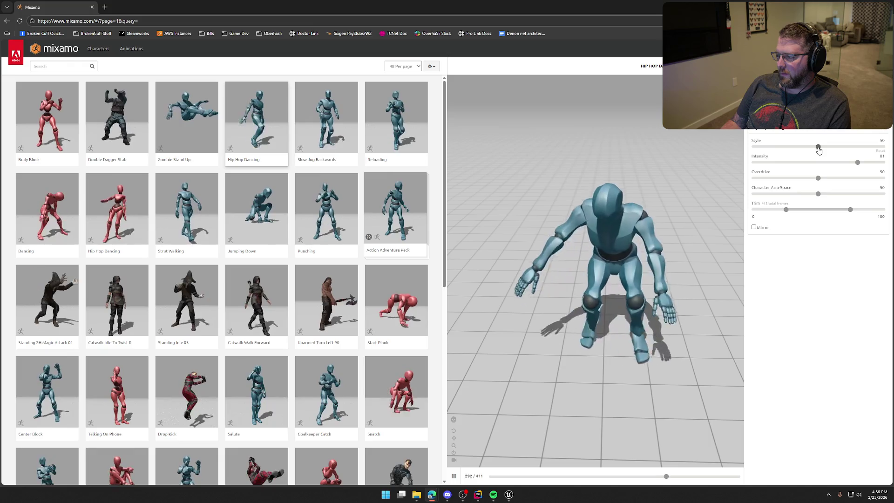
left_click_drag(818, 147, 863, 147)
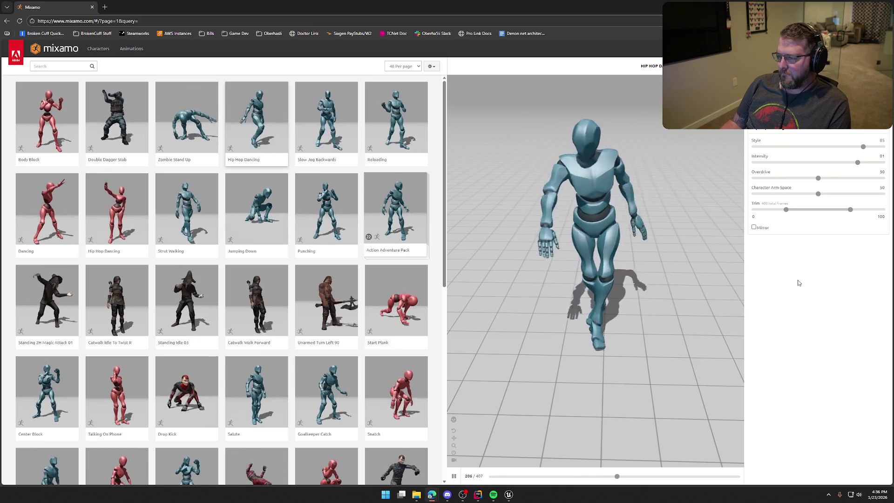
left_click_drag(858, 163, 885, 163)
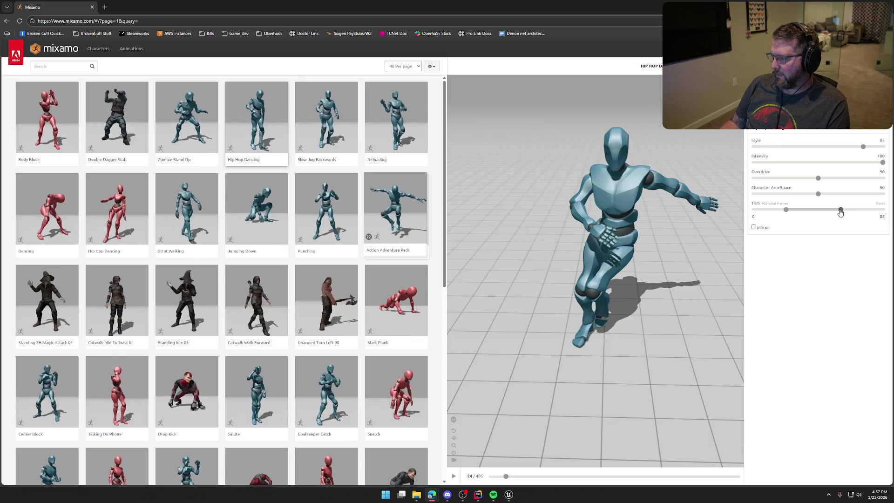
Trim the clip's end to 90, then enter 'knock' as the next search
left_click(840, 210)
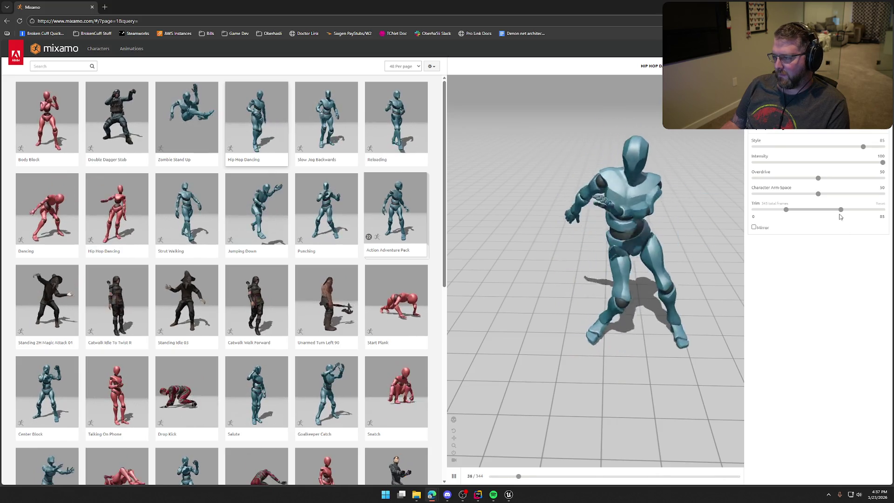
left_click_drag(842, 213, 844, 213)
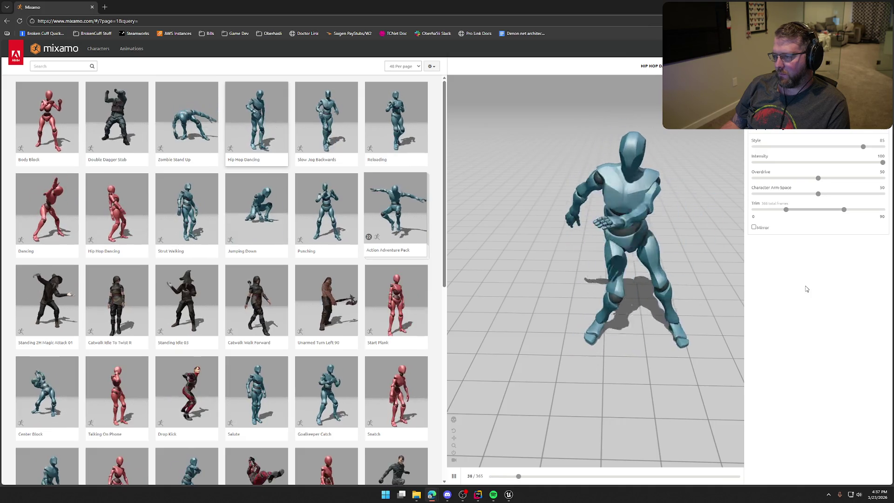
type("knoc")
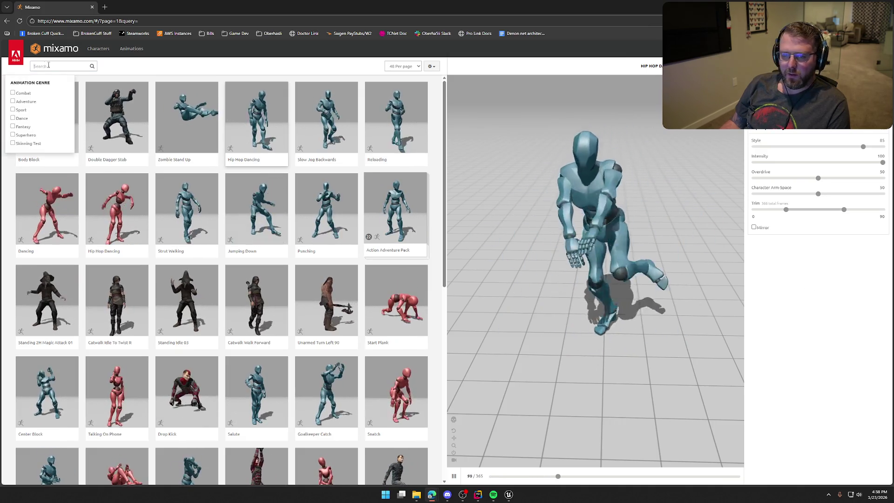
type("k")
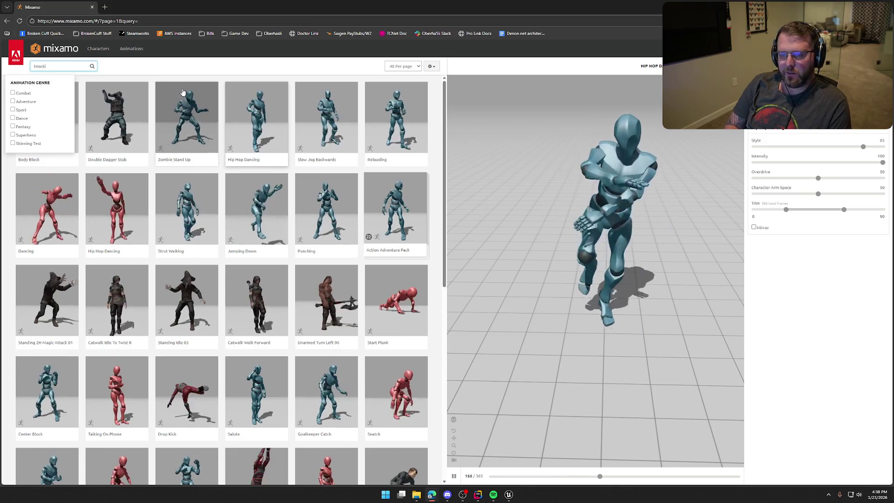
Run the 'knock' search and preview Knocked Down, then Knocked Out
left_click(169, 89)
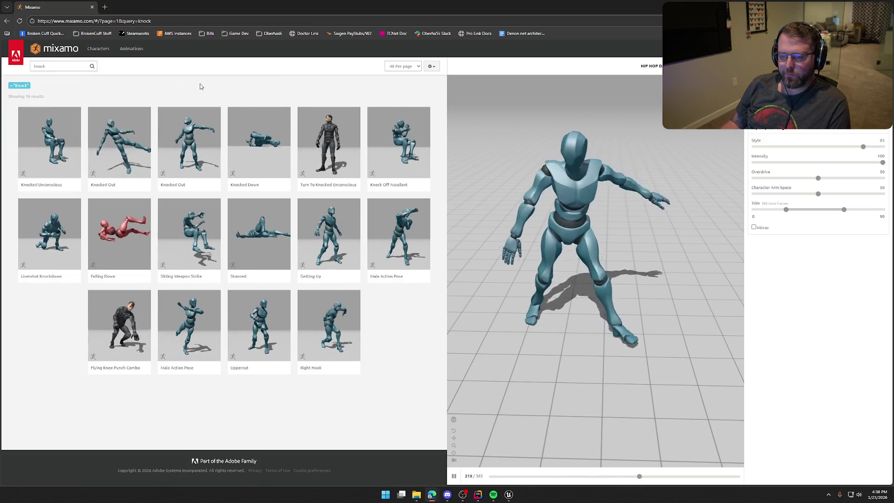
left_click(247, 115)
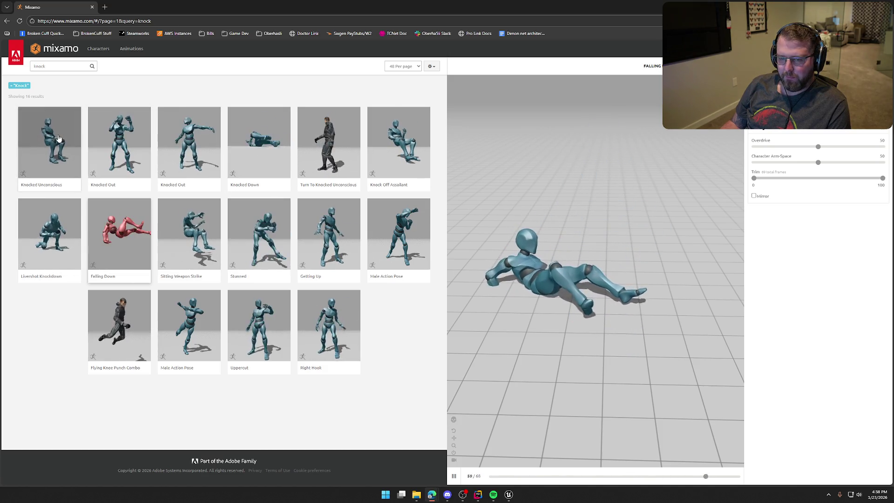
left_click(185, 140)
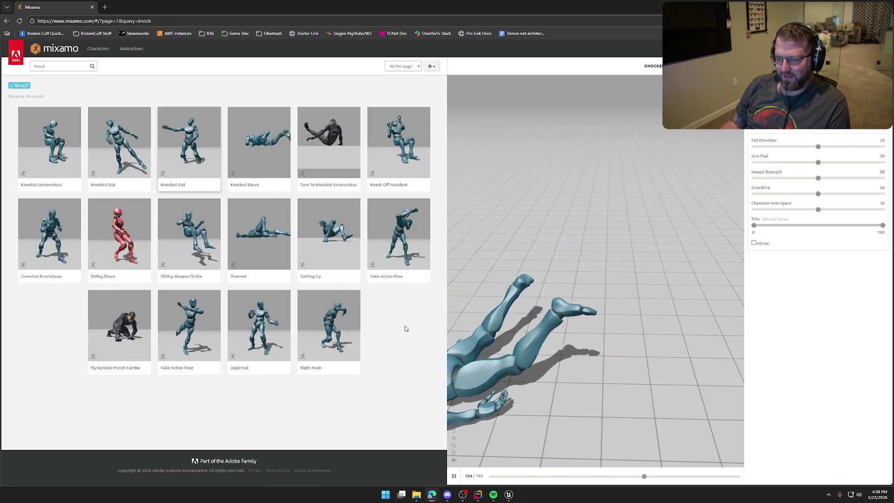
Clear the 'knock' search text to restore the full animation list
left_click(61, 66)
key("ctrl+a")
key("BackSpace")
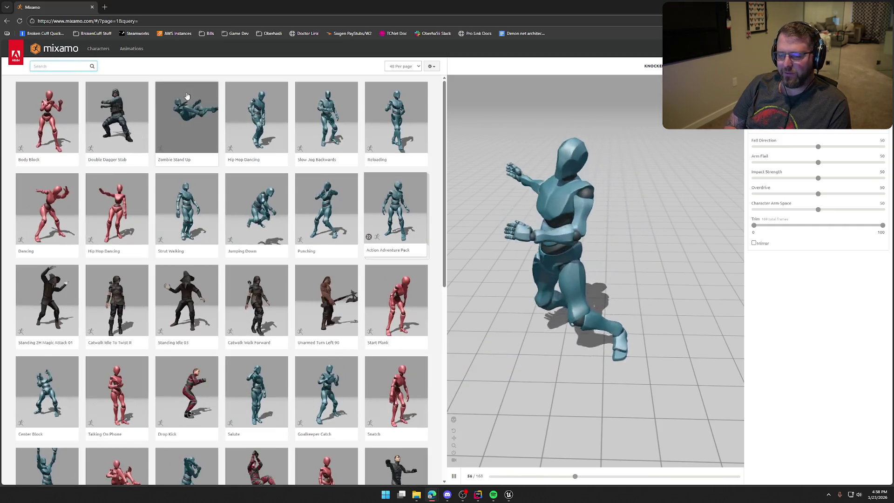
Search 'Fly', preview Flying Bicycle Kick and Floating, raising Floating's Overdrive to 95
type("Fly")
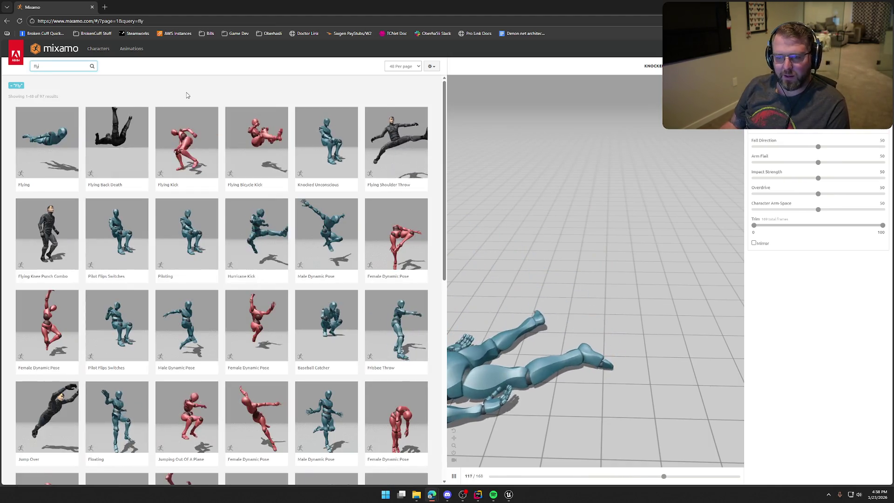
left_click(254, 135)
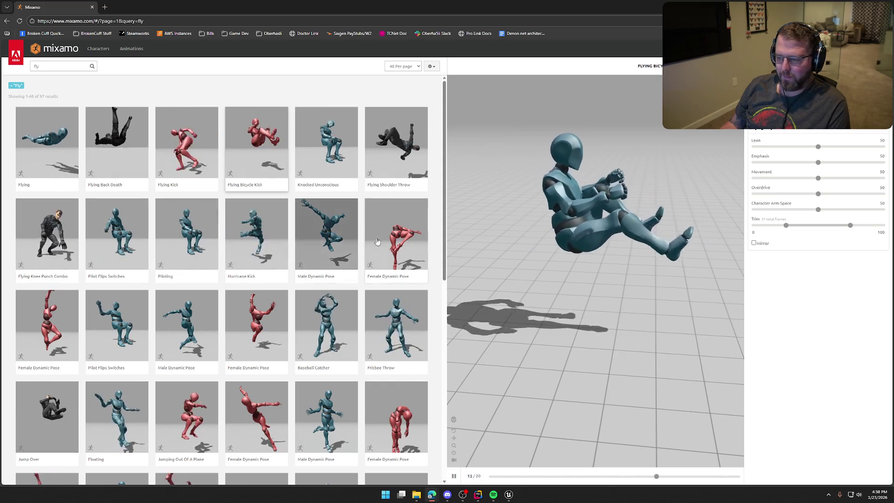
scroll(229, 176, "down", 4)
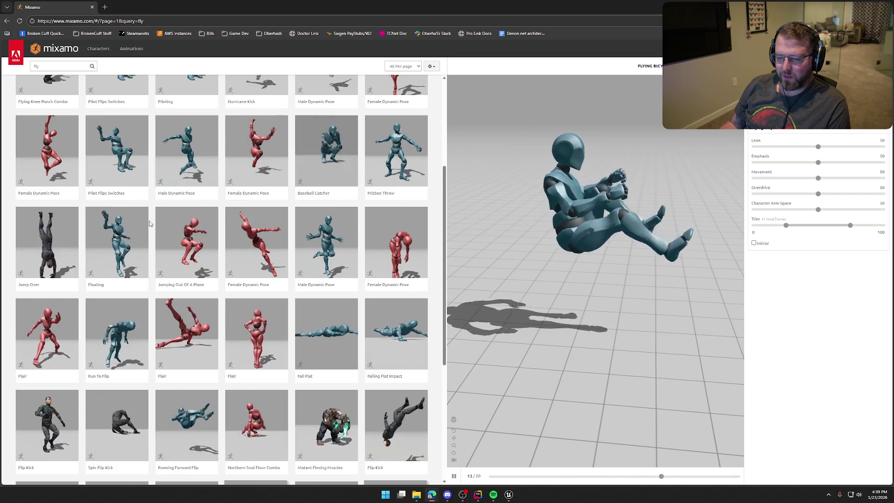
left_click(117, 233)
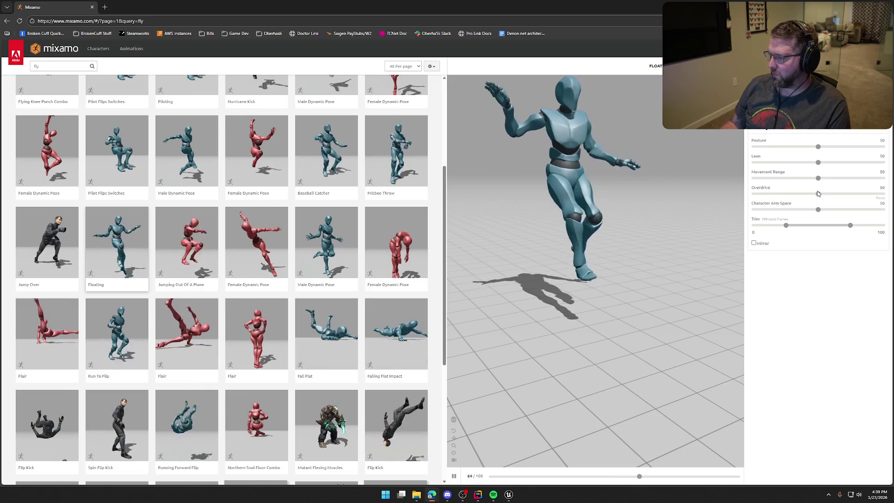
left_click_drag(819, 195, 875, 193)
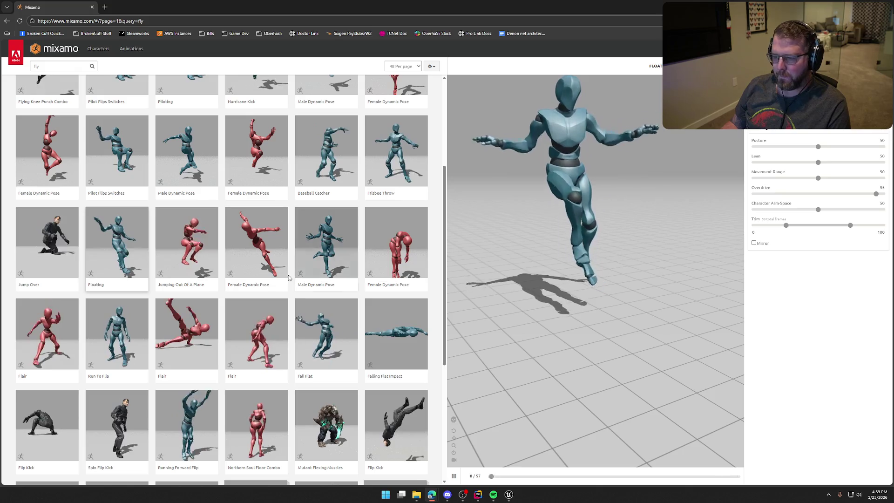
Preview the Stylish Flip and Mutant Flexing Muscles animations further down the results
scroll(261, 315, "down", 3)
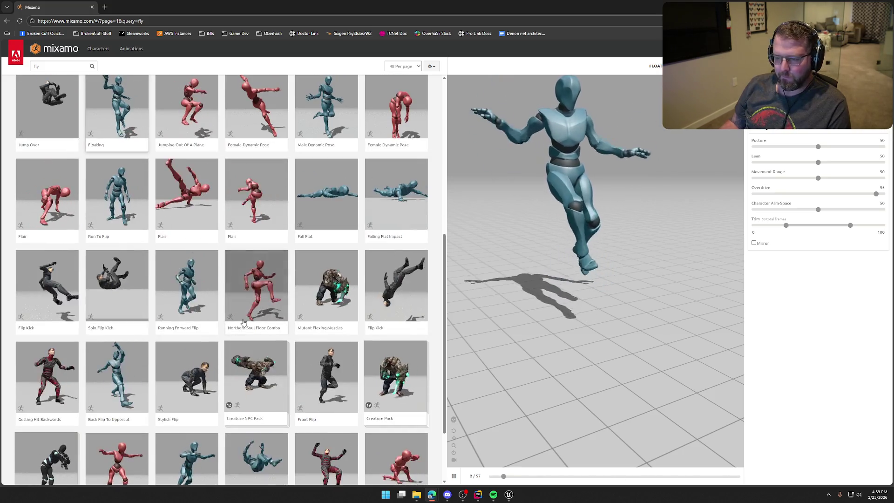
scroll(334, 324, "down", 2)
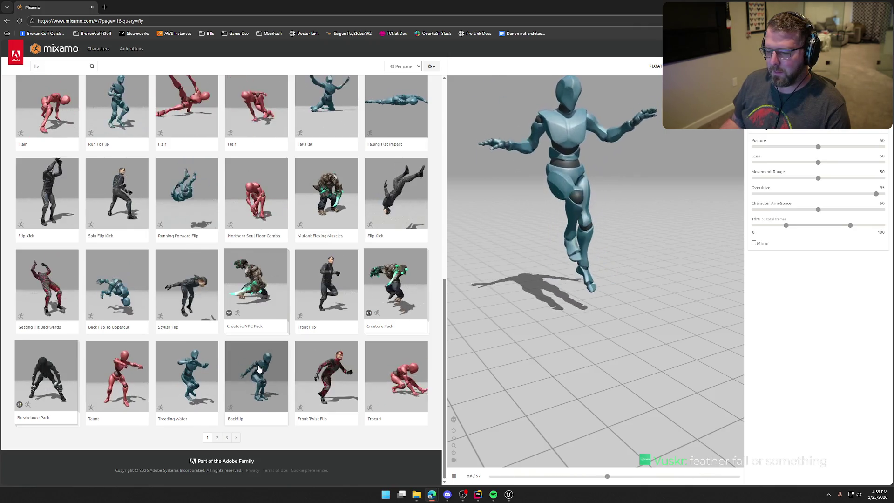
left_click(177, 278)
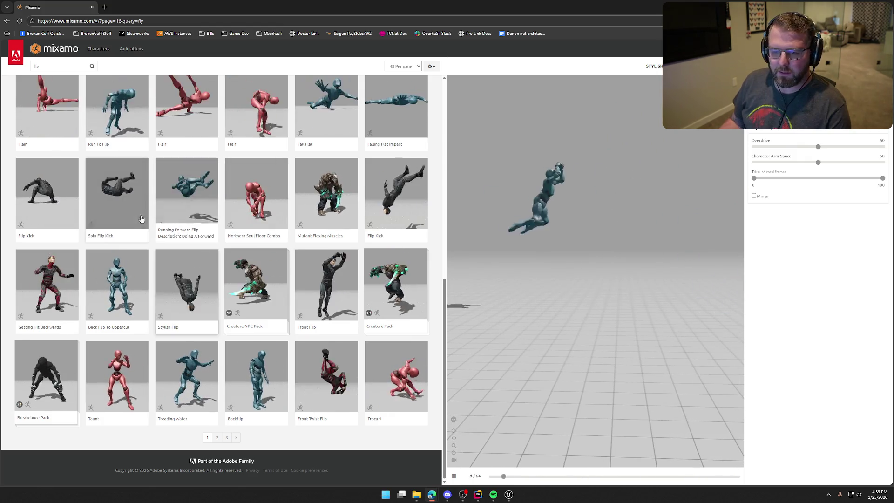
left_click(343, 201)
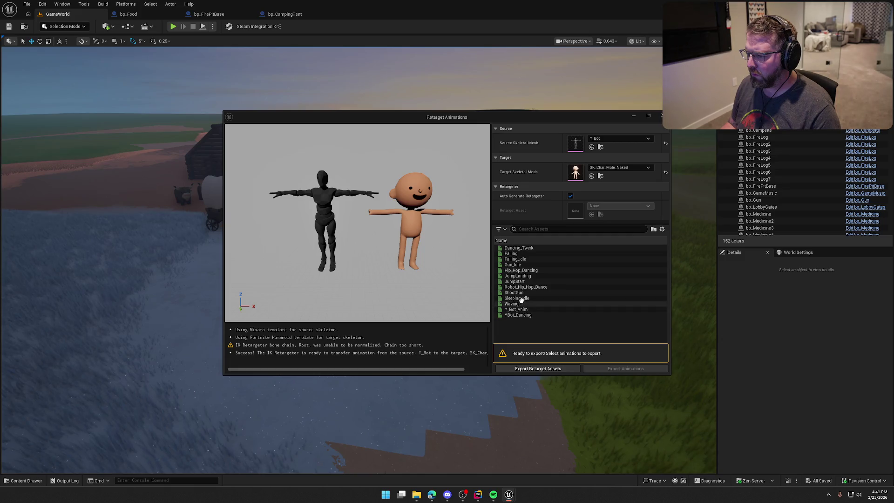
Retarget and export Sleeping_Idle onto SK_Char_Male_Naked, then close the Retarget Animations window
left_click(522, 298)
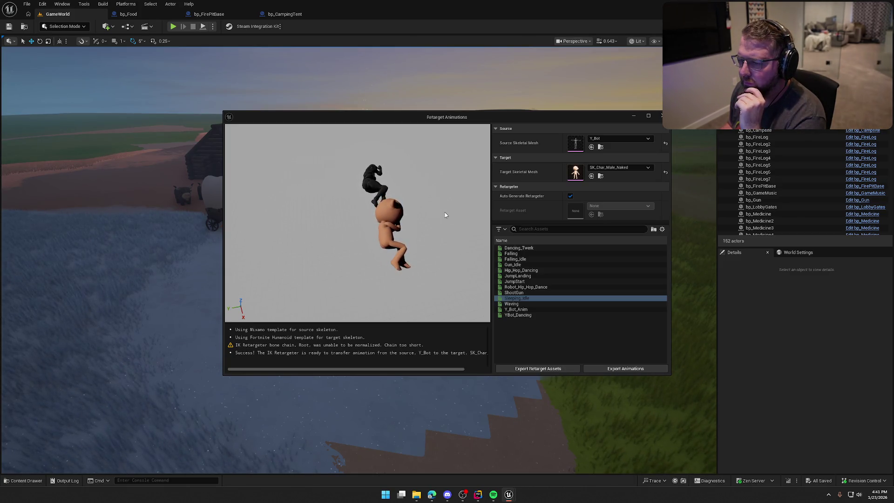
left_click(615, 371)
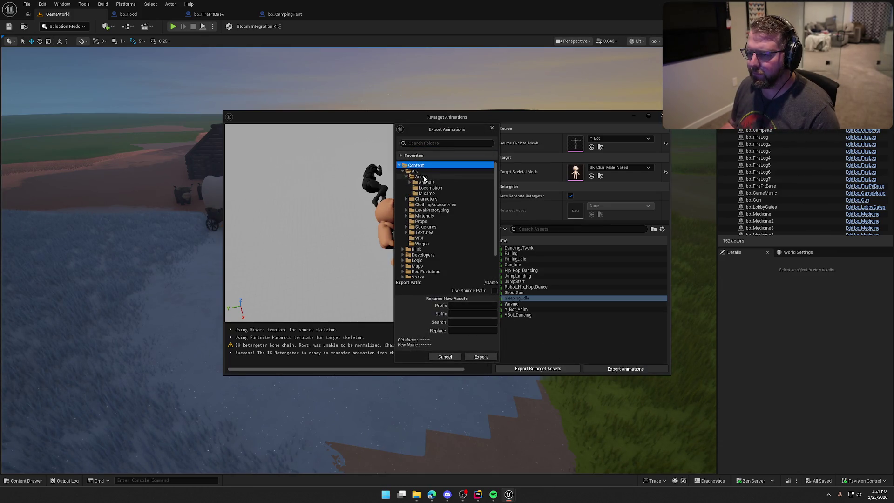
left_click(481, 357)
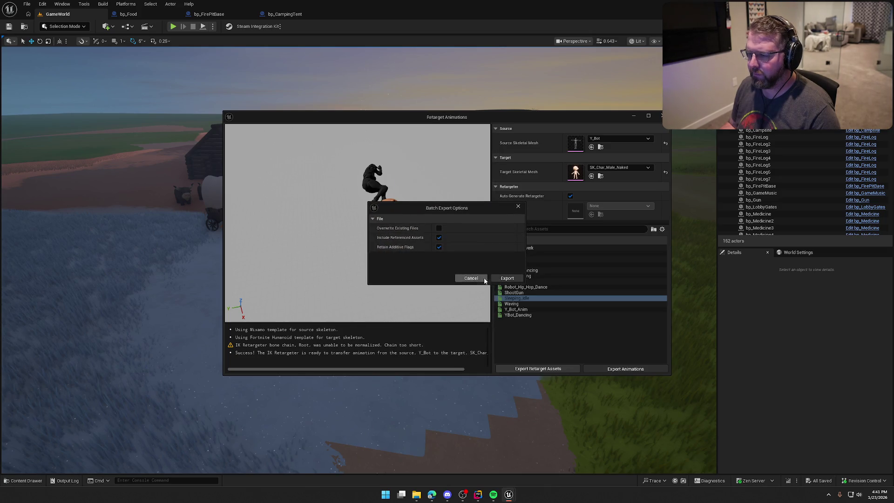
left_click(507, 279)
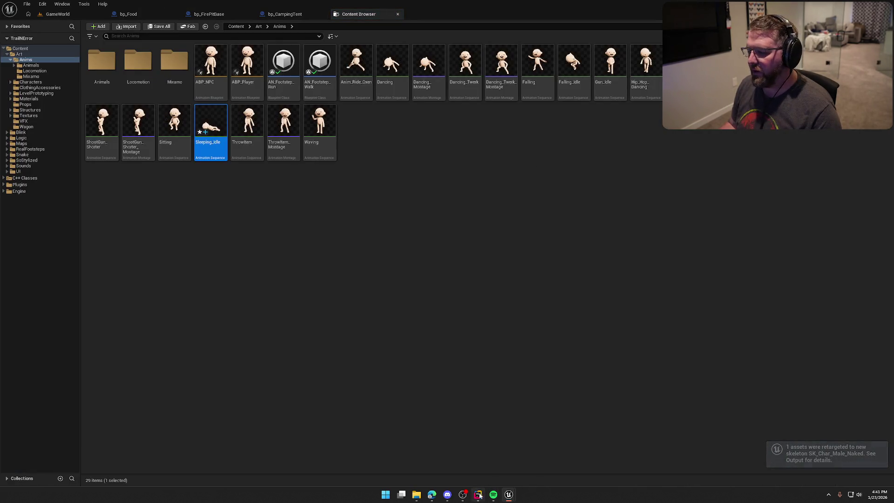
left_click(545, 454)
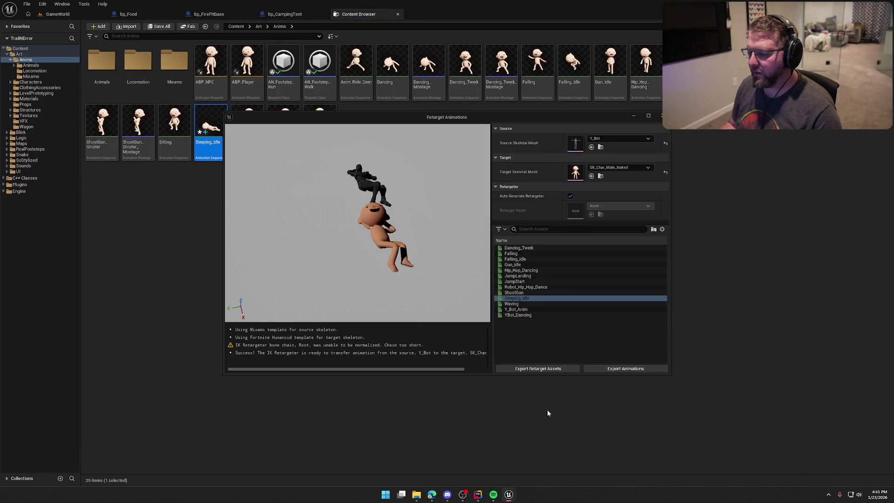
left_click(661, 115)
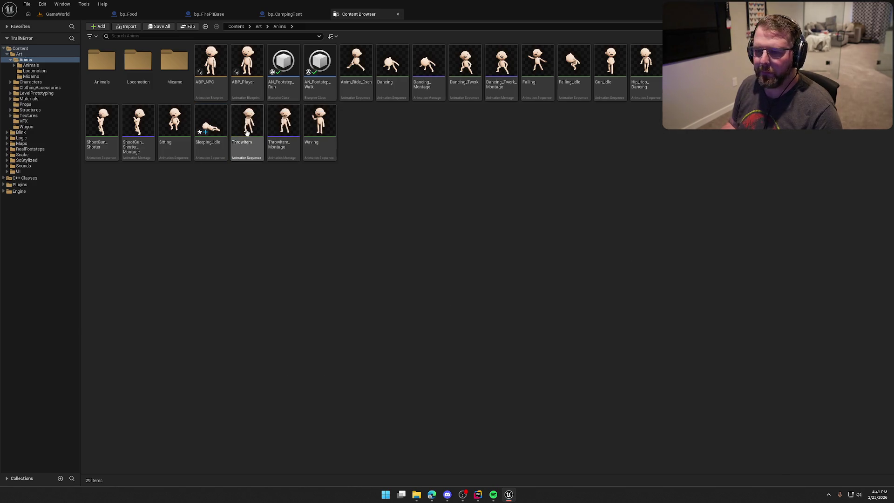
Open Sleeping_Idle and remove the preview prop from the RightHand socket in the Skeleton Tree
double_click(214, 126)
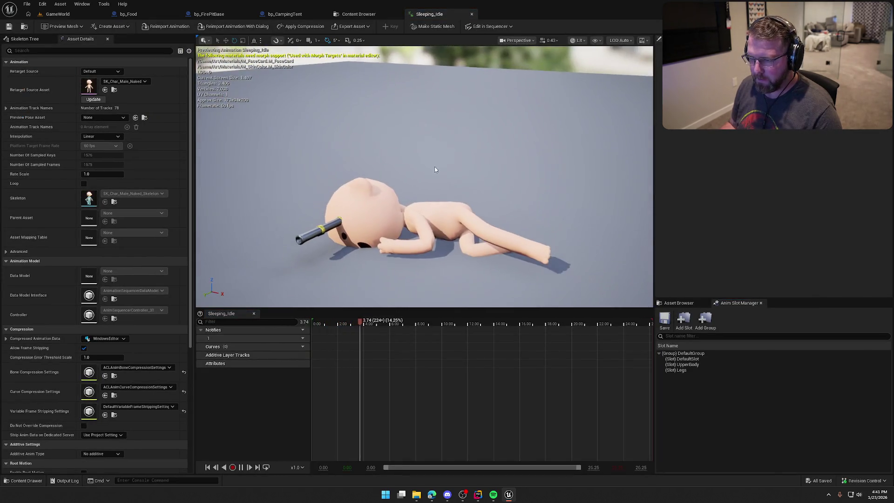
left_click(25, 38)
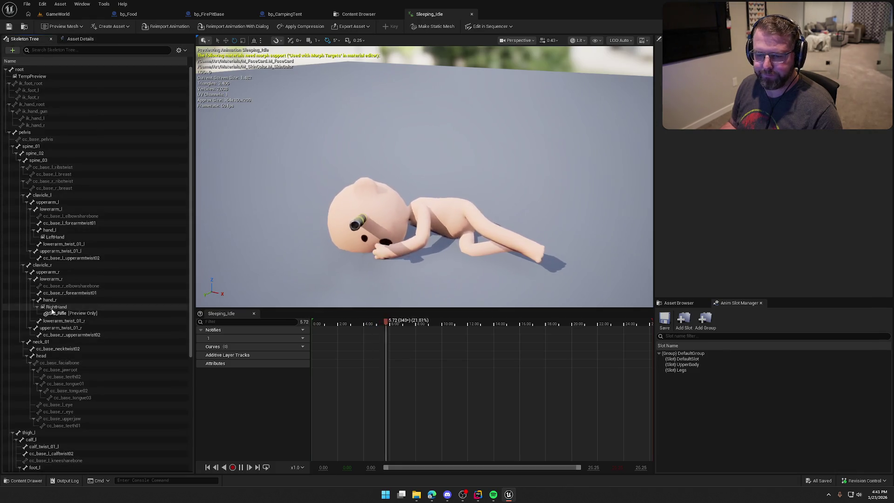
right_click(57, 308)
left_click(90, 398)
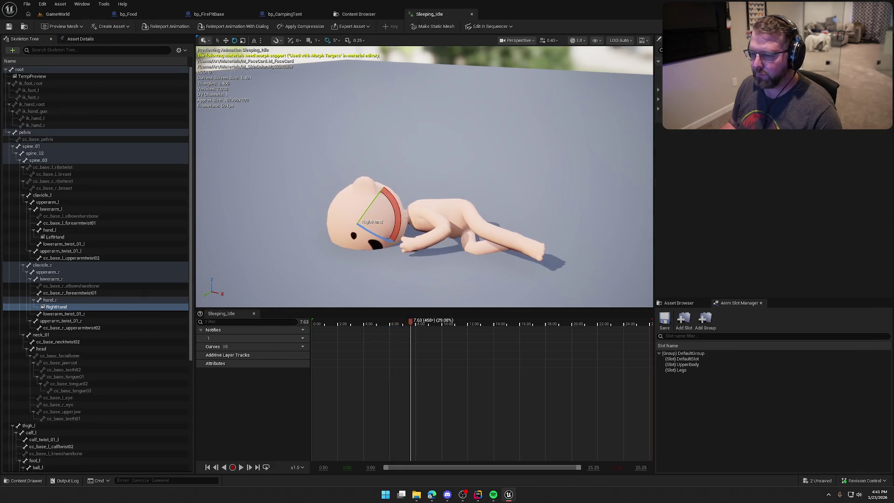
Orbit and zoom to a low, close view of the sleeping character
mouse_move(421, 231)
left_mouse_down()
mouse_move(396, 205)
mouse_move(438, 228)
left_mouse_up()
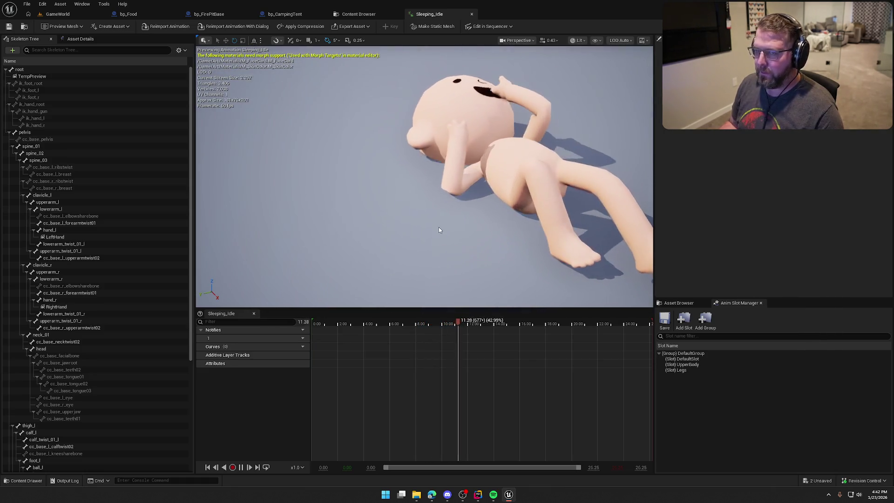
mouse_move(418, 144)
left_mouse_down()
mouse_move(382, 177)
mouse_move(419, 232)
left_mouse_up()
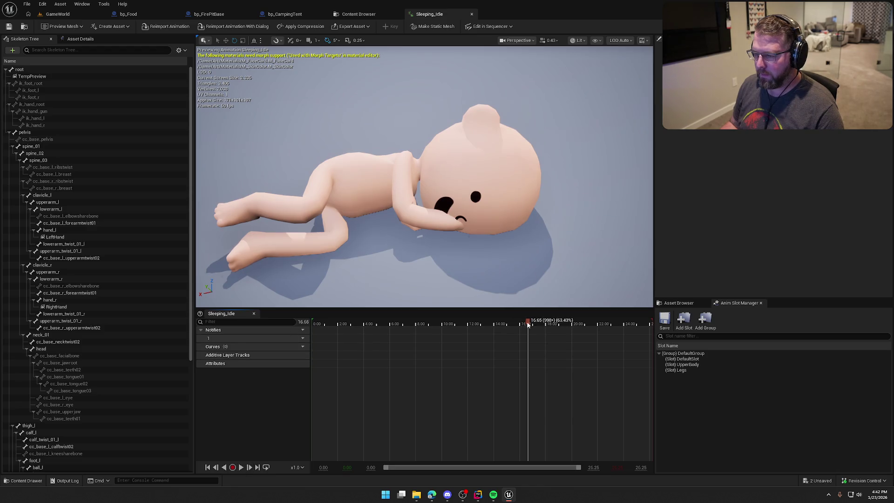
left_click_drag(528, 324, 316, 324)
mouse_move(381, 233)
left_mouse_down()
mouse_move(363, 186)
mouse_move(348, 206)
left_mouse_up()
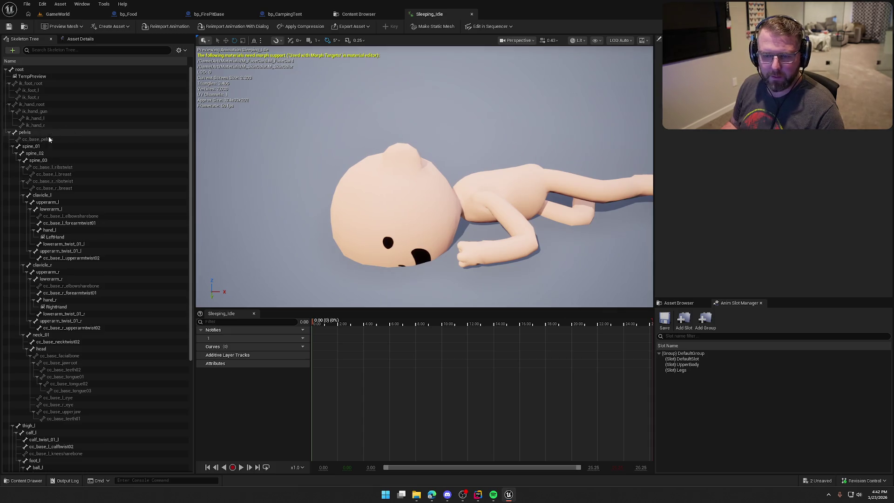
scroll(68, 306, "down", 2)
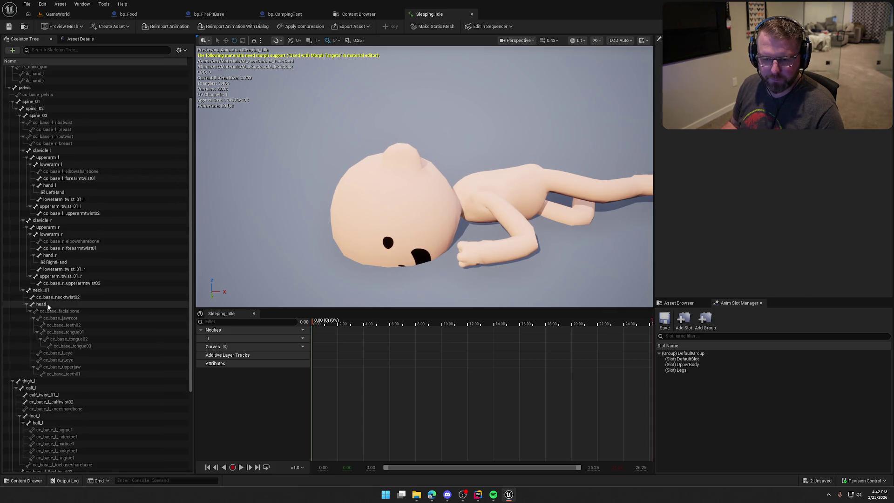
Try tilting the head bone down 25 degrees, then select neck_01 and undo the tilt
left_click(46, 305)
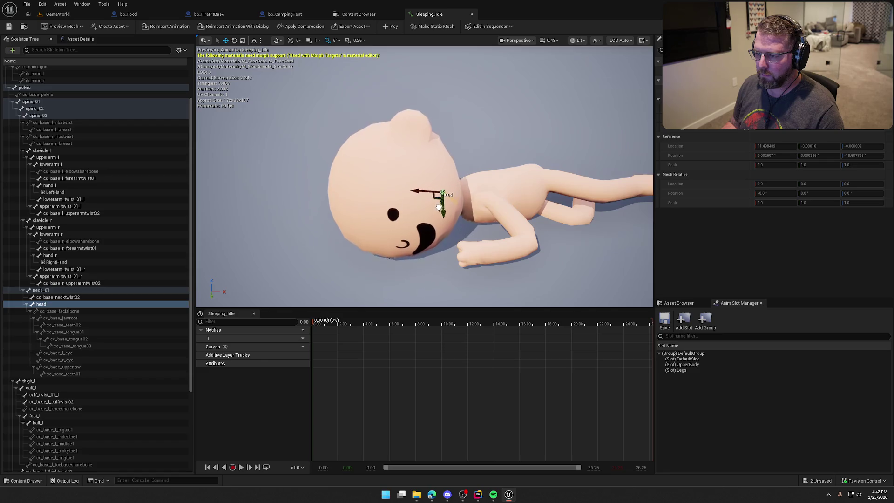
left_click_drag(438, 209, 438, 209)
mouse_move(396, 154)
left_mouse_down()
mouse_move(426, 143)
mouse_move(457, 156)
mouse_move(439, 182)
left_mouse_up()
left_click(454, 151)
key("w")
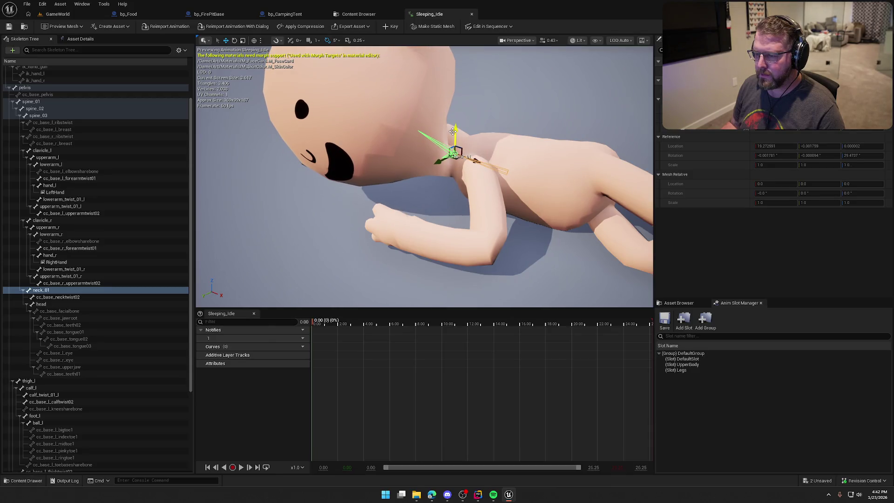
left_click_drag(453, 132, 500, 175)
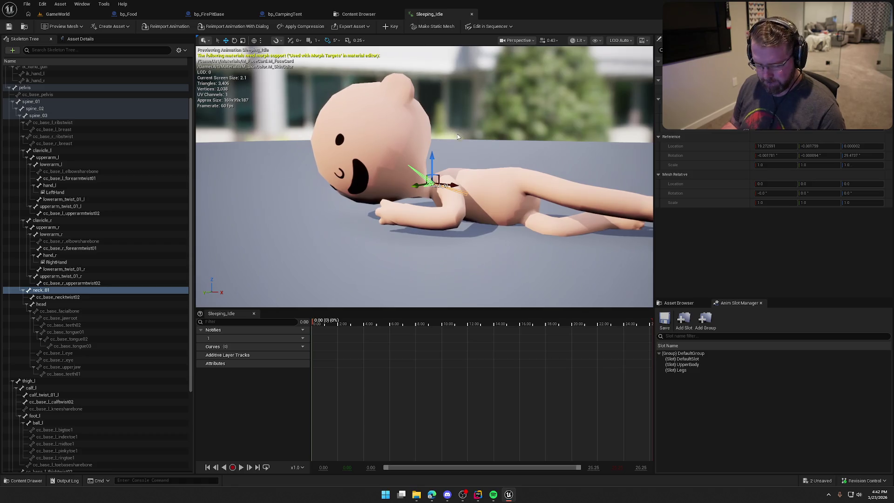
key("ctrl+z")
Rotate neck_01 by -10 degrees, raise it slightly, key it, and save with check-out
mouse_move(471, 218)
left_mouse_down()
mouse_move(485, 191)
mouse_move(477, 187)
left_mouse_up()
key("e")
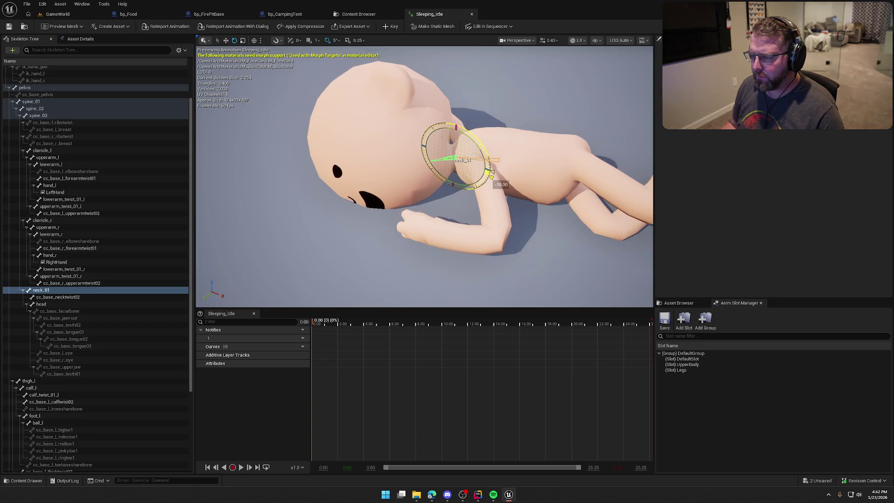
left_click_drag(478, 151, 486, 176)
mouse_move(433, 111)
left_mouse_down()
mouse_move(434, 75)
mouse_move(435, 92)
left_mouse_up()
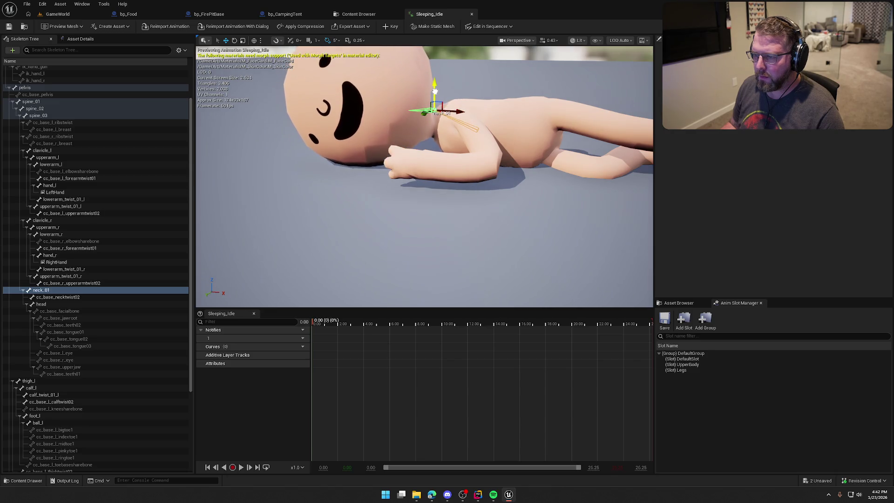
left_click_drag(466, 168, 468, 160)
left_click(387, 27)
key("ctrl+s")
left_click(437, 326)
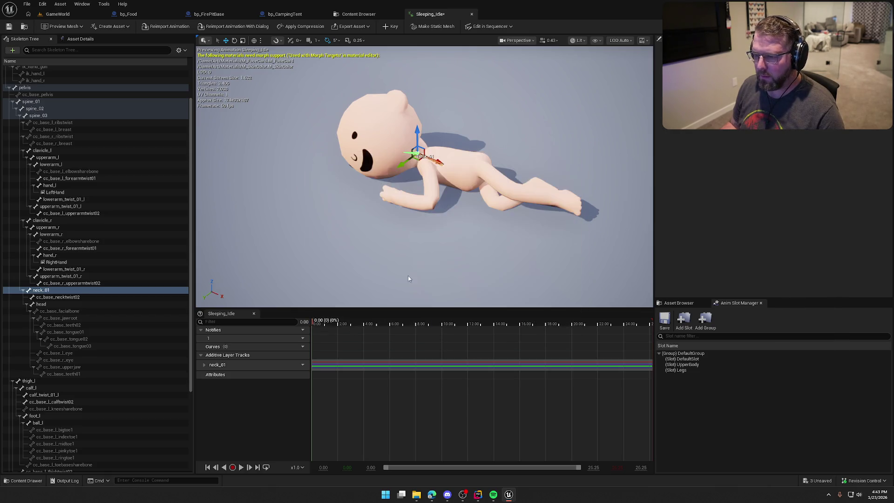
Review the re-posed Sleeping_Idle playback from several angles, then close its editor
left_click_drag(401, 169, 402, 169)
left_click_drag(468, 124, 468, 124)
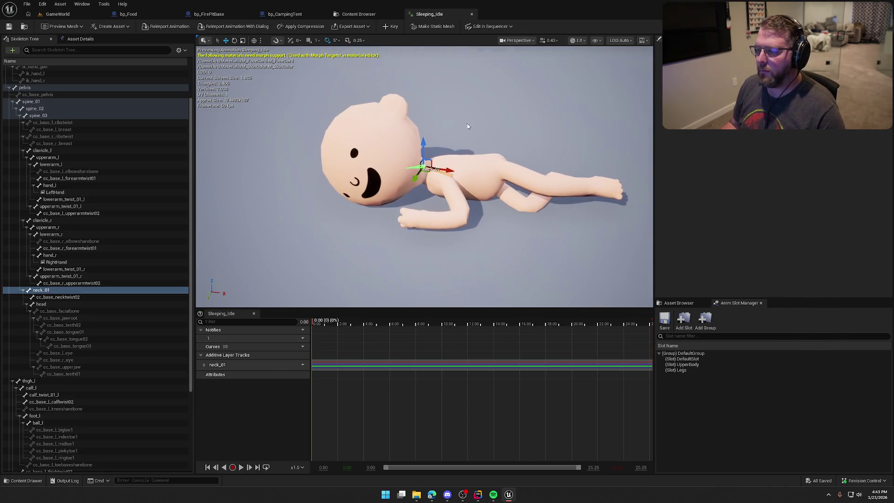
left_click(497, 166)
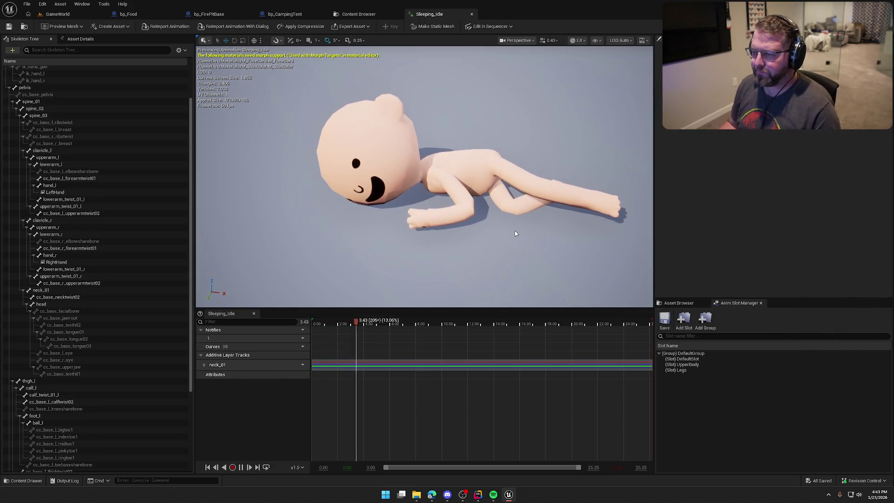
left_click_drag(515, 233, 525, 234)
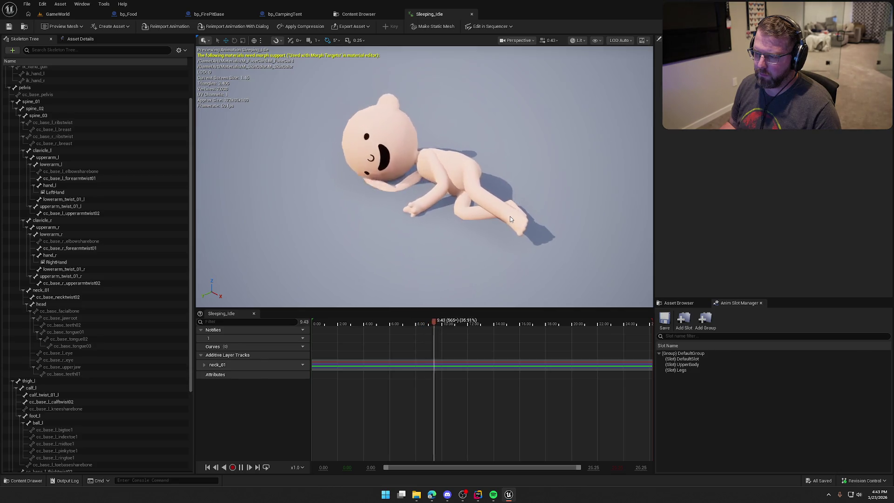
mouse_move(509, 216)
left_mouse_down()
mouse_move(424, 217)
mouse_move(534, 229)
mouse_move(498, 181)
left_mouse_up()
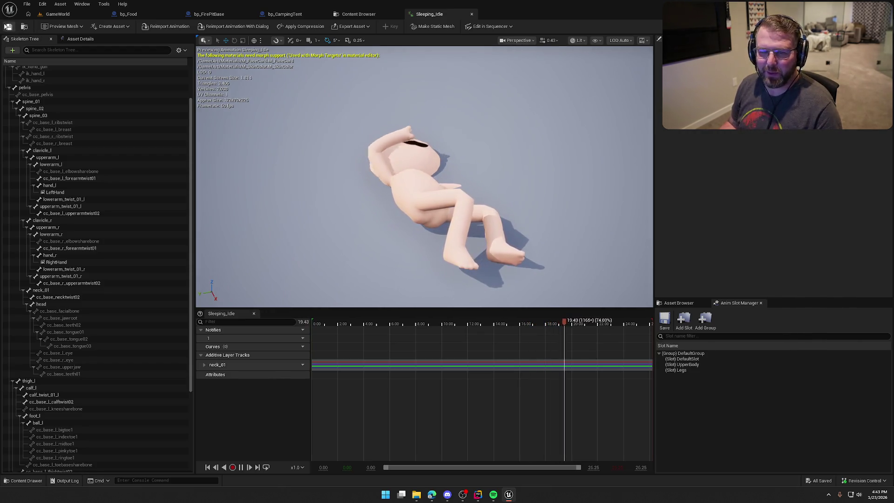
middle_click(429, 15)
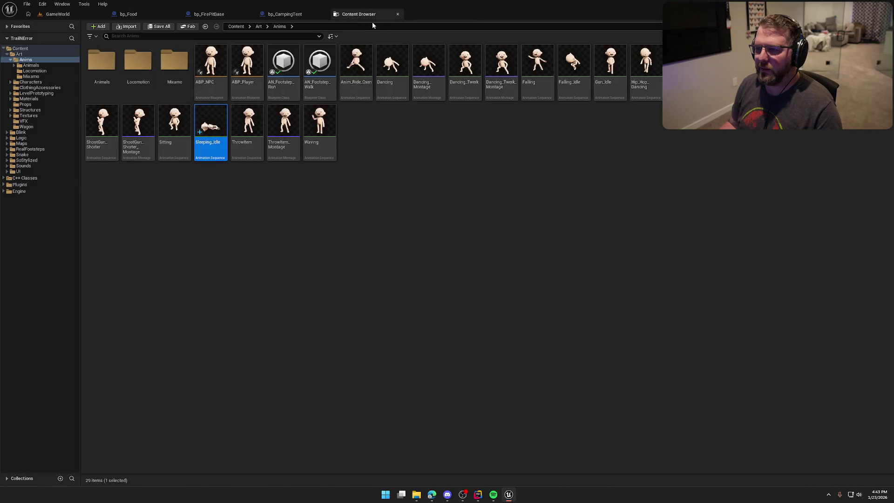
Close the Content Browser, switch to GameWorld, and fly in to the tent and rock fire ring
middle_click(369, 19)
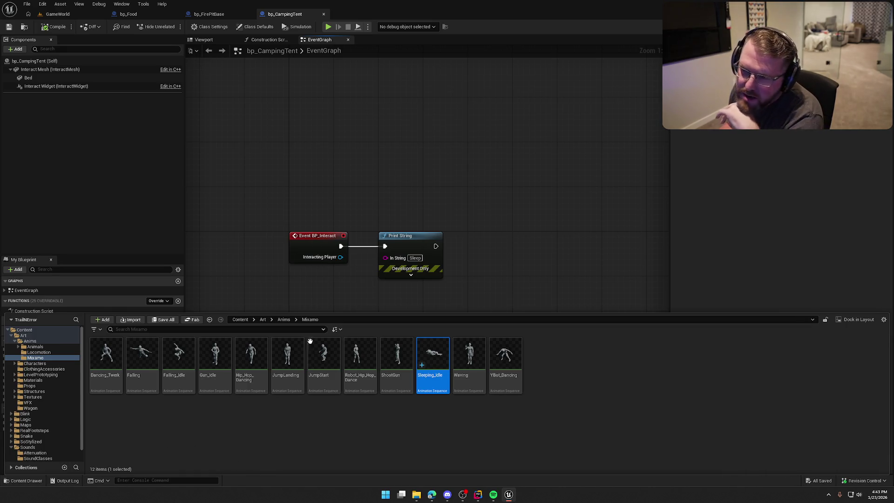
left_click(57, 14)
mouse_move(385, 262)
left_mouse_down()
mouse_move(419, 279)
mouse_move(382, 260)
mouse_move(372, 242)
left_mouse_up()
mouse_move(323, 277)
left_mouse_down()
mouse_move(326, 266)
mouse_move(322, 276)
mouse_move(295, 279)
mouse_move(325, 287)
mouse_move(339, 276)
left_mouse_up()
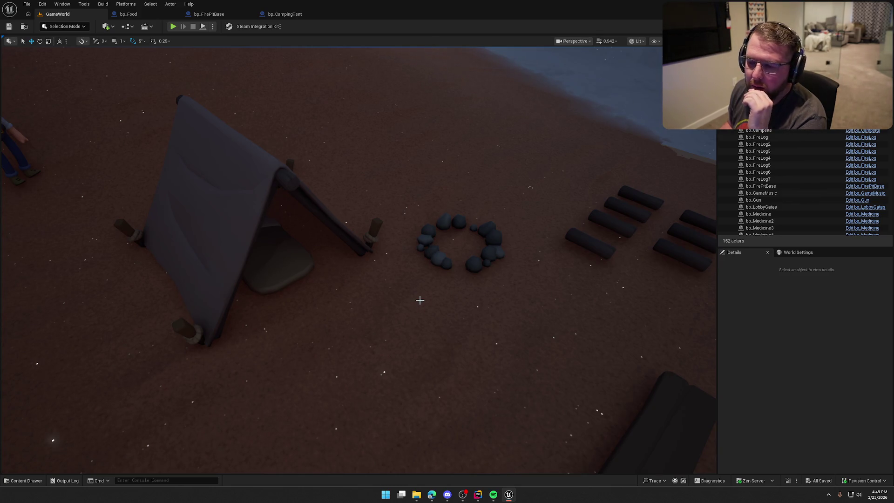
left_click_drag(419, 300, 409, 326)
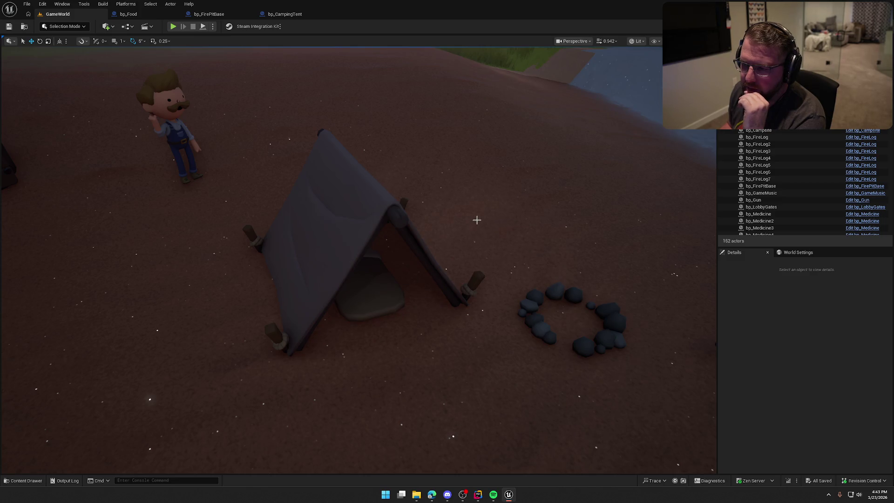
mouse_move(489, 218)
left_mouse_down()
mouse_move(475, 193)
mouse_move(489, 217)
left_mouse_up()
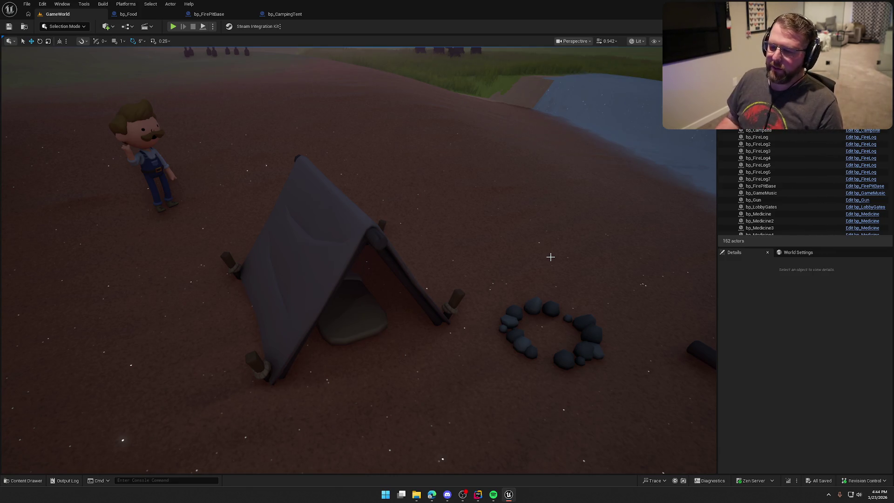
scroll(550, 257, "down", 6)
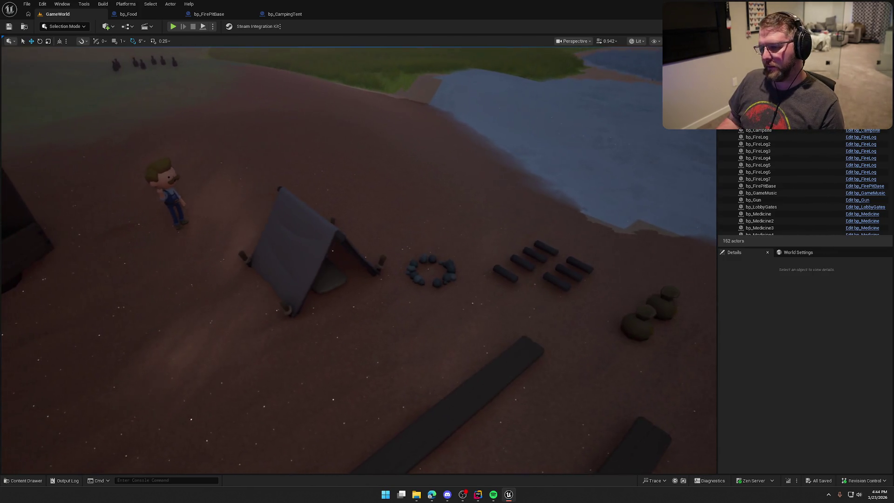
scroll(550, 257, "up", 5)
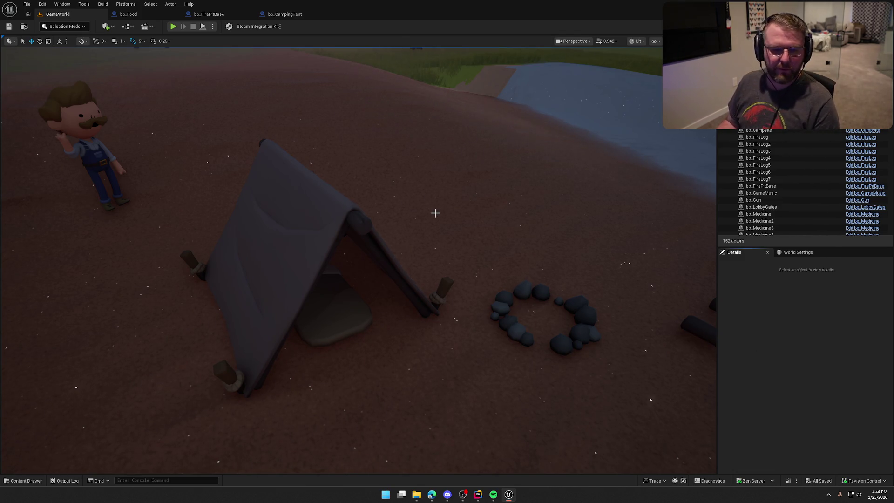
scroll(425, 184, "down", 10)
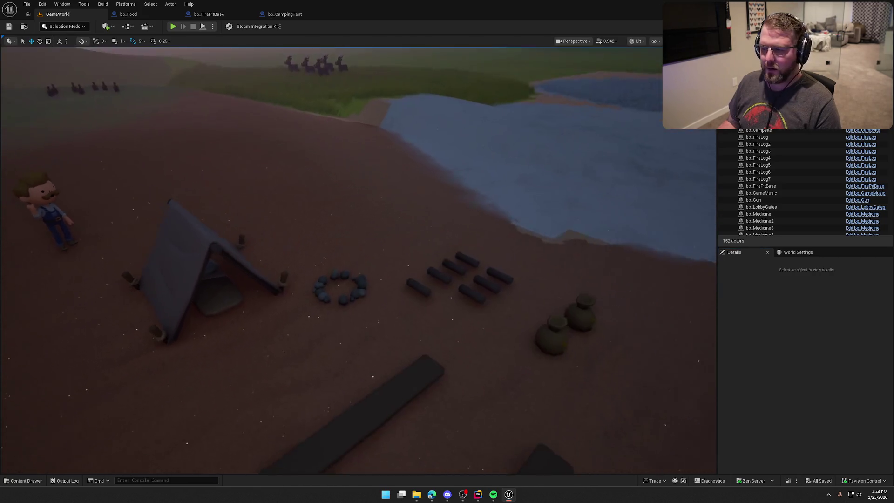
scroll(423, 175, "up", 3)
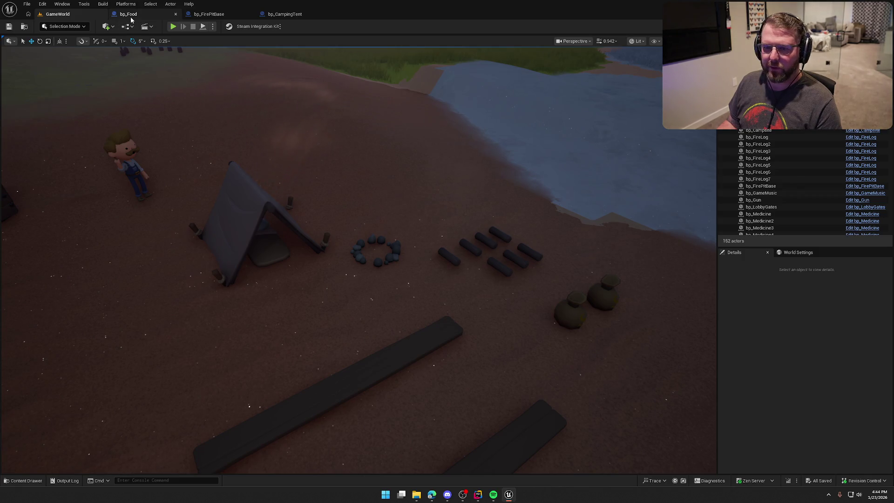
Close the bp_Food and bp_FirePitBase blueprint tabs and return to the GameWorld level
left_click(128, 14)
scroll(415, 176, "down", 2)
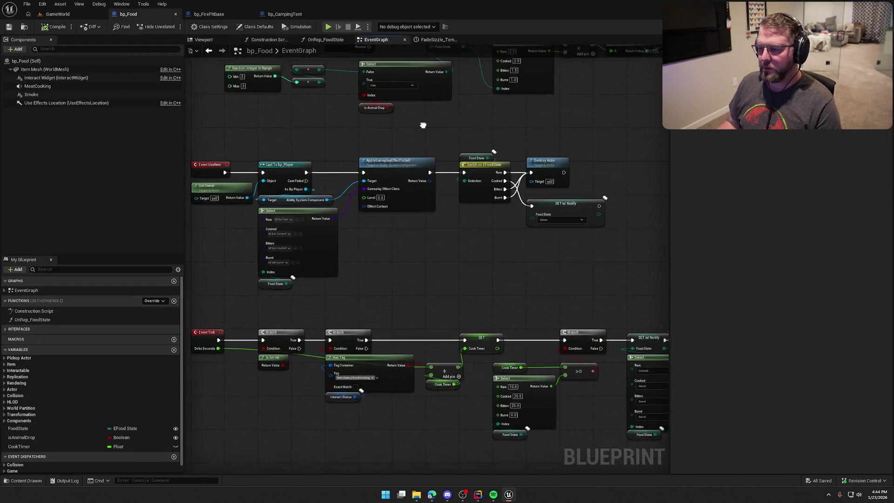
scroll(423, 124, "up", 2)
middle_click(130, 14)
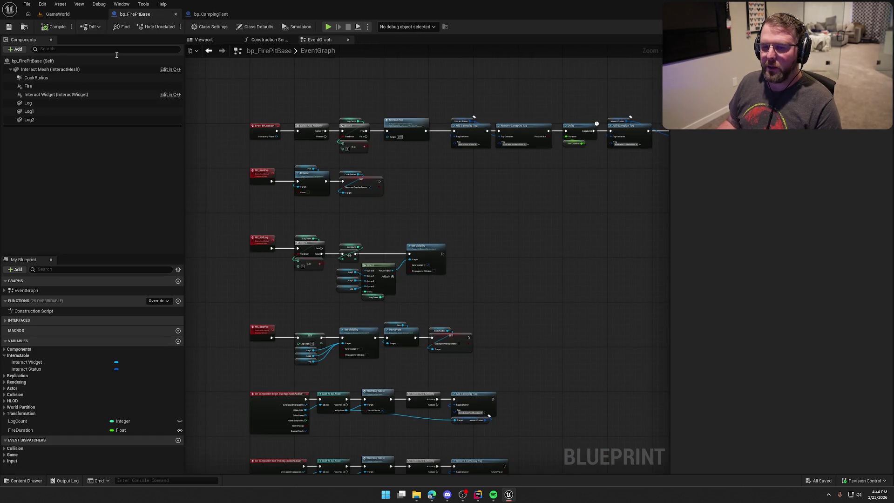
middle_click(146, 16)
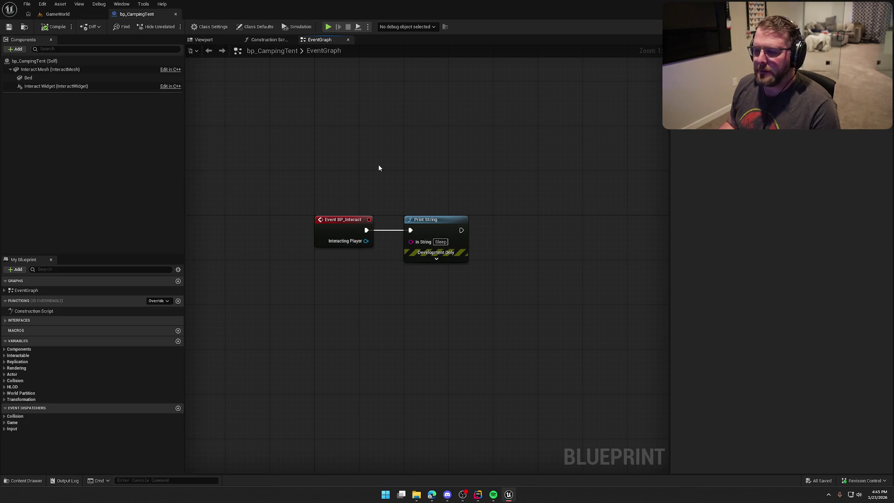
left_click(58, 14)
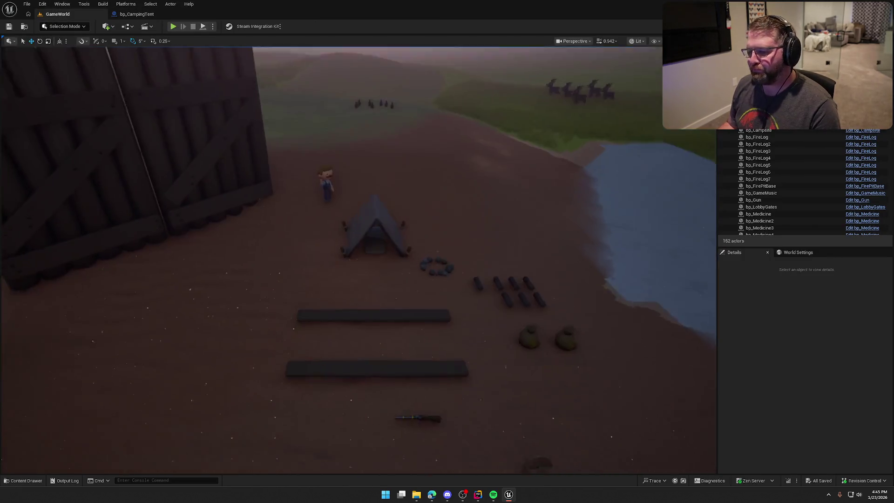
Zoom and tilt the GameWorld viewport to inspect the tent, stone fire ring and logs, then start playing
mouse_move(475, 255)
left_mouse_down()
mouse_move(457, 255)
mouse_move(474, 255)
left_mouse_up()
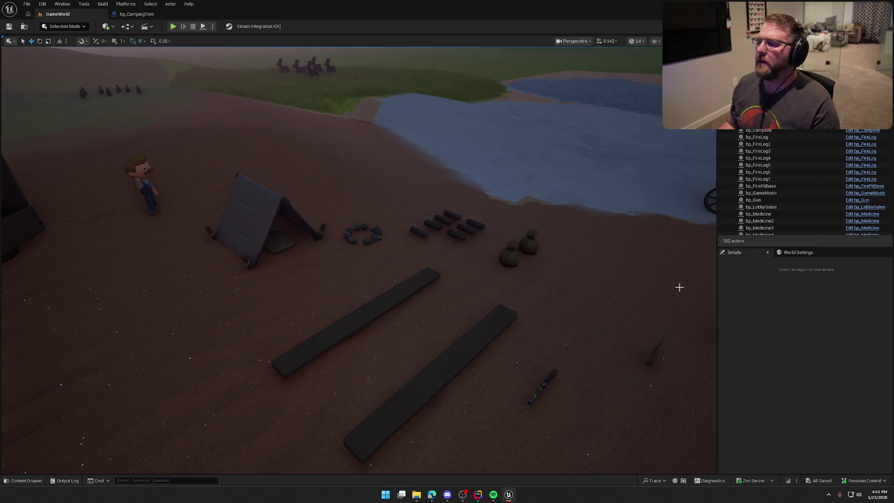
scroll(216, 381, "down", 5)
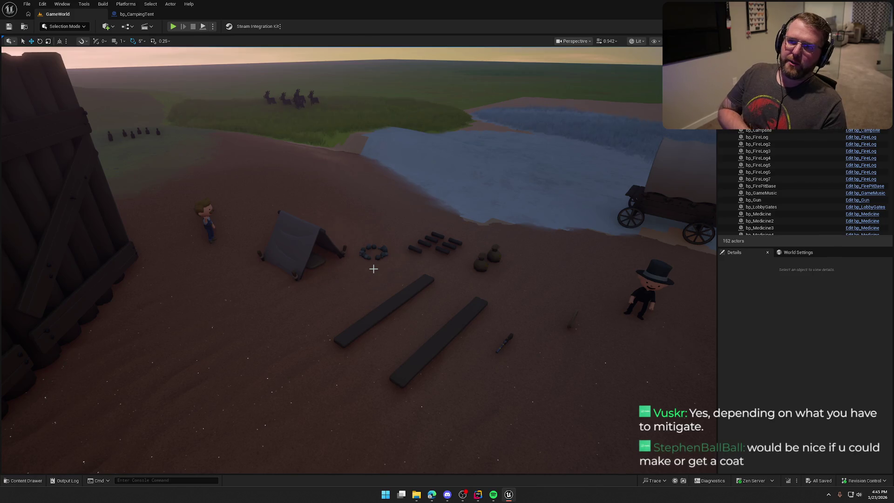
scroll(373, 269, "down", 10)
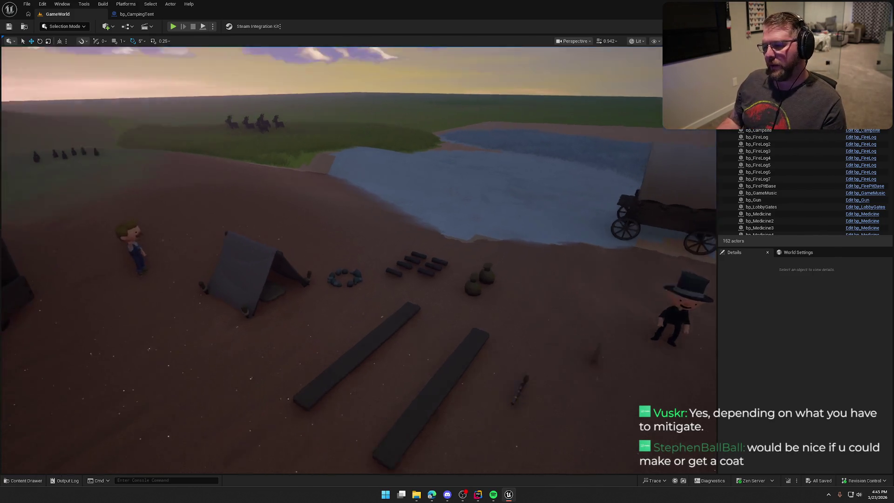
scroll(385, 270, "up", 10)
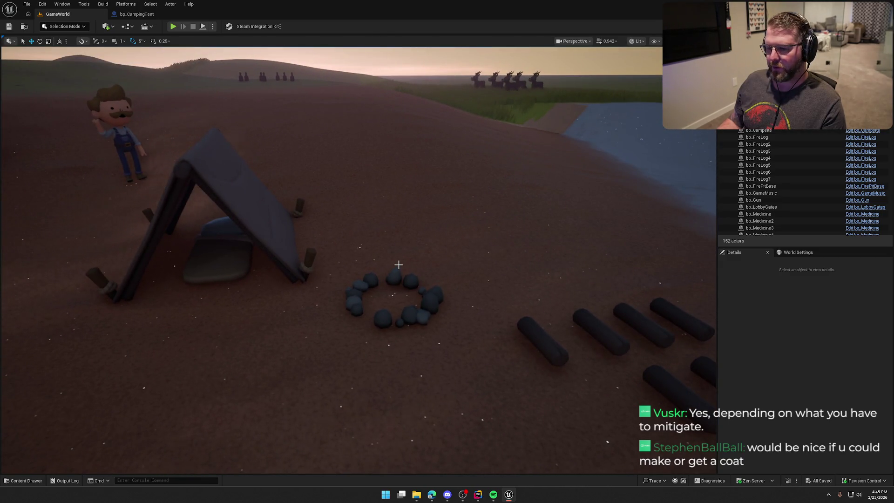
scroll(385, 270, "up", 5)
scroll(459, 318, "up", 5)
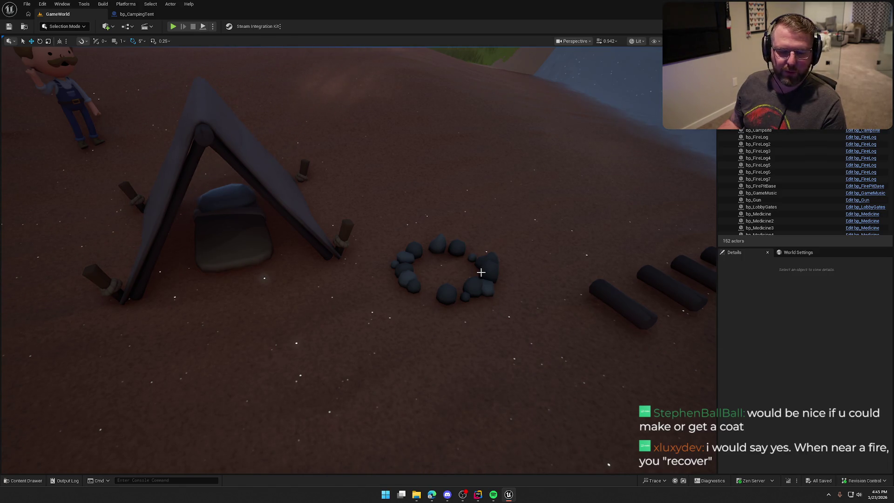
mouse_move(517, 261)
left_mouse_down()
mouse_move(517, 223)
mouse_move(540, 224)
mouse_move(519, 265)
left_mouse_up()
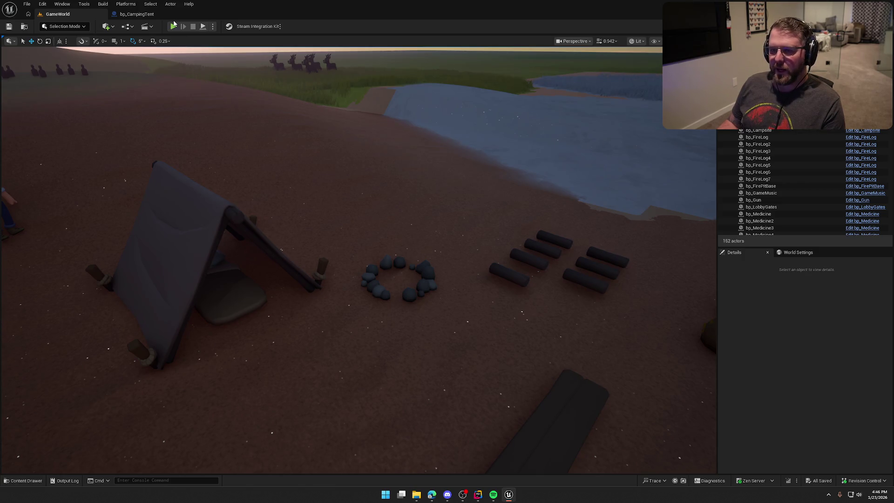
key("alt+p")
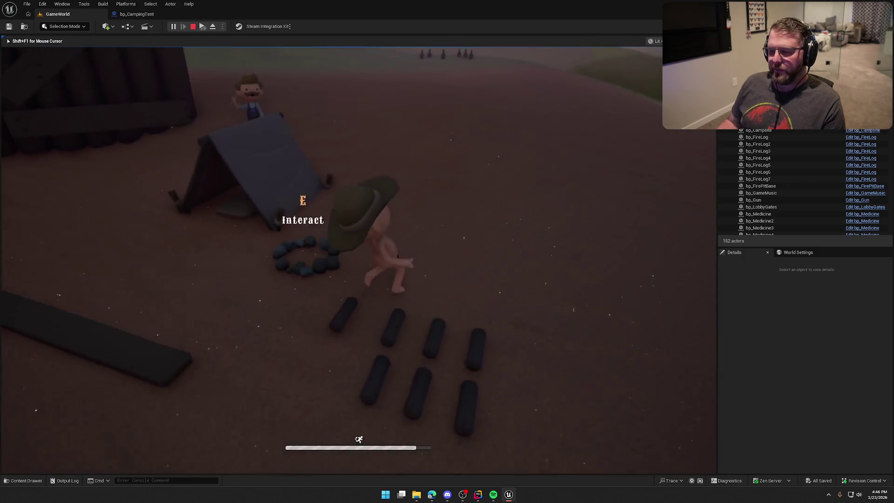
Run the character up the hill, along the ridge and into the tall grass
key("w")
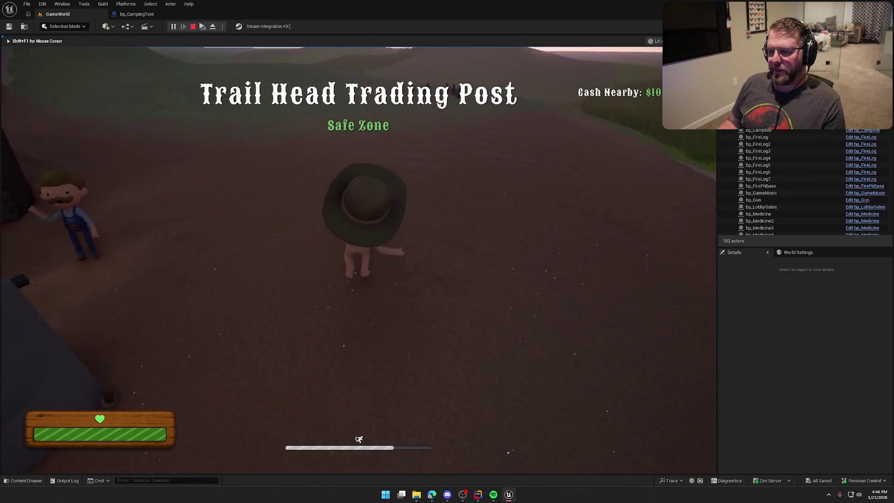
key("w")
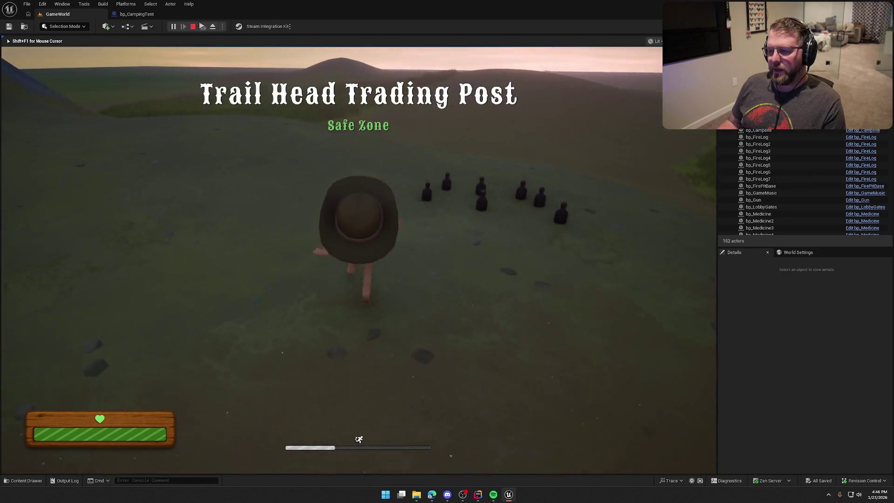
key("w")
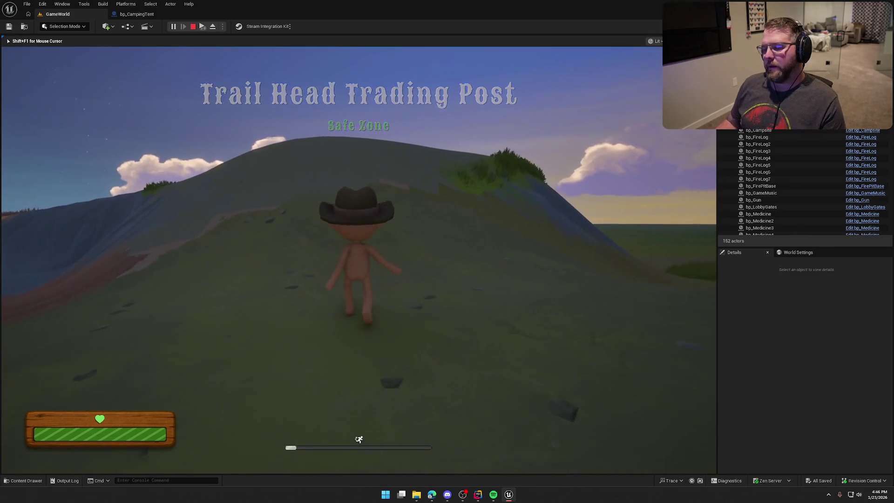
key("w")
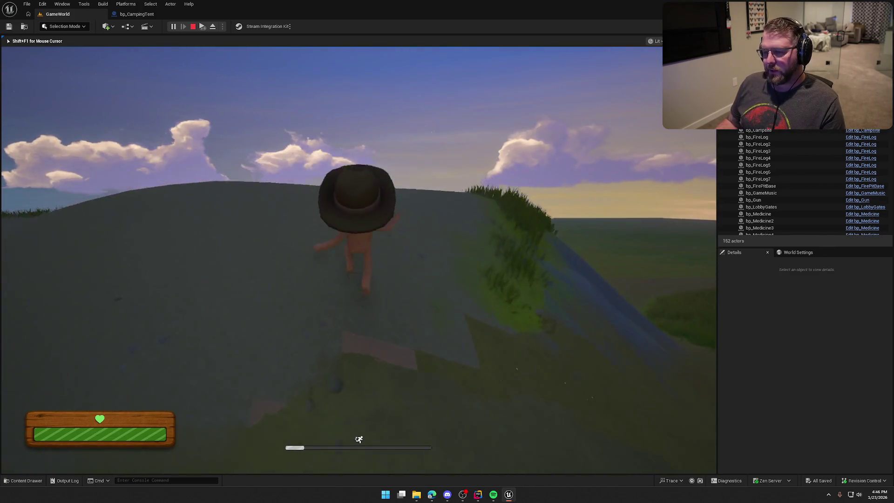
key("w")
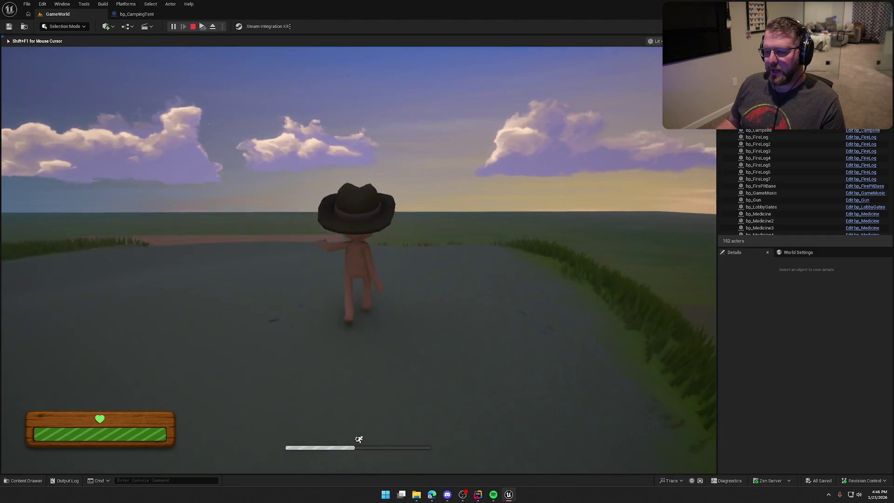
key("w")
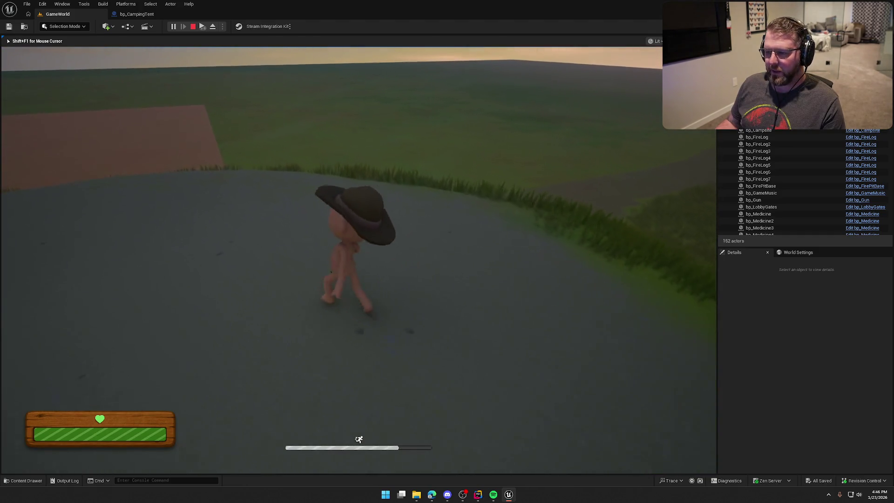
key("w")
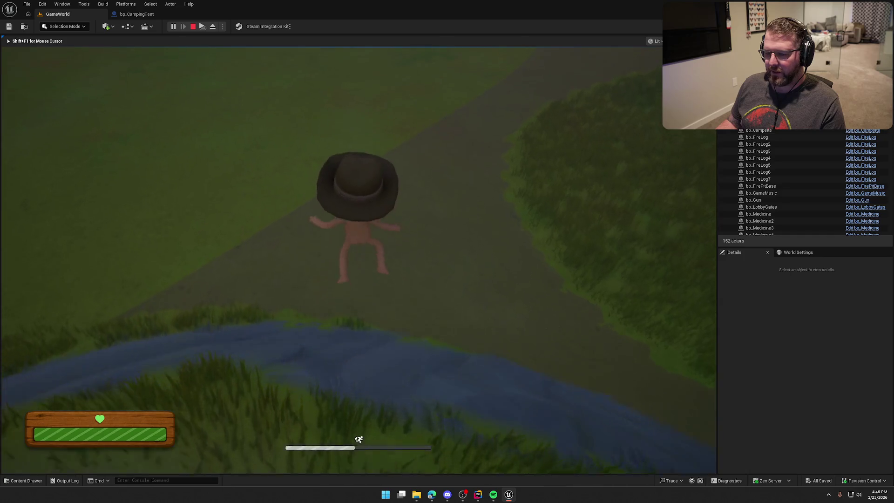
key("w")
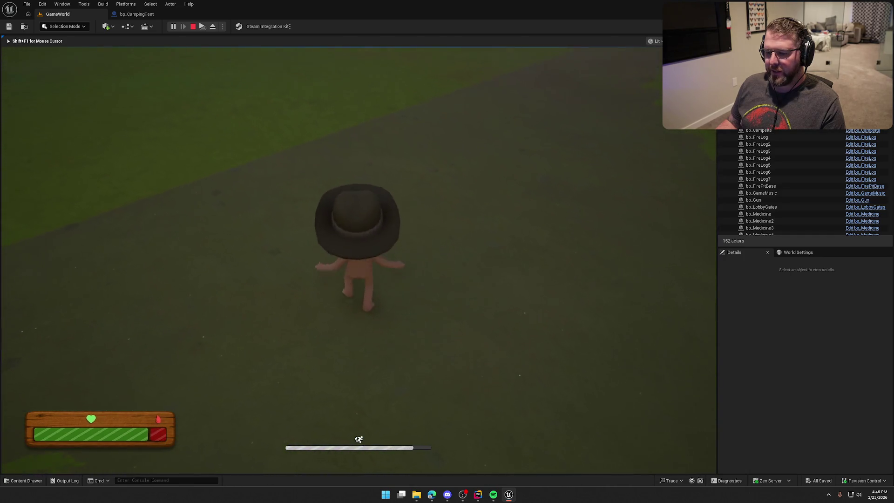
key("w")
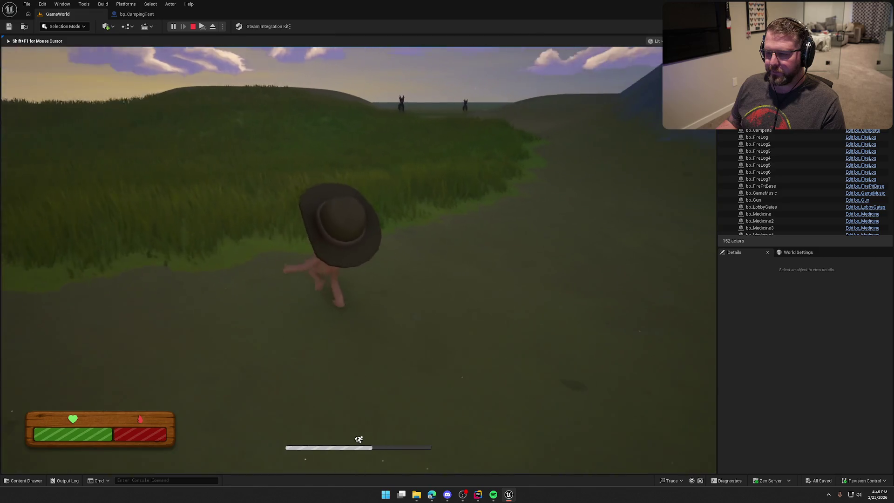
key("w")
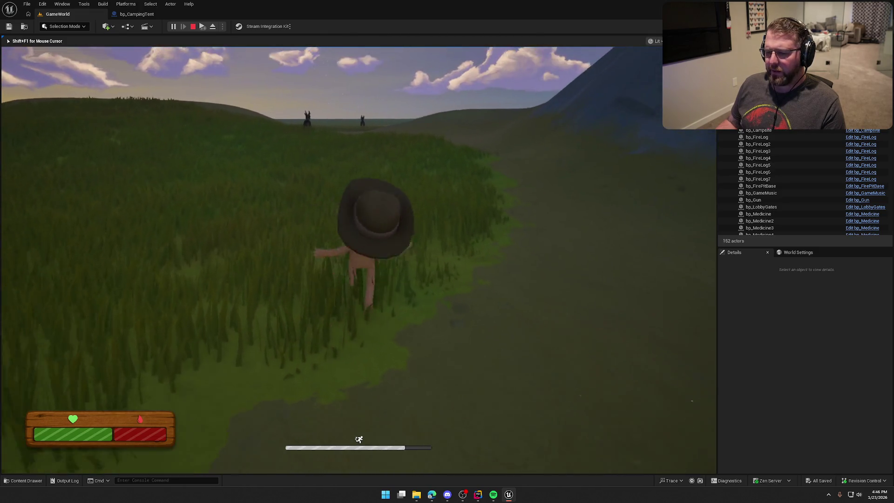
key("w")
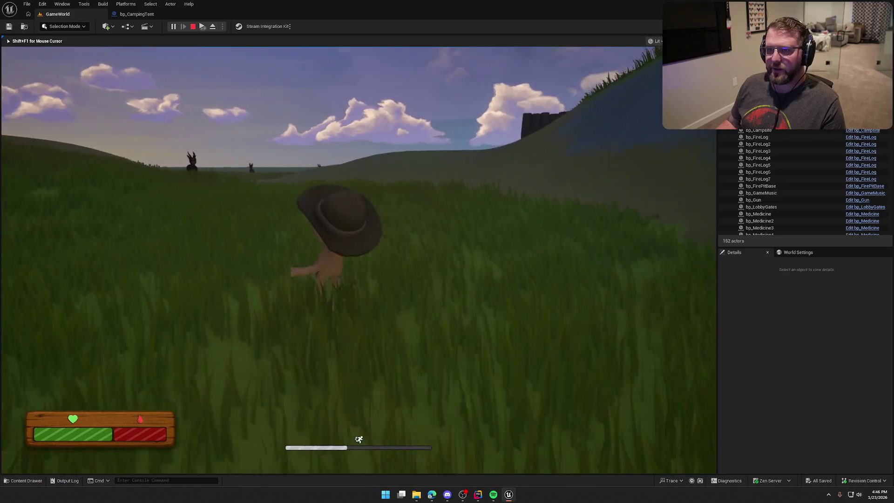
key("w")
Turn the character back and forth while toggling crouch, then sprint off across the field
key("s")
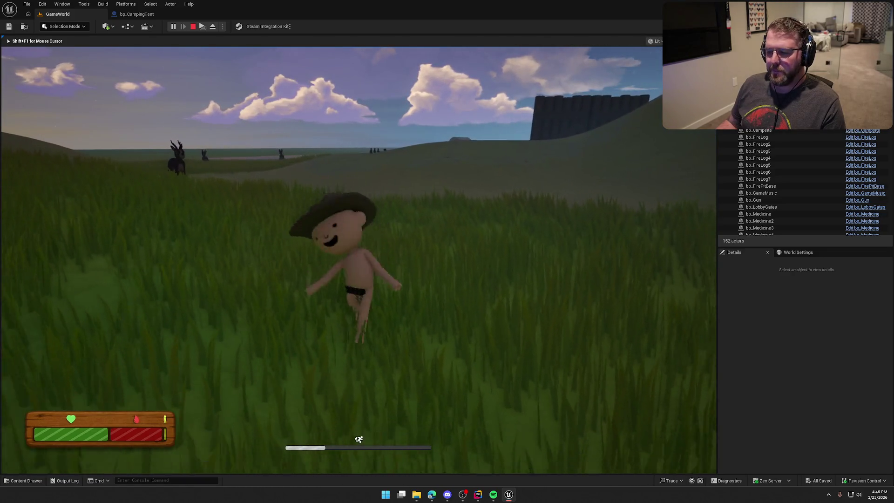
key("w")
key("s")
key("w")
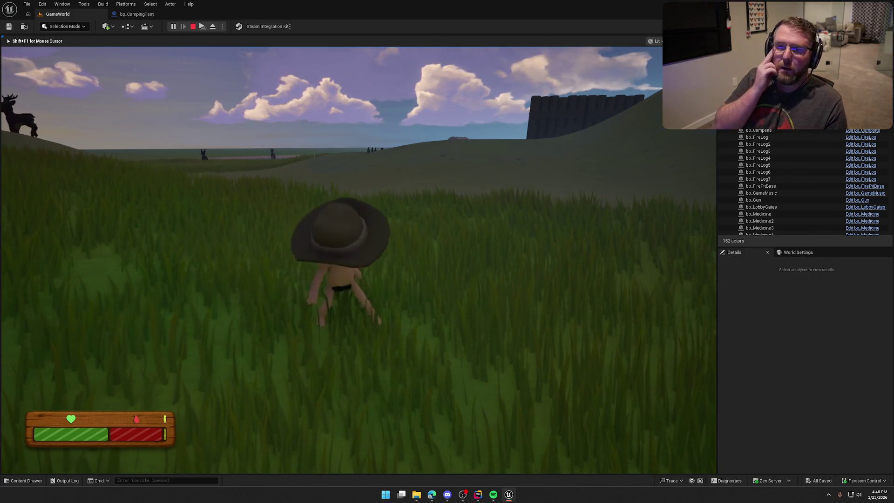
key("s")
key("c")
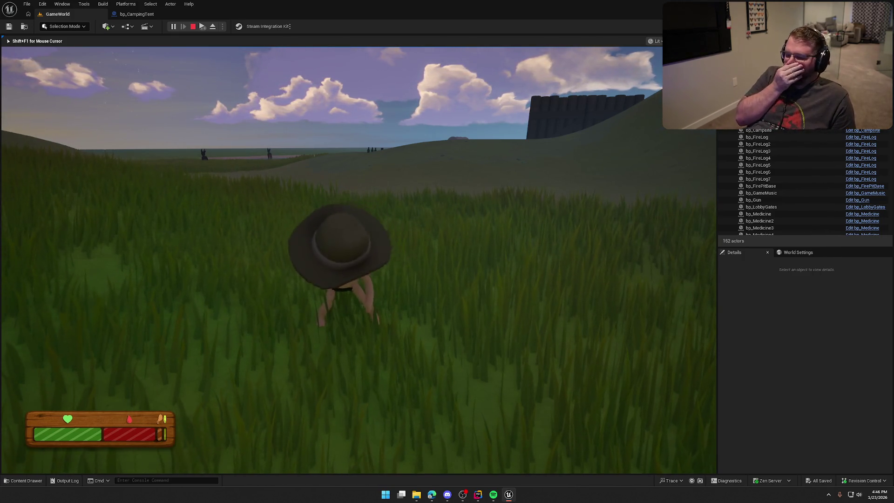
key("c")
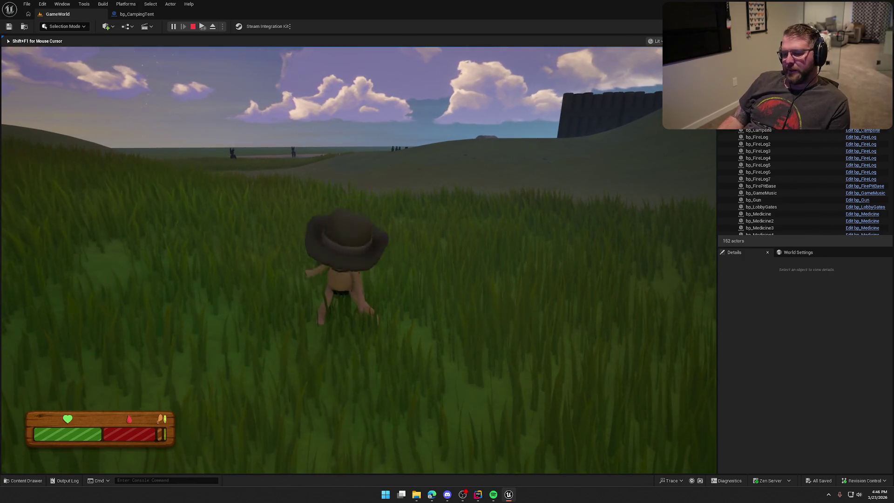
key("s")
key("w")
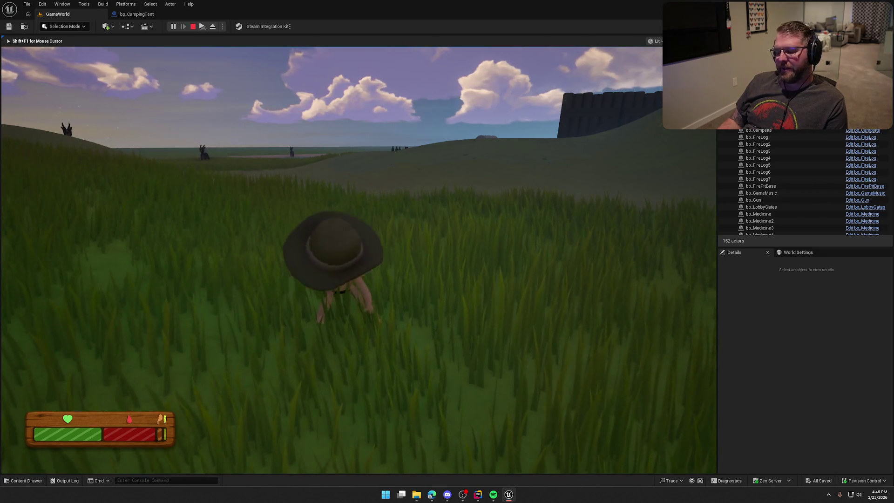
key("s")
key("w")
key("s")
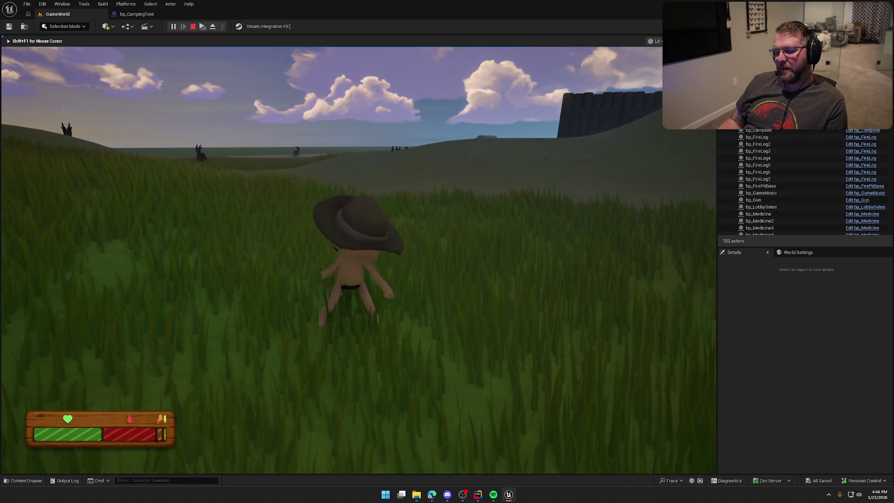
key("w")
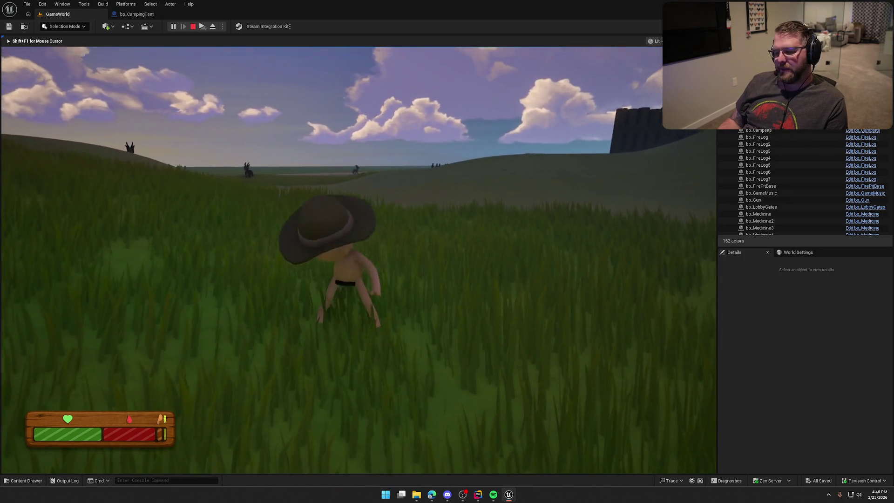
key("s")
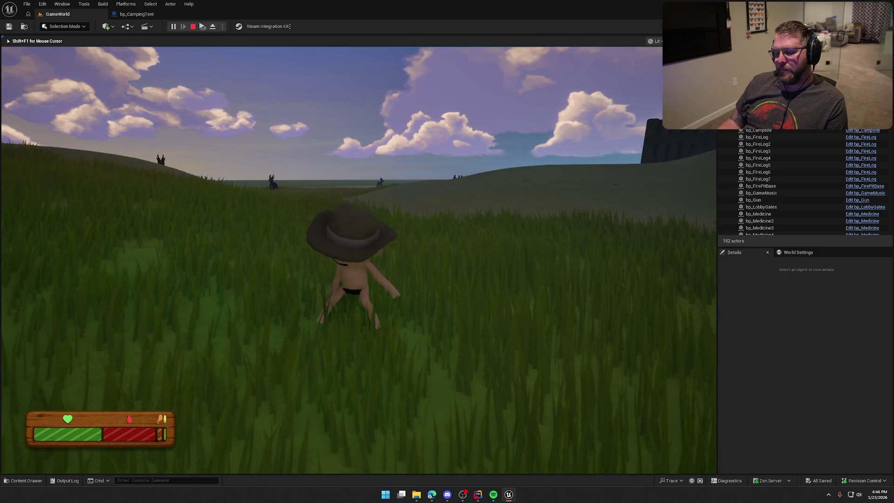
key("w")
key("s")
key("w")
key("shift+w")
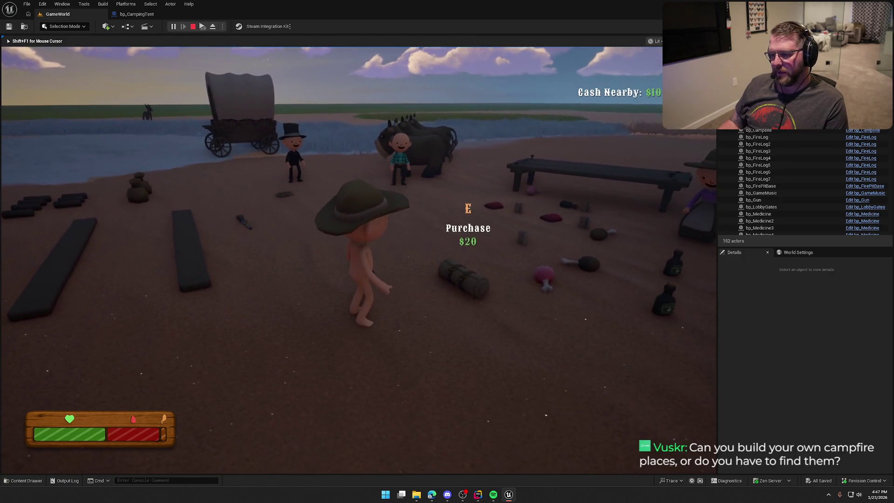
Buy the $20 bedroll, deploy the tent and fire ring at a valid spot, then stop playing
key("e")
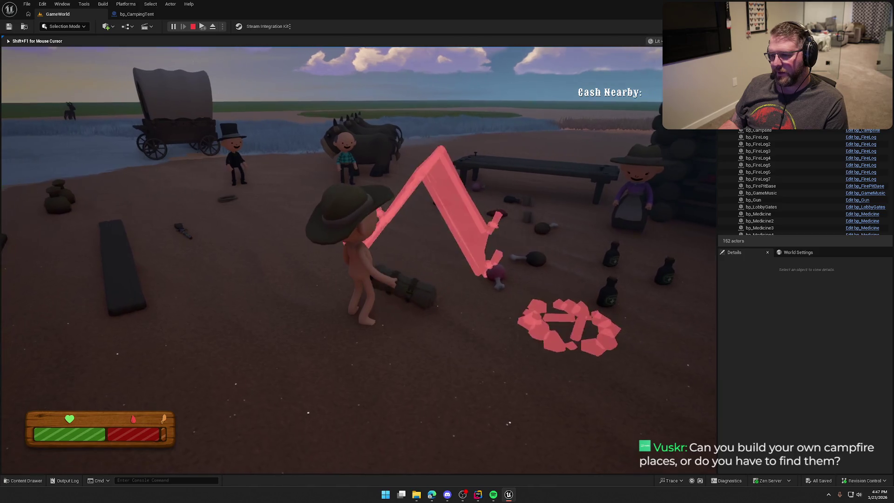
key("shift+w")
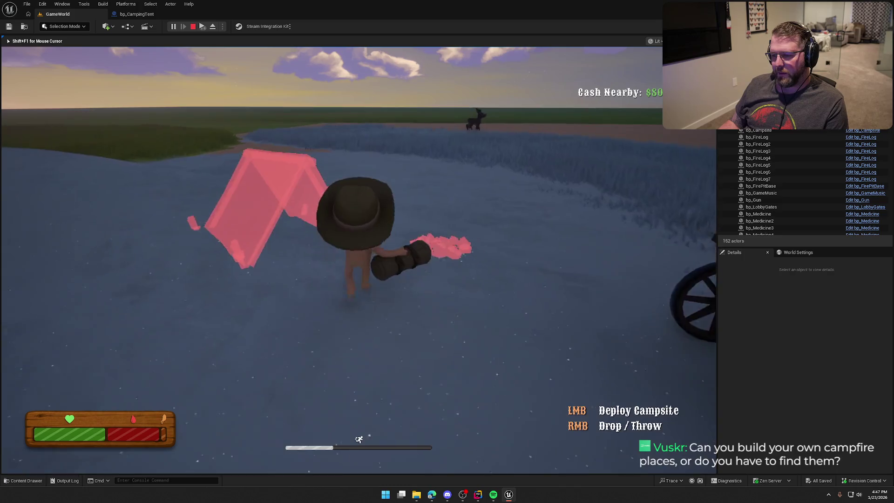
key("w")
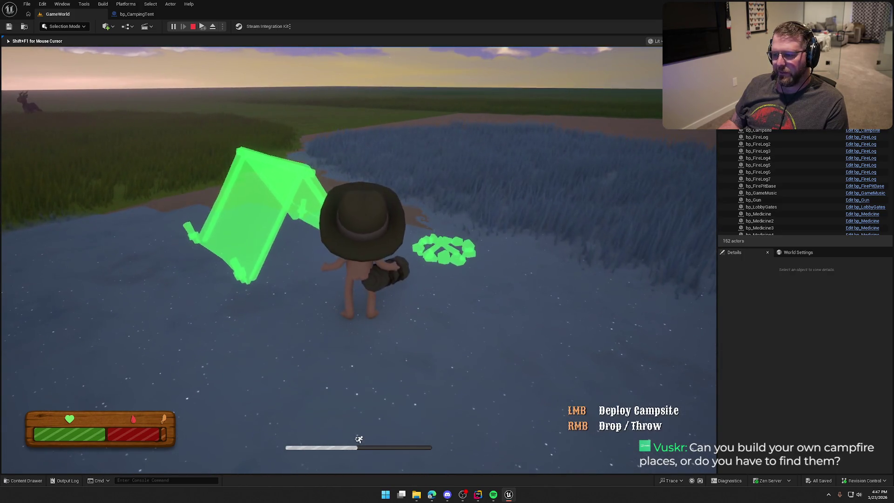
left_click(359, 259)
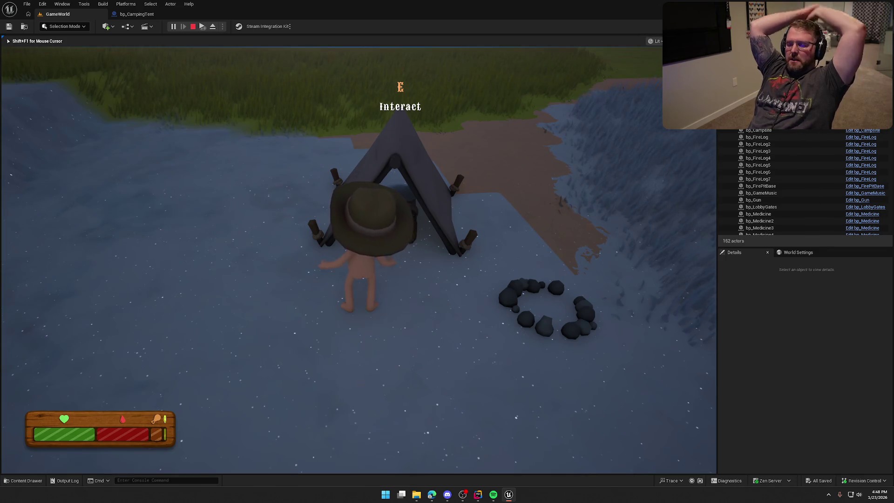
key("Escape")
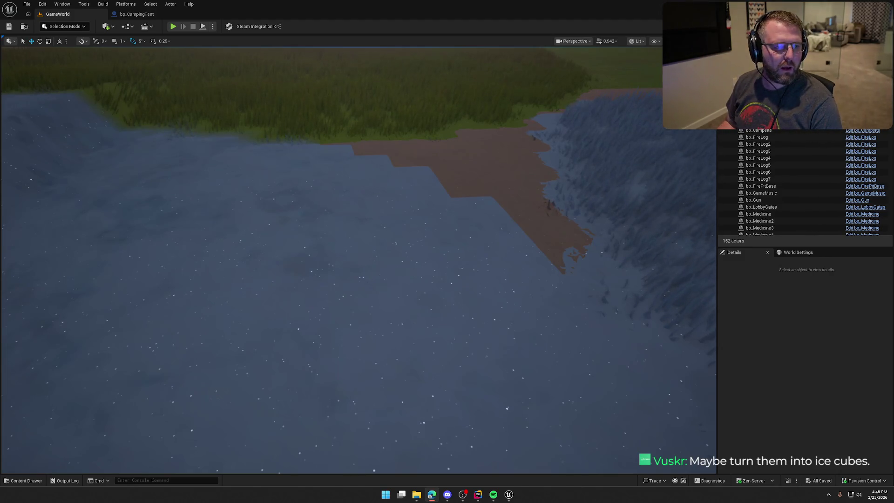
Bring up the maximized browser and scroll through the 'freezing' icon search results
key("alt+Tab")
double_click(379, 83)
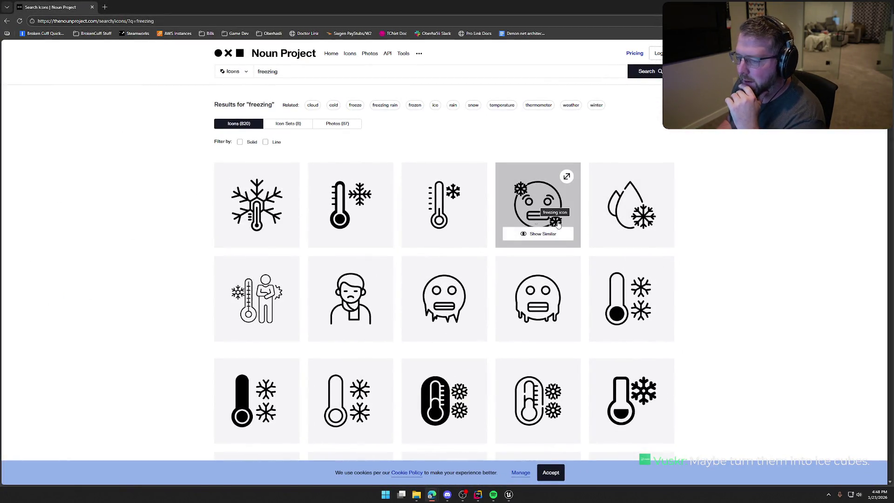
scroll(742, 309, "down", 1)
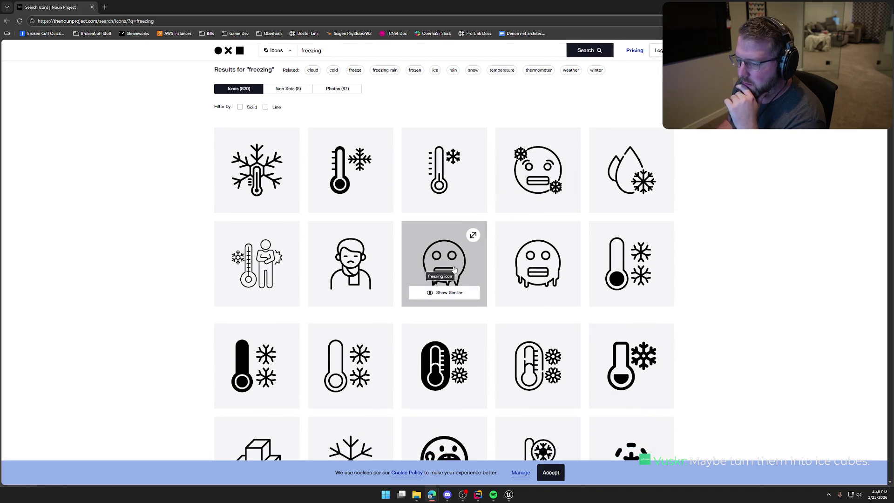
scroll(784, 302, "down", 2)
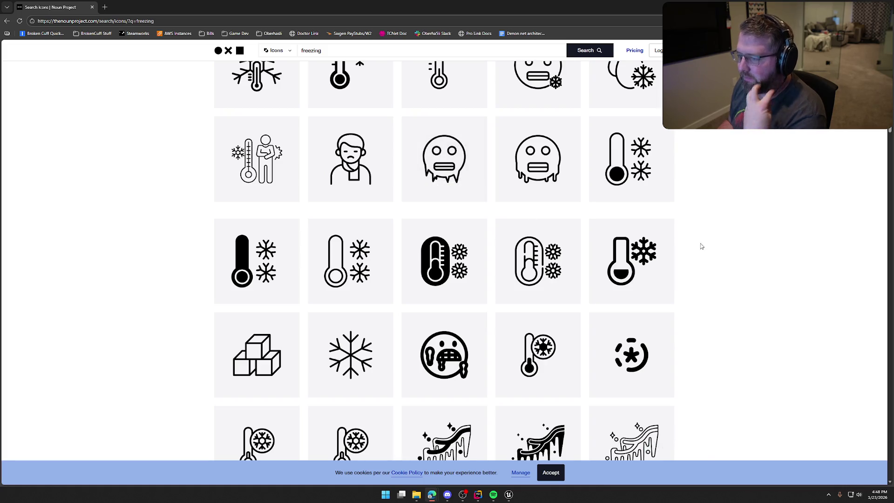
scroll(773, 276, "down", 7)
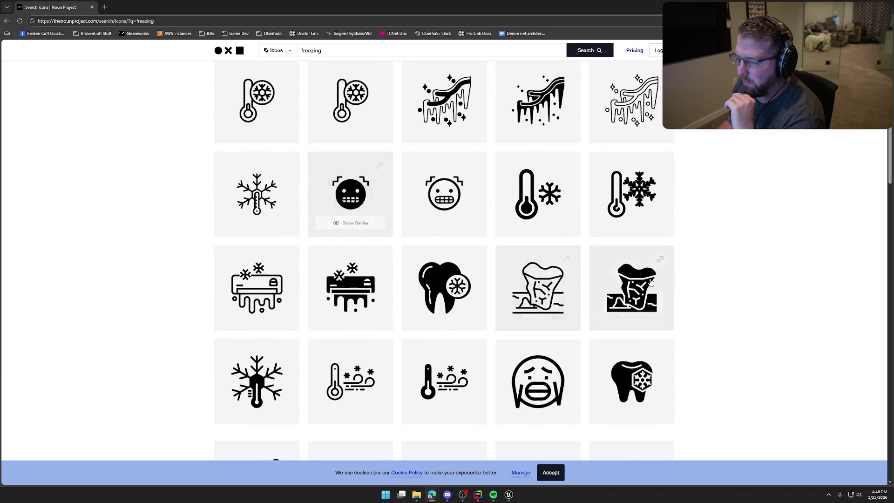
scroll(433, 167, "up", 7)
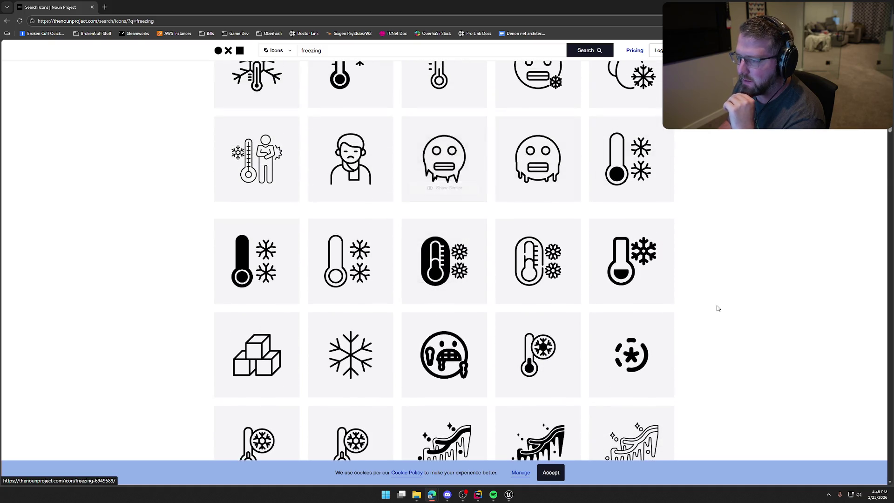
scroll(754, 306, "down", 7)
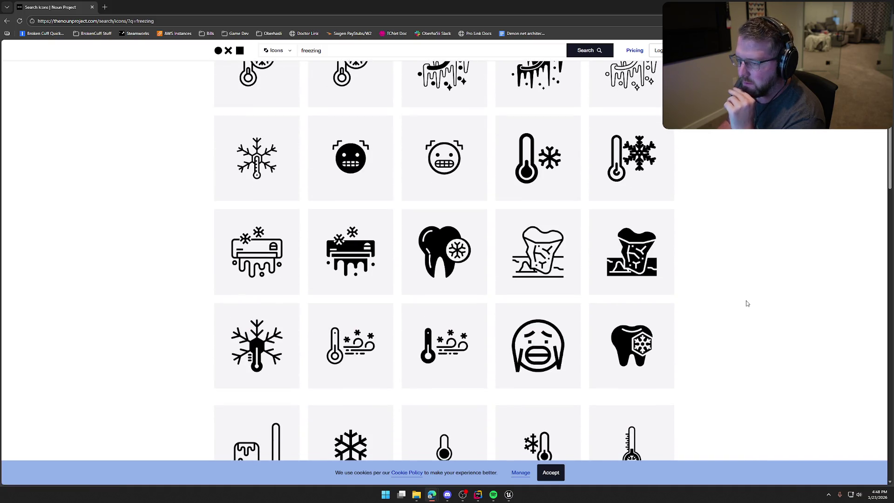
scroll(747, 303, "down", 7)
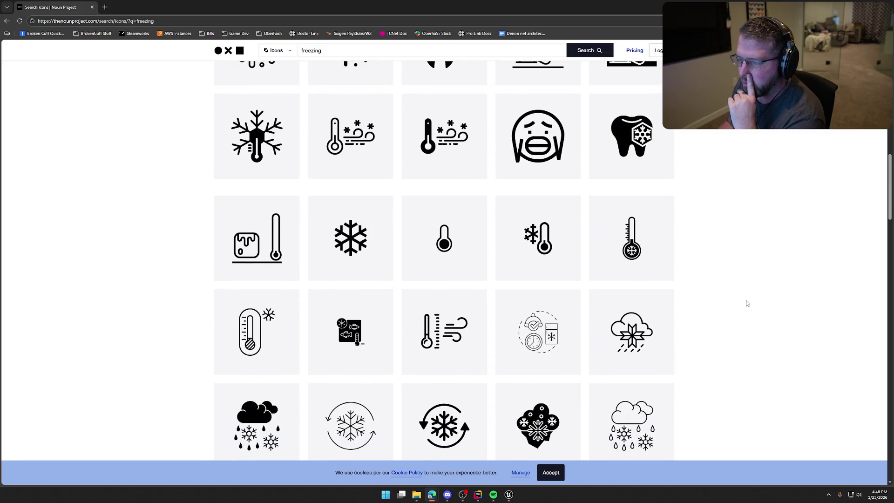
scroll(748, 303, "down", 12)
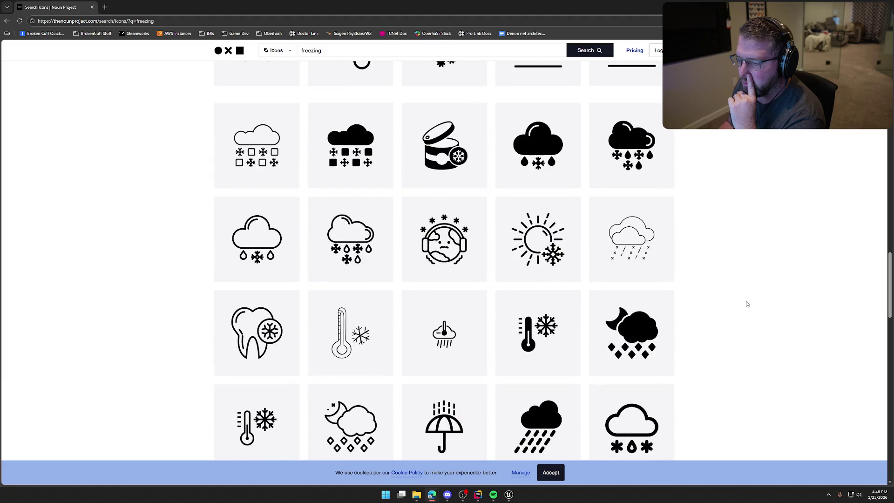
scroll(747, 303, "up", 20)
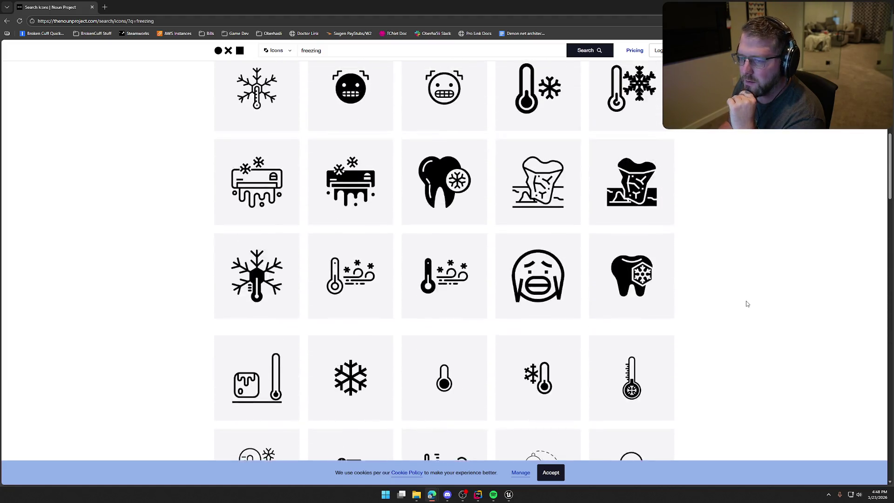
scroll(747, 304, "up", 4)
scroll(746, 302, "up", 4)
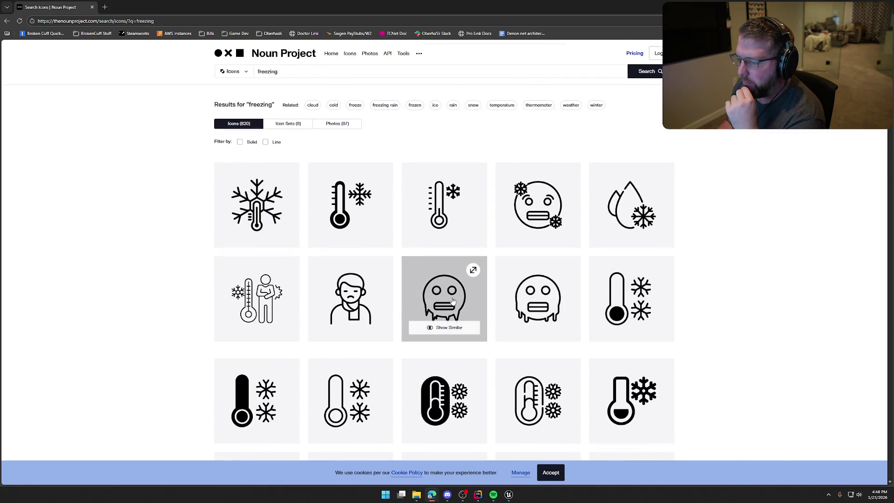
Open the frozen-face icon's details, then scroll down to the end of the first results page
left_click(458, 305)
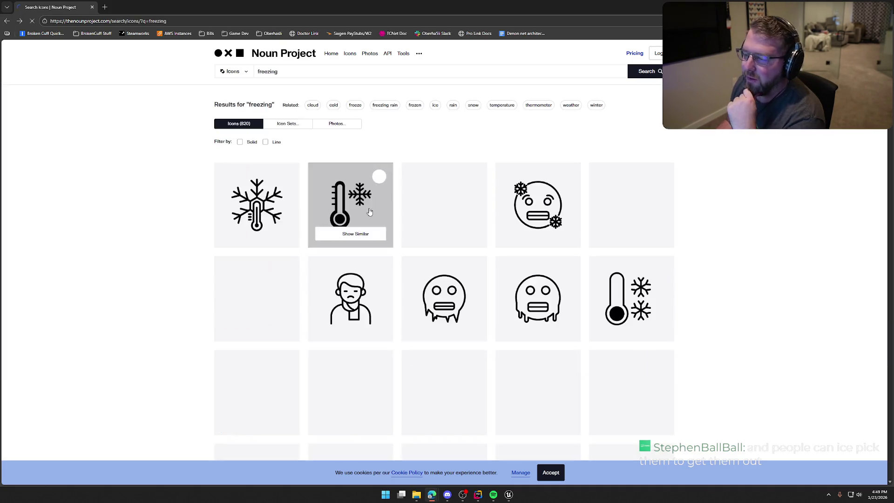
scroll(773, 258, "down", 10)
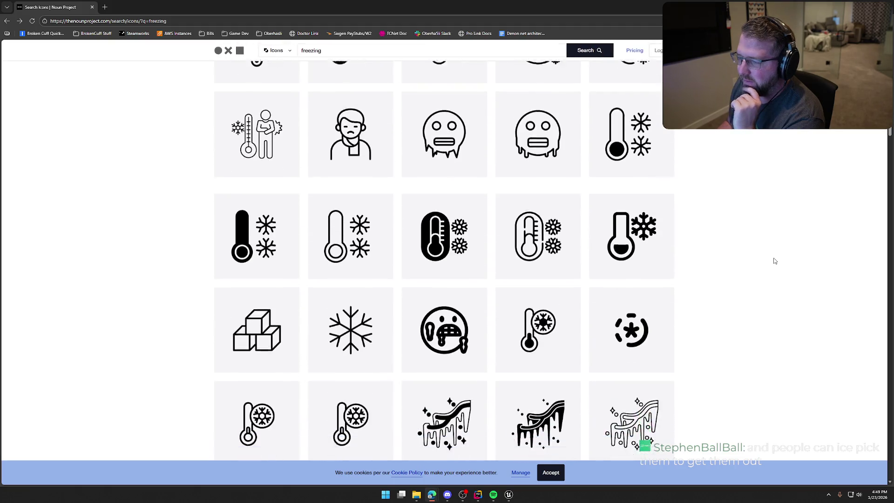
scroll(771, 263, "down", 20)
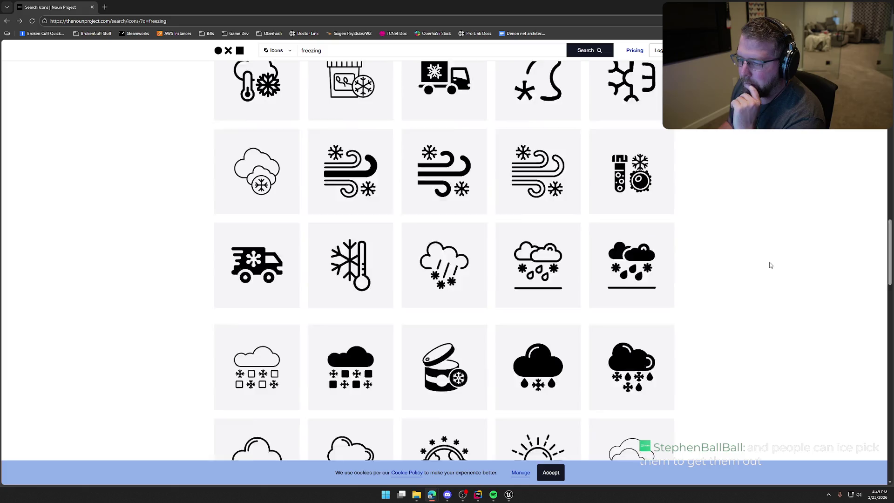
scroll(770, 264, "down", 15)
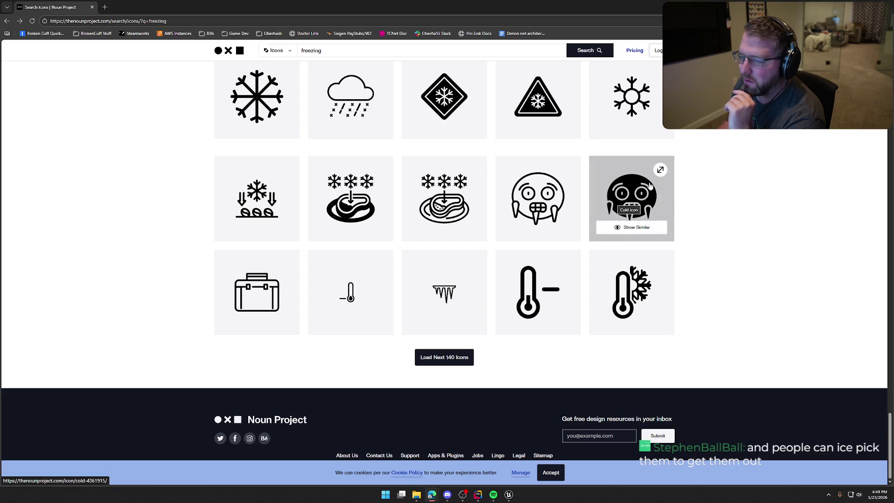
Load the next 140 freezing icons and scroll down through icons 141–280
left_click(444, 357)
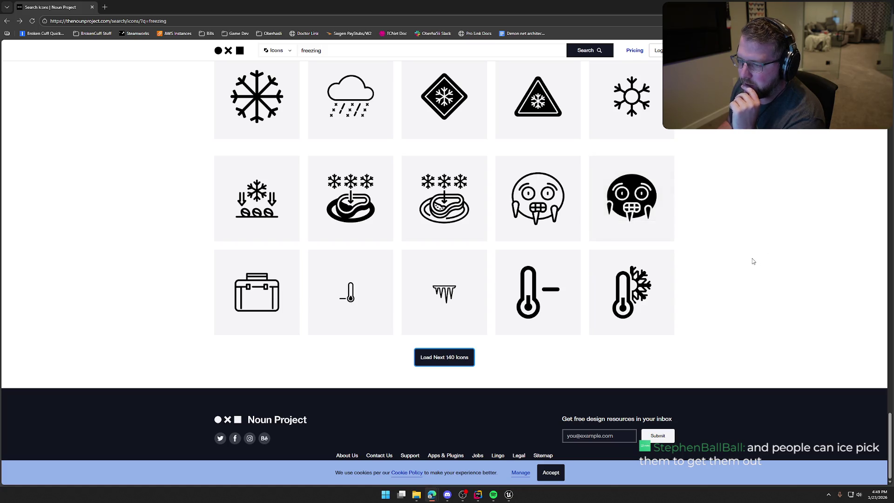
left_click(446, 362)
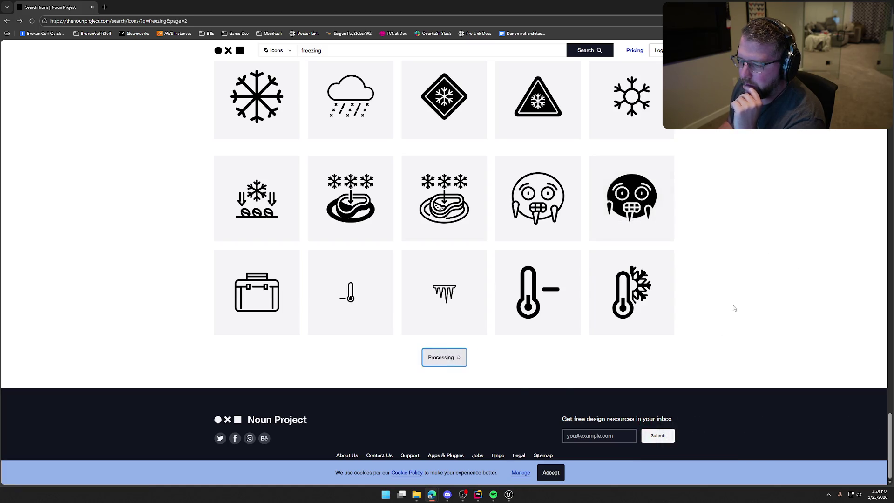
scroll(731, 306, "down", 7)
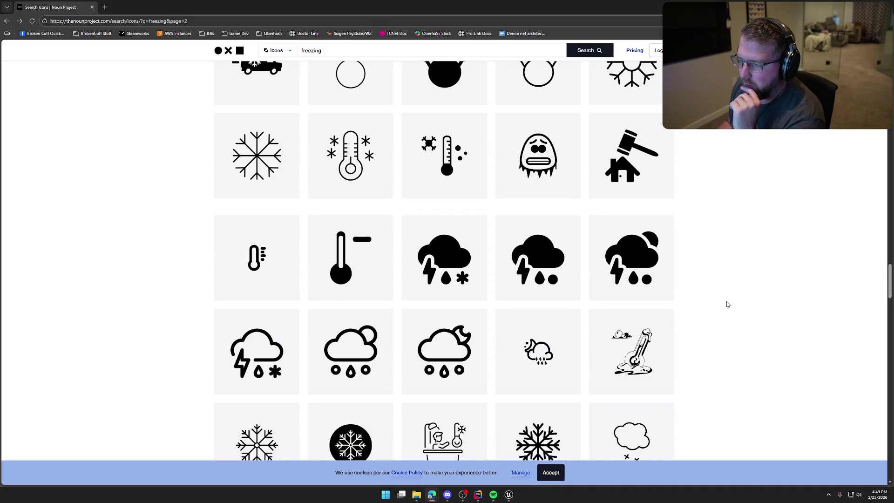
scroll(727, 304, "down", 3)
scroll(728, 304, "down", 3)
scroll(728, 304, "up", 1)
scroll(727, 304, "down", 5)
scroll(727, 304, "down", 8)
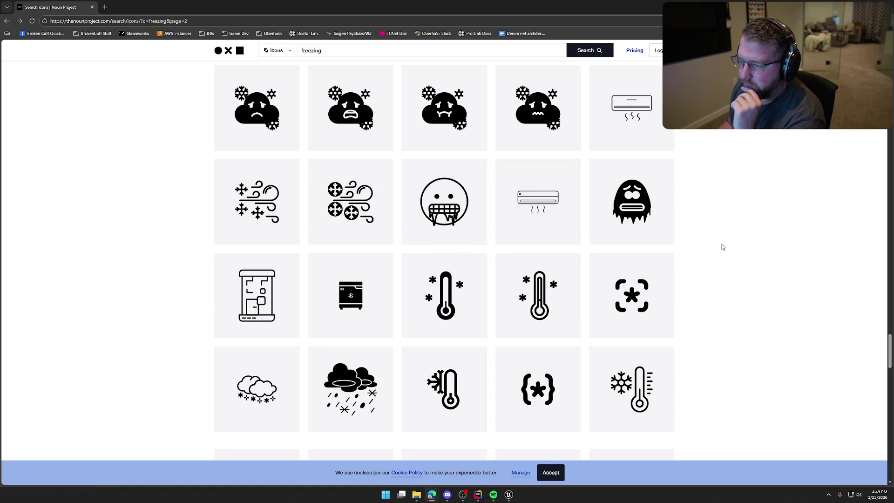
scroll(722, 246, "down", 5)
scroll(723, 247, "down", 3)
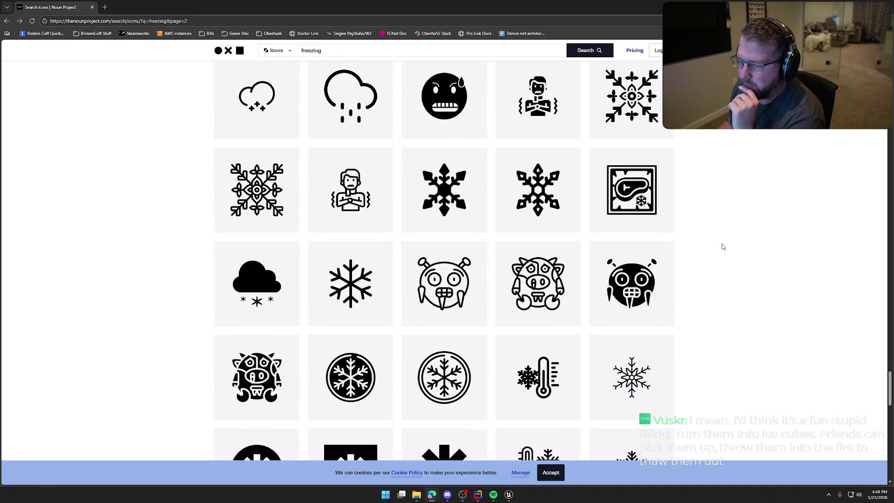
scroll(723, 247, "down", 8)
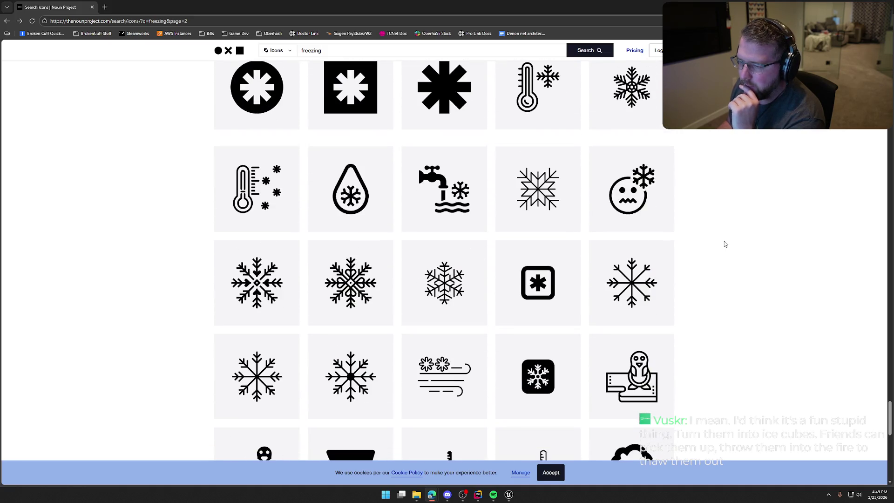
scroll(725, 242, "down", 3)
scroll(724, 242, "down", 6)
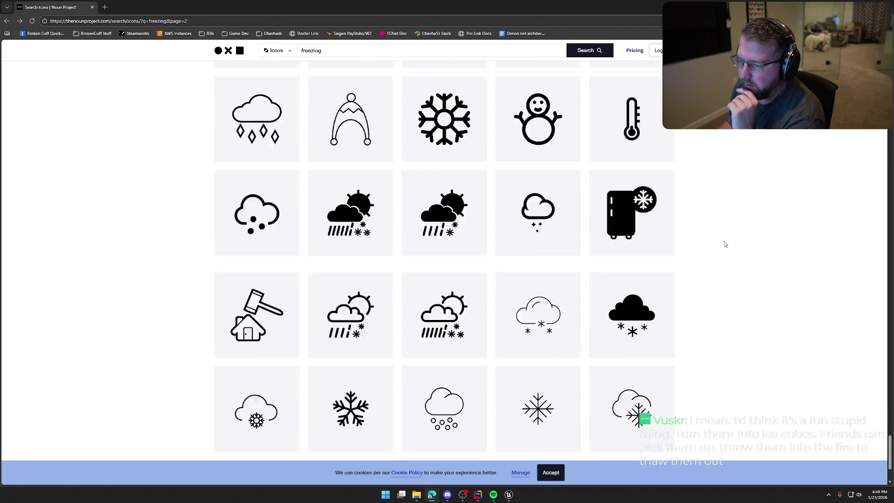
Scroll back up to the top of the second page of freezing icons
scroll(723, 246, "up", 4)
scroll(722, 247, "up", 20)
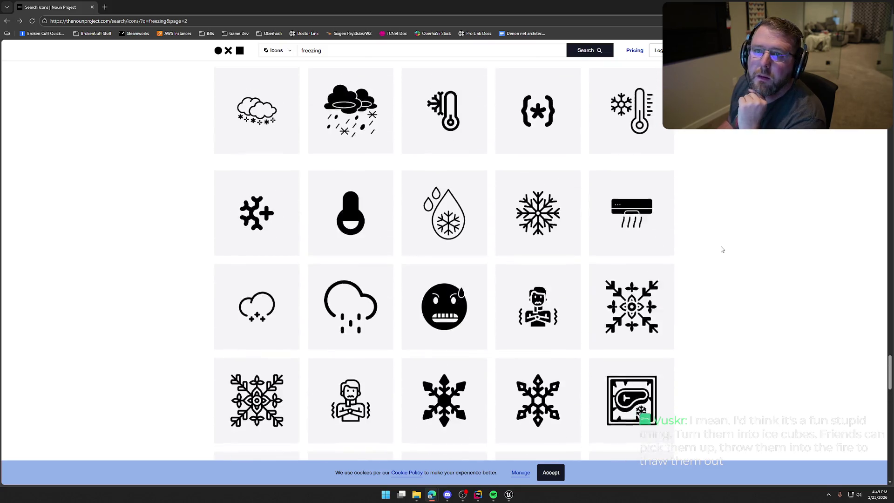
scroll(719, 243, "up", 20)
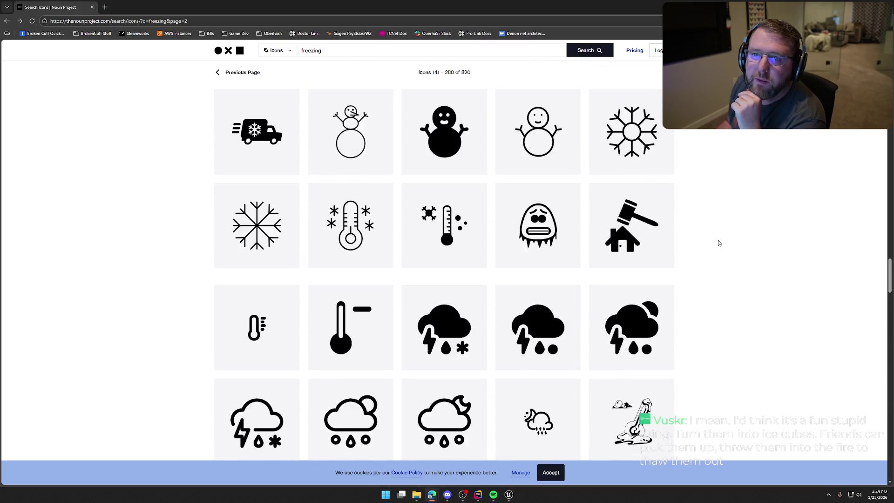
scroll(719, 242, "up", 20)
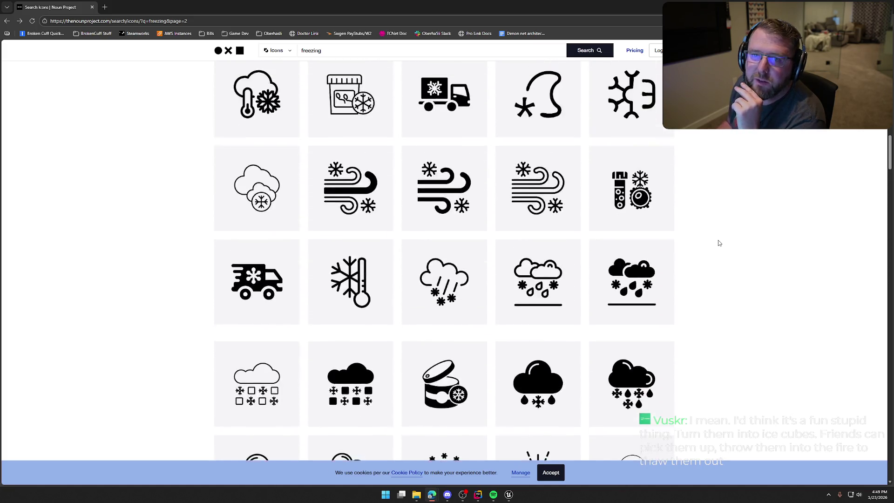
scroll(719, 242, "up", 10)
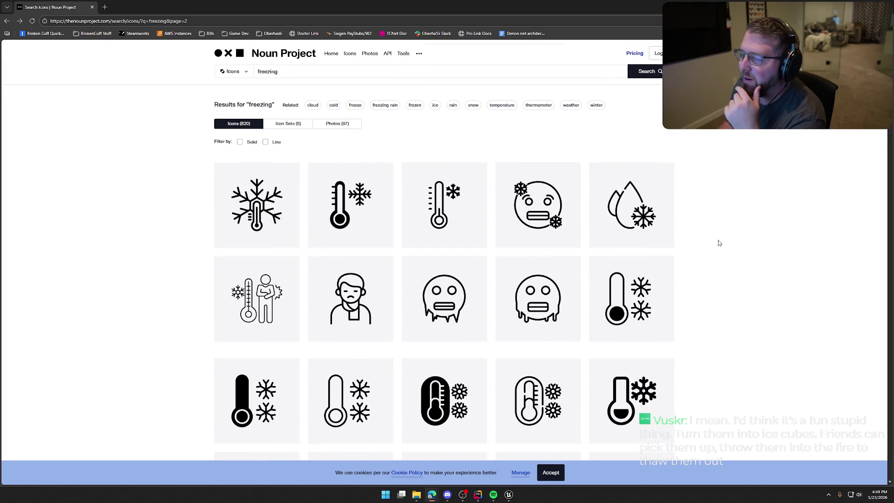
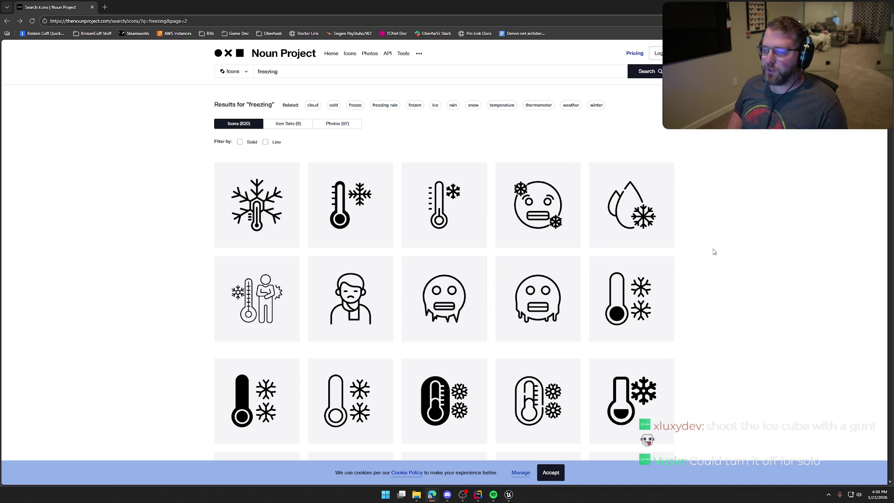
Open the frozen-face icon's page from the freezing search results, then return to the Unreal Editor
scroll(713, 252, "down", 6)
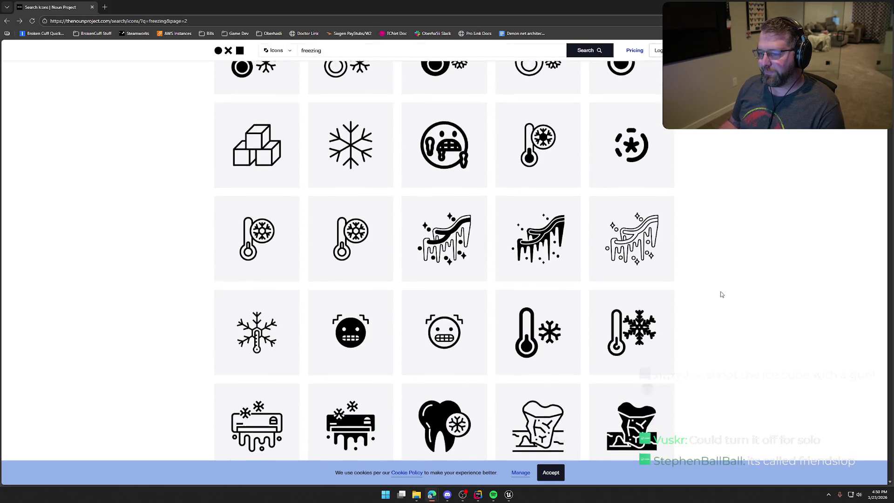
scroll(721, 295, "down", 3)
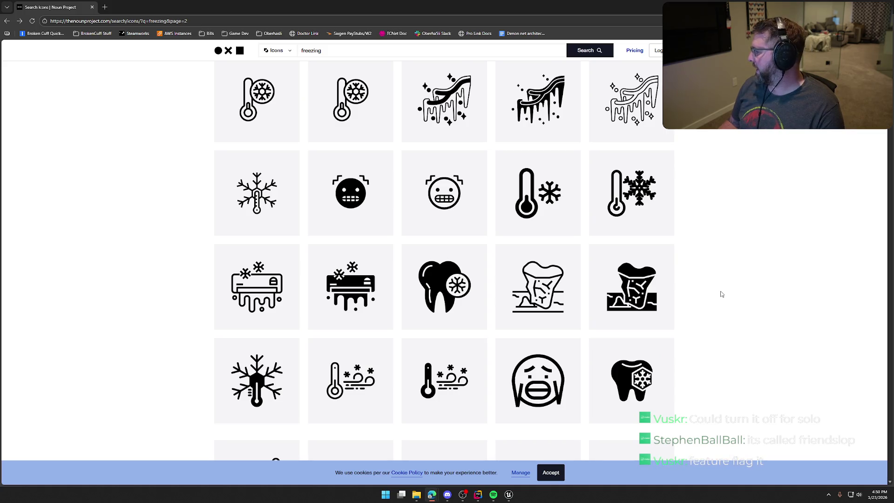
scroll(721, 294, "down", 9)
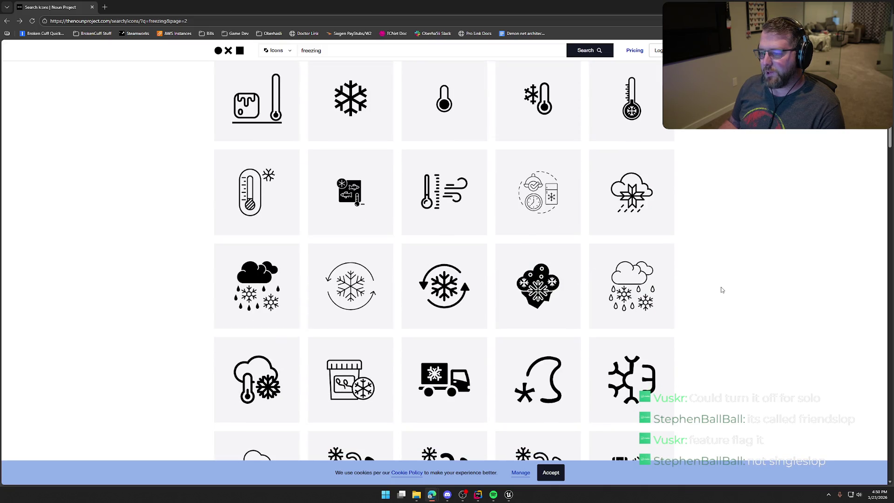
scroll(721, 289, "down", 10)
scroll(722, 288, "up", 5)
left_click(484, 320)
key("alt+Tab")
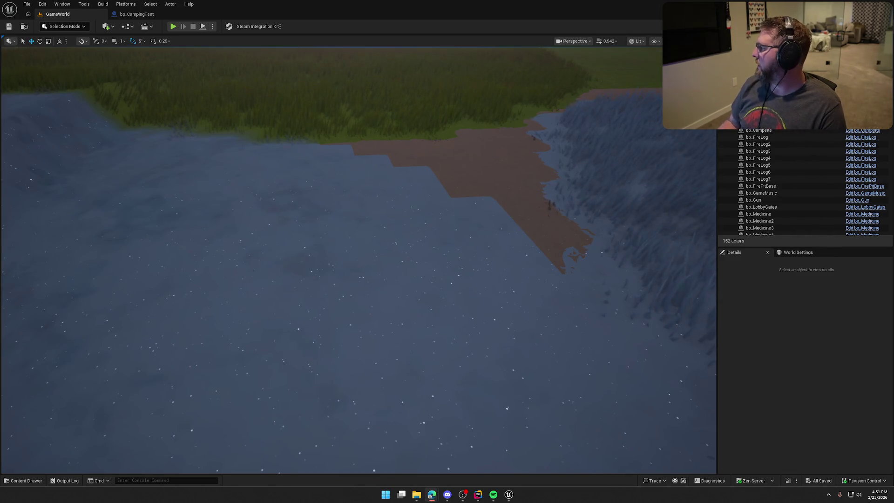
Launch Adobe Photoshop from the Windows search
key("super")
type("pho")
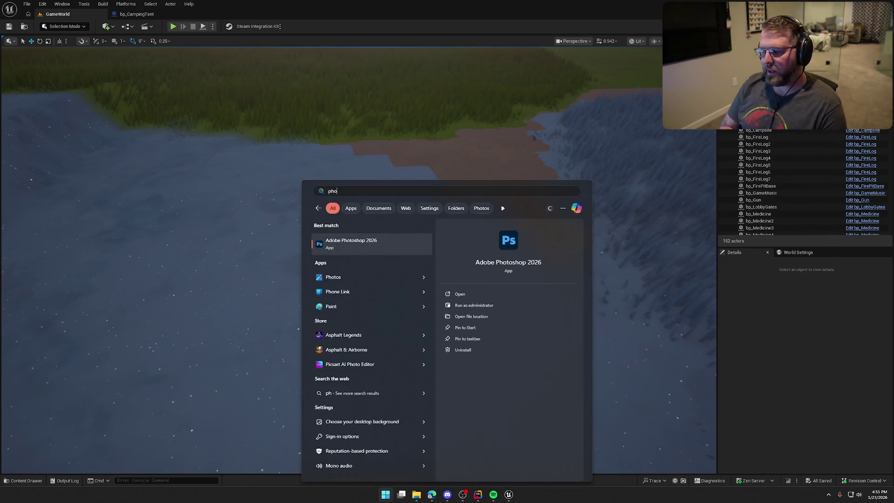
key("Return")
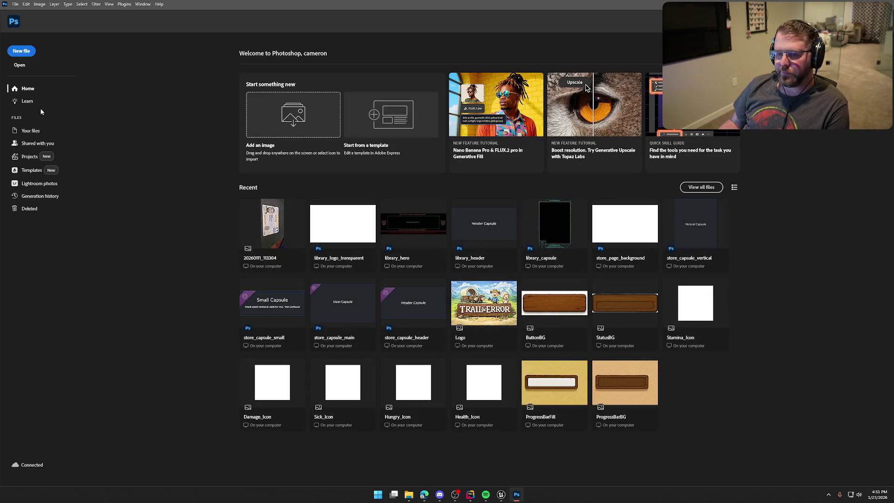
Open Freezing.png from the TrailNError Icons folder
left_click(19, 66)
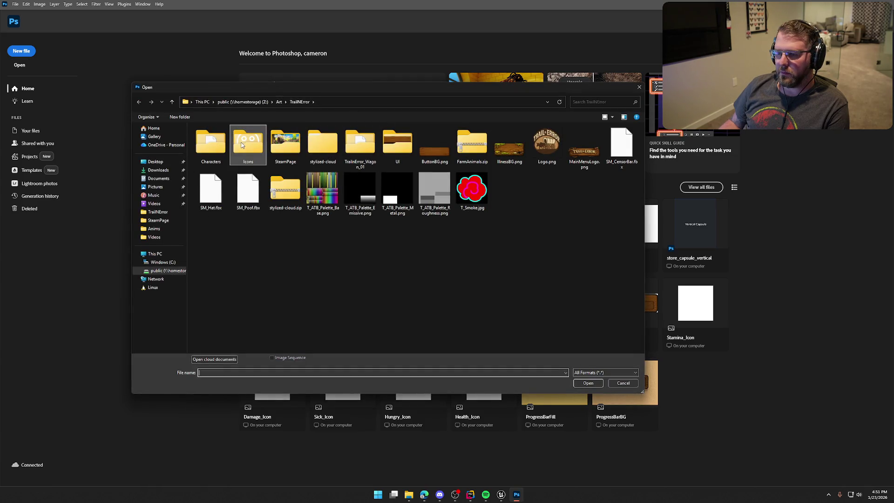
double_click(244, 145)
double_click(231, 138)
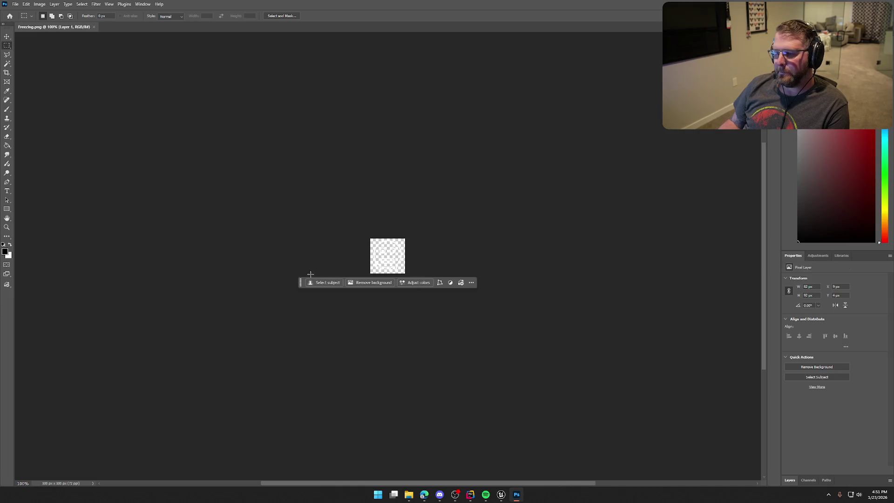
scroll(391, 268, "up", 5)
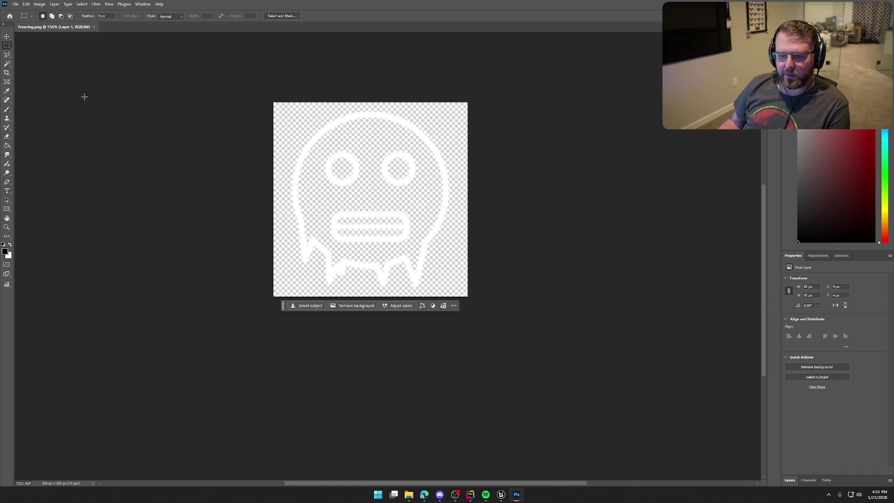
left_click(408, 496)
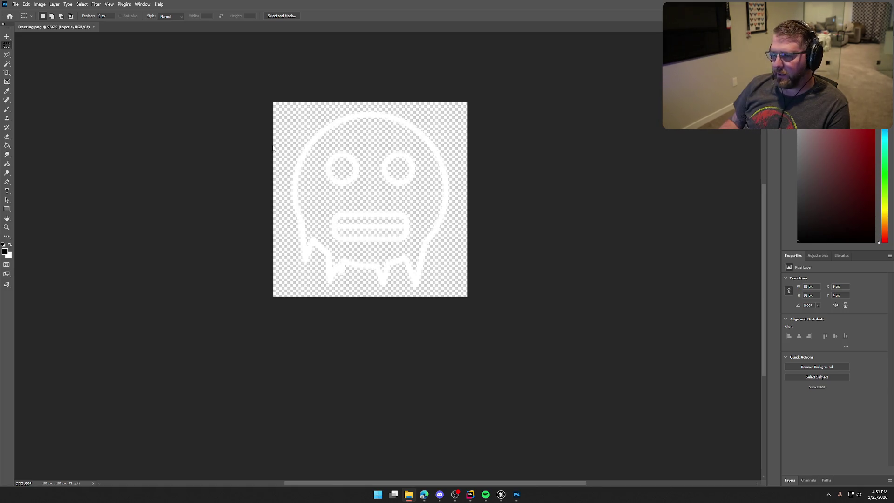
left_click(4, 248)
key("x")
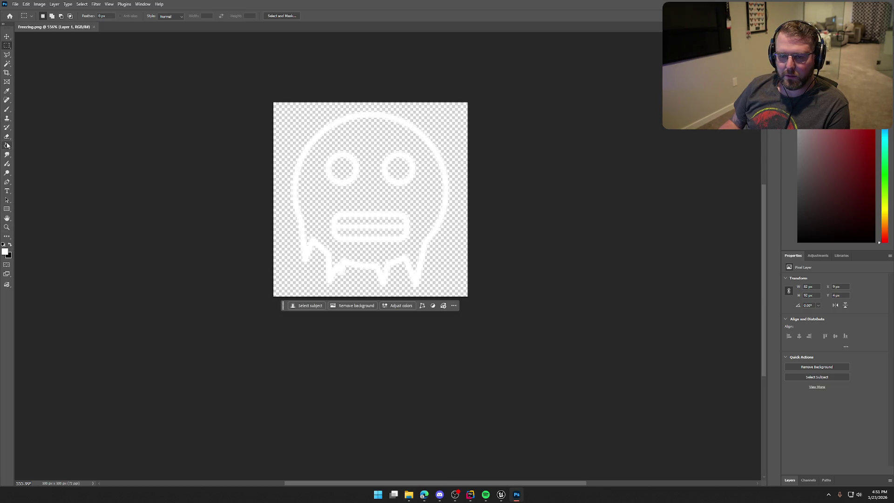
left_click(7, 145)
left_click(314, 189)
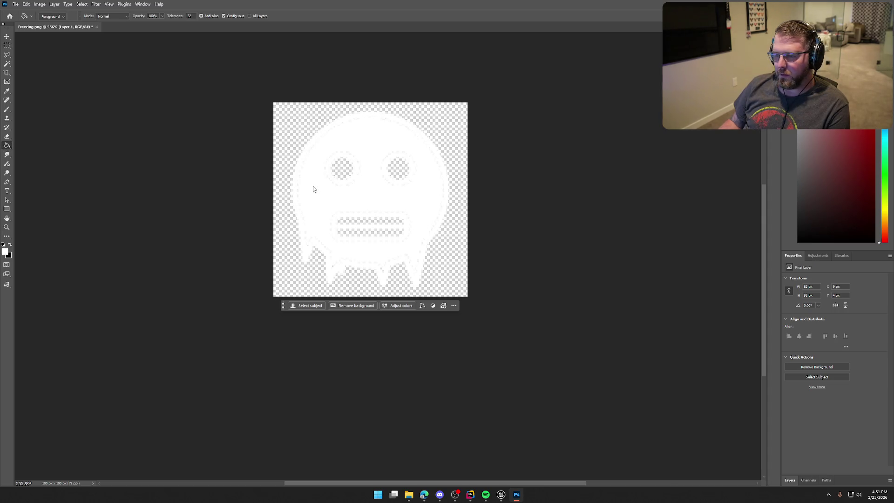
left_click(314, 189)
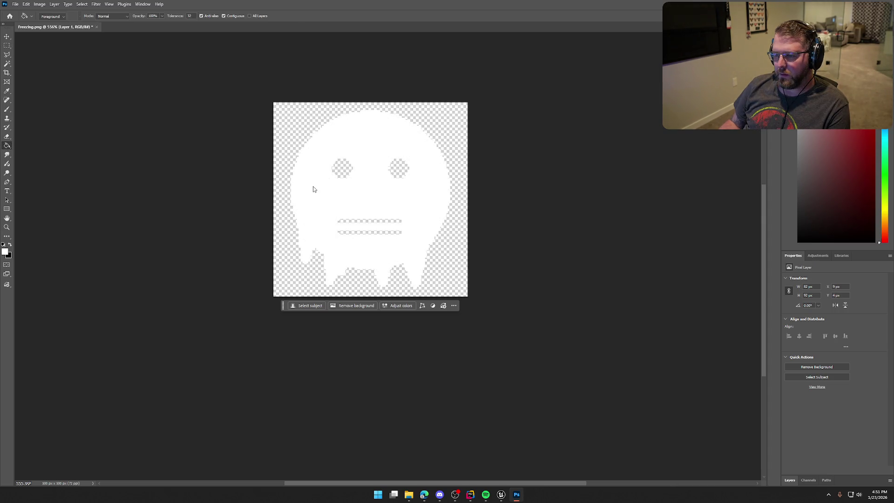
scroll(313, 189, "down", 3)
scroll(325, 194, "up", 3)
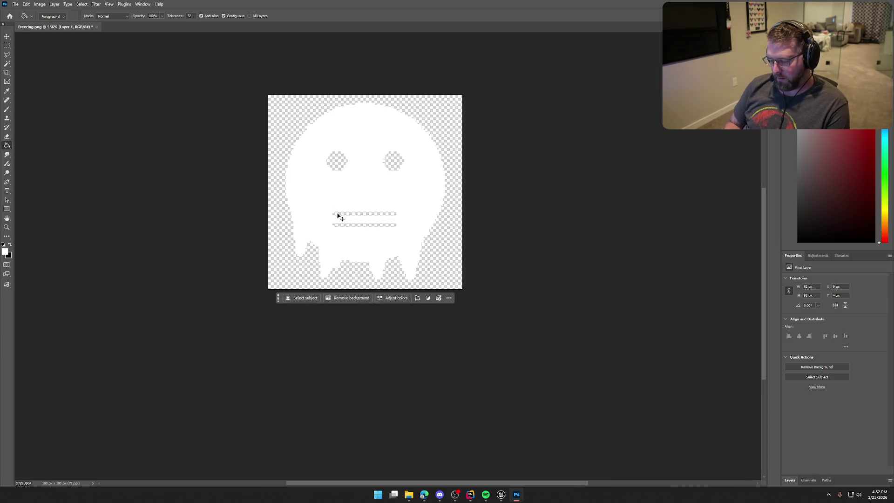
key("ctrl+z")
scroll(518, 226, "down", 5)
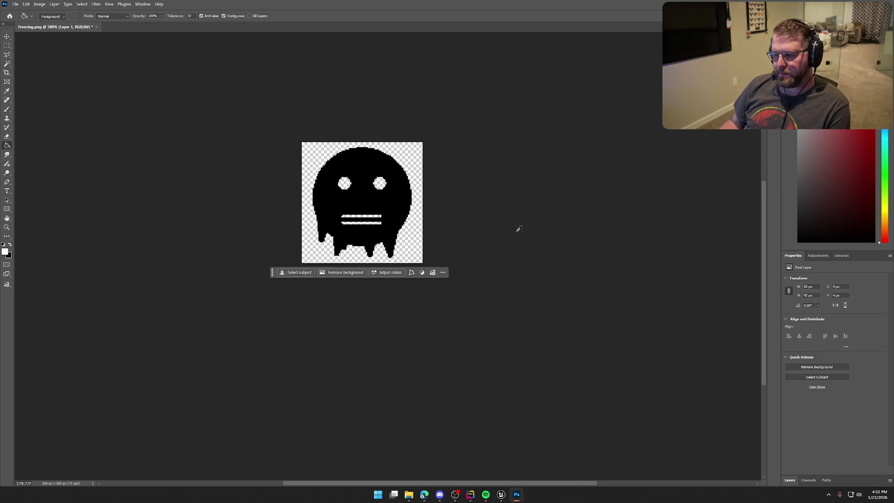
scroll(504, 241, "down", 1)
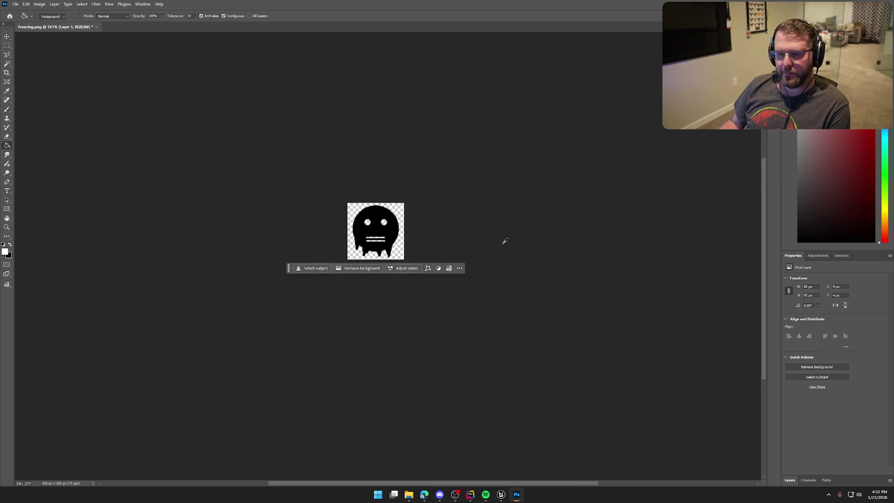
scroll(505, 240, "down", 3)
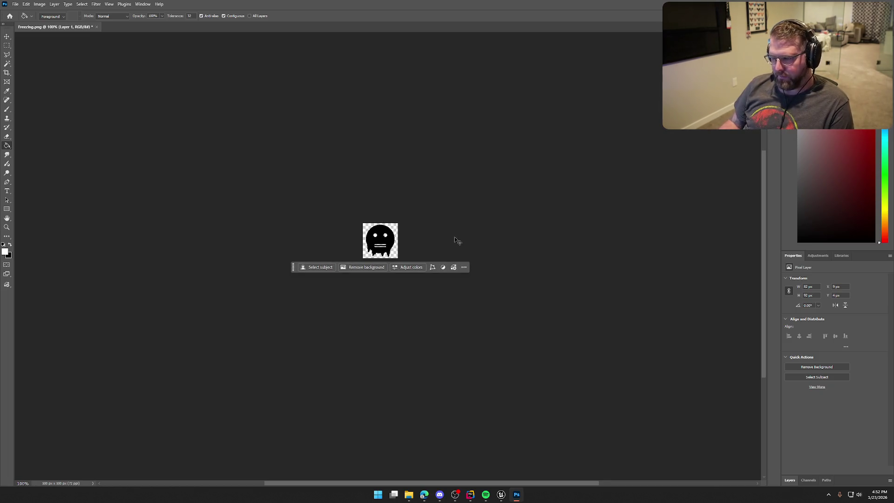
key("shift+alt+BackSpace")
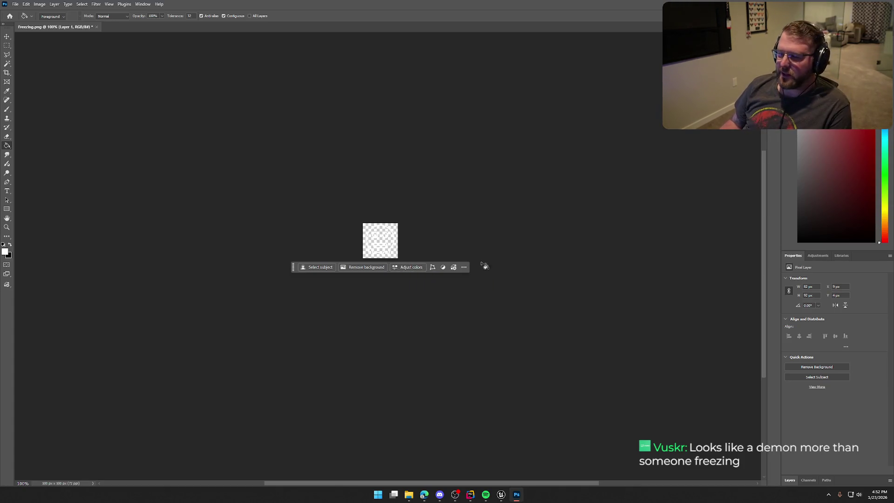
Select the face's inner areas by inverting Layer 1's pixels and subtracting the outer transparent area
scroll(379, 244, "up", 10)
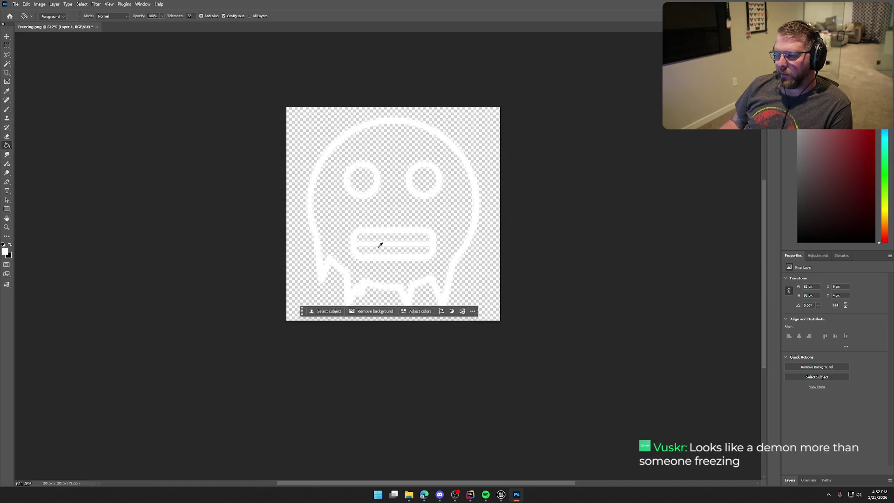
scroll(399, 253, "down", 1)
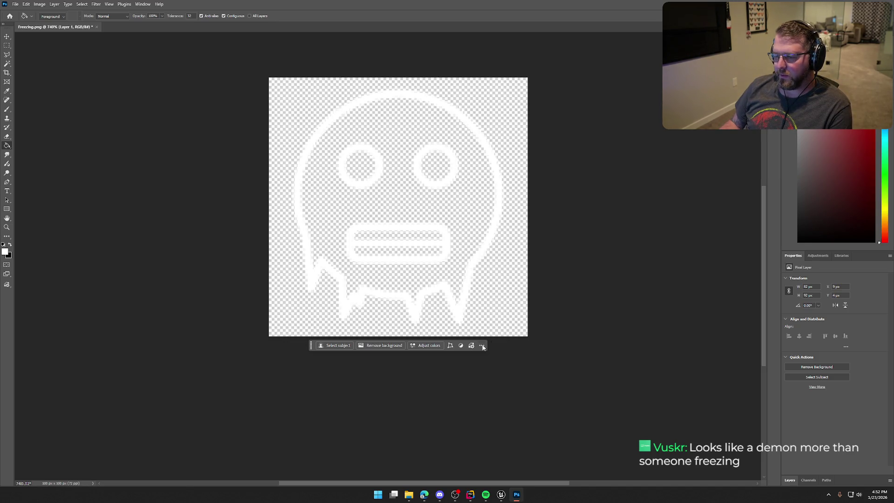
left_click(789, 480)
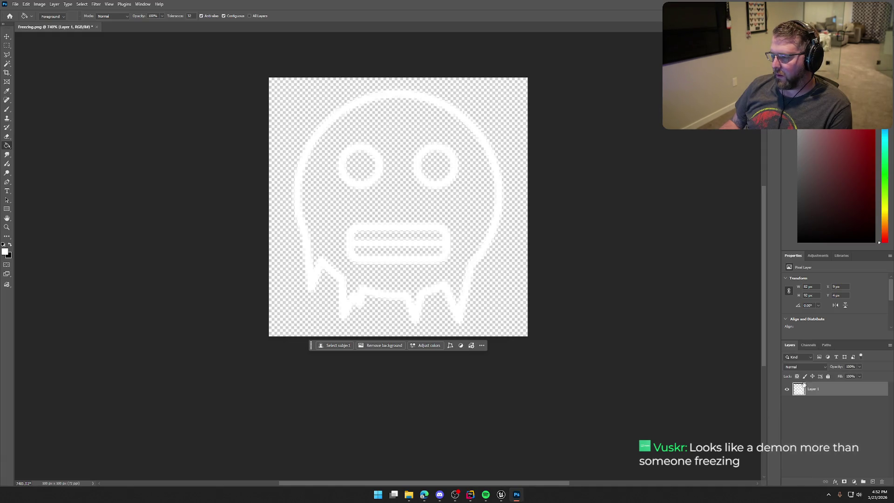
left_click(799, 392, "ctrl")
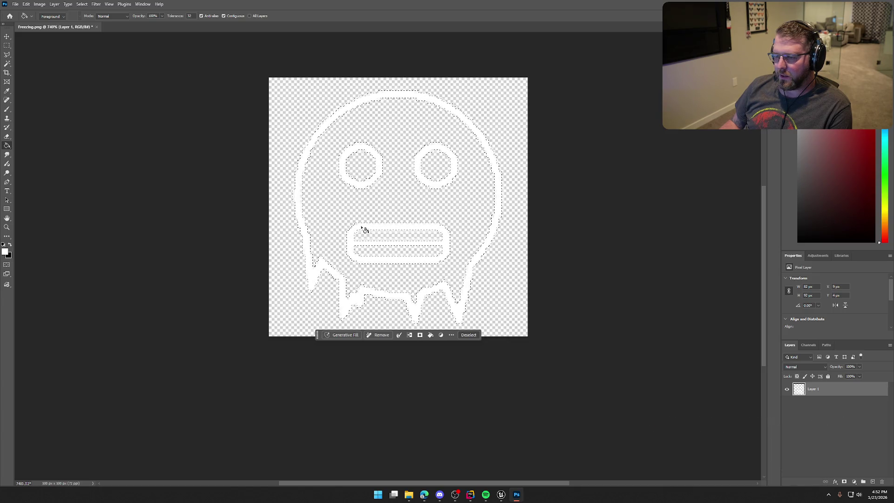
key("m")
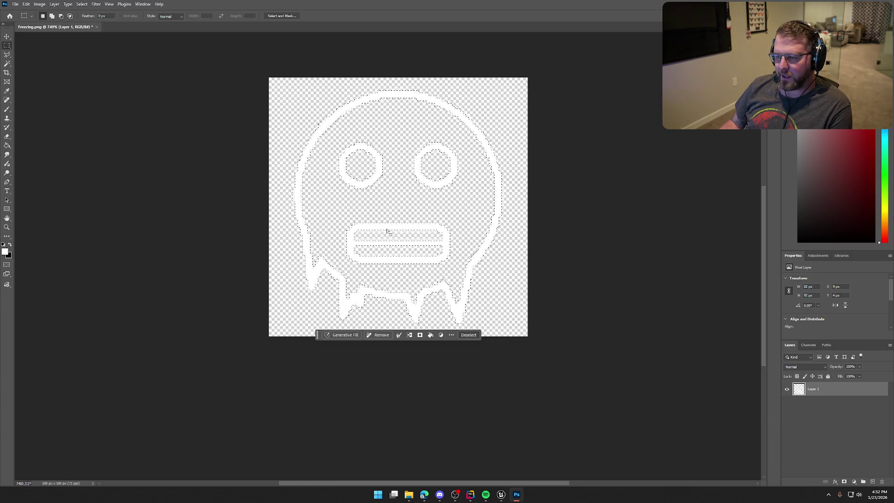
right_click(386, 227)
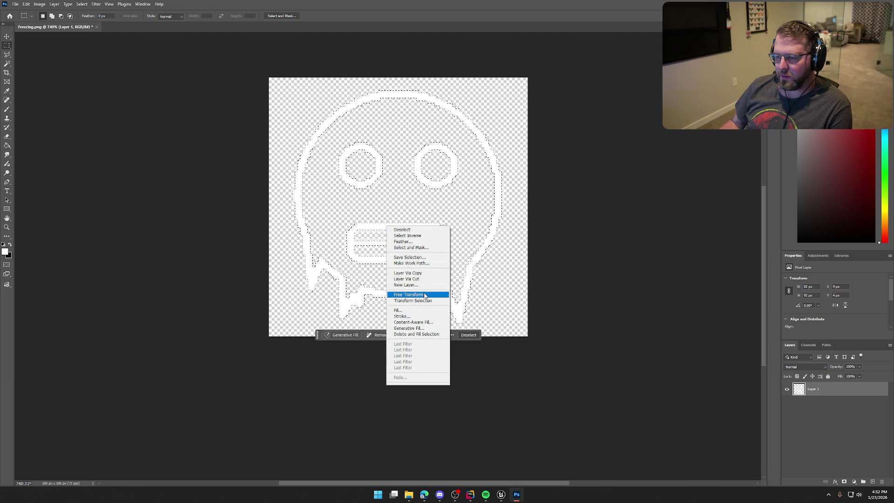
left_click(407, 236)
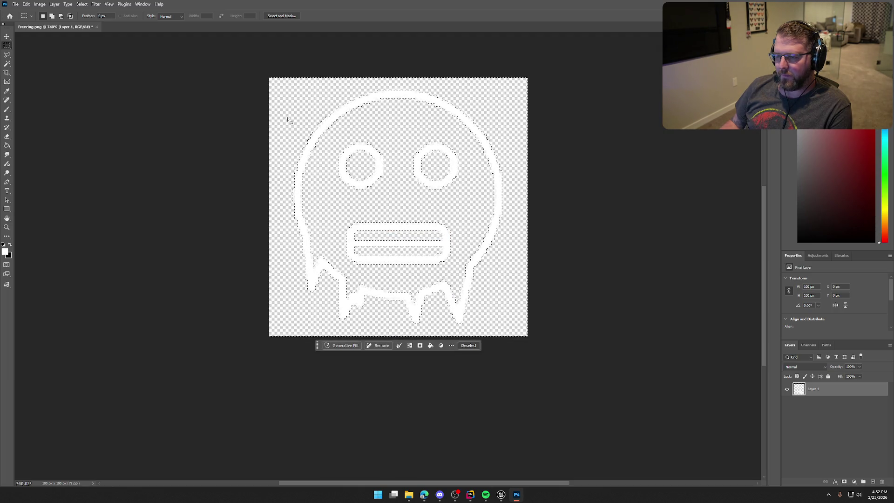
key("alt")
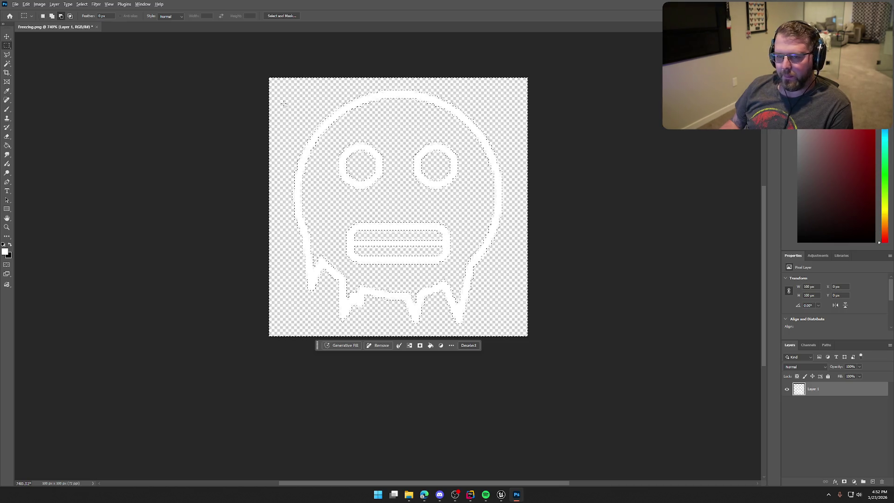
key("w")
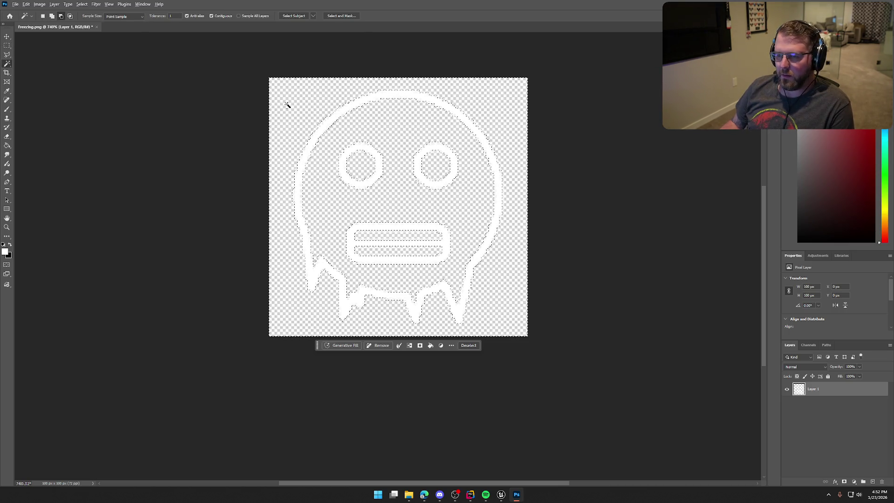
left_click(287, 105, "alt")
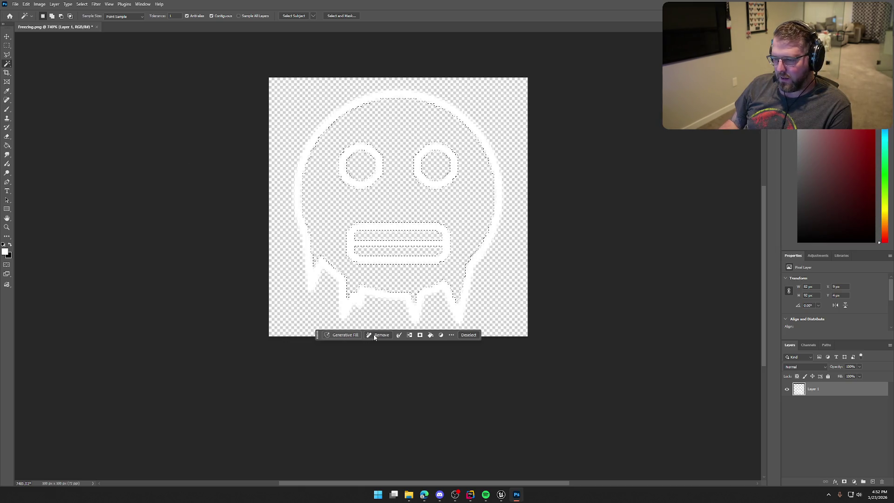
Apply Select > Grow three times so the selection reaches into the white outline
left_click(451, 336)
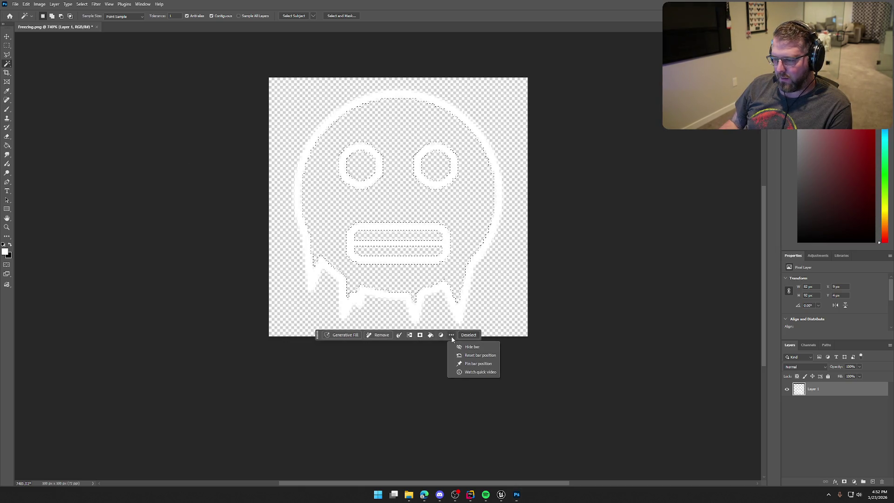
left_click(448, 335)
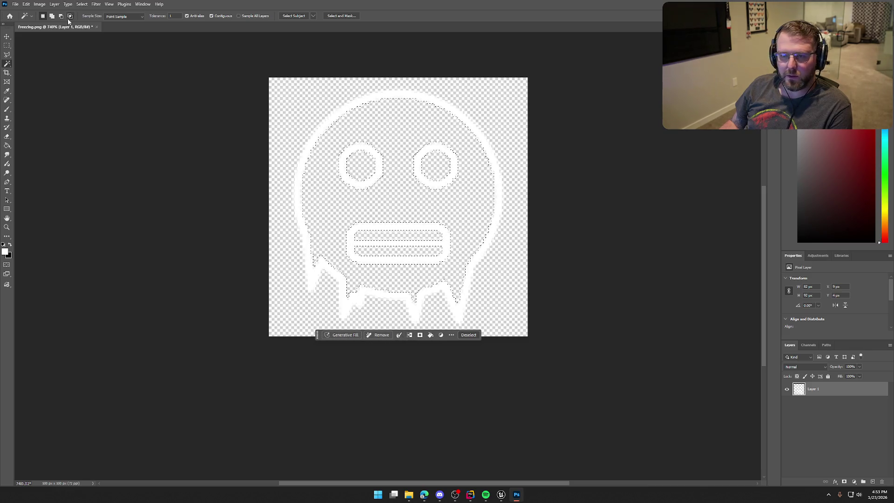
left_click(82, 5)
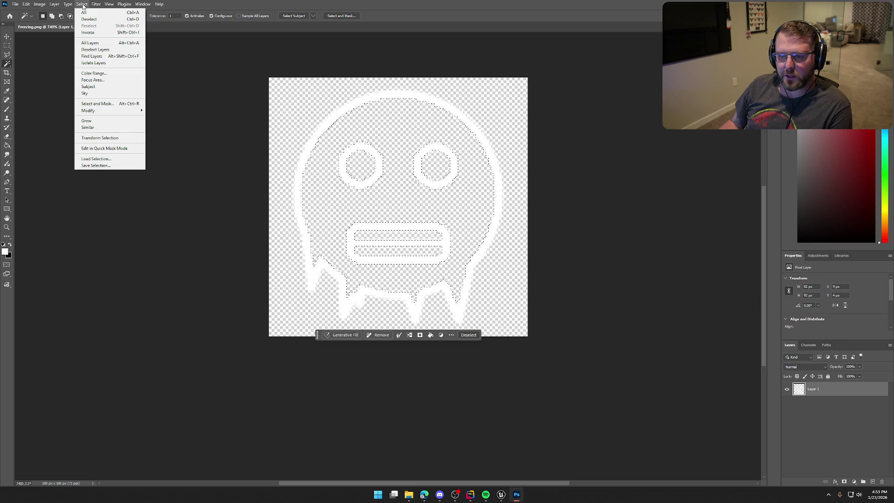
left_click(103, 121)
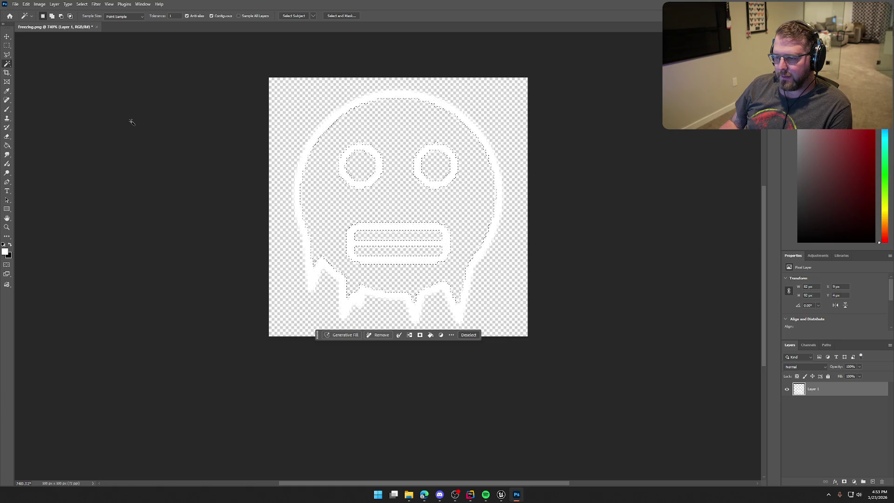
left_click(82, 5)
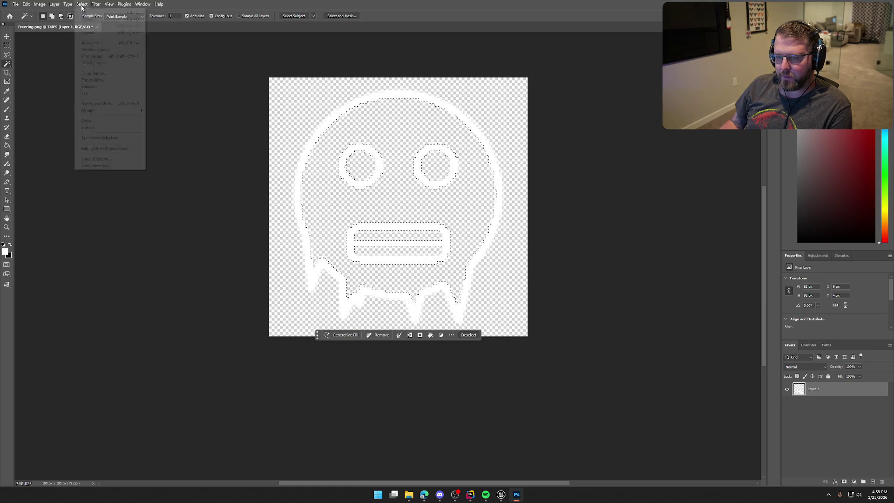
left_click(107, 123)
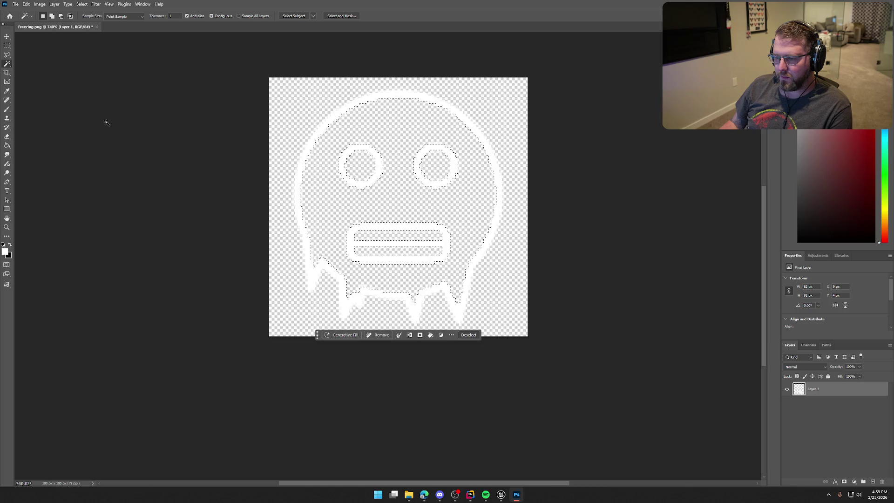
left_click(82, 4)
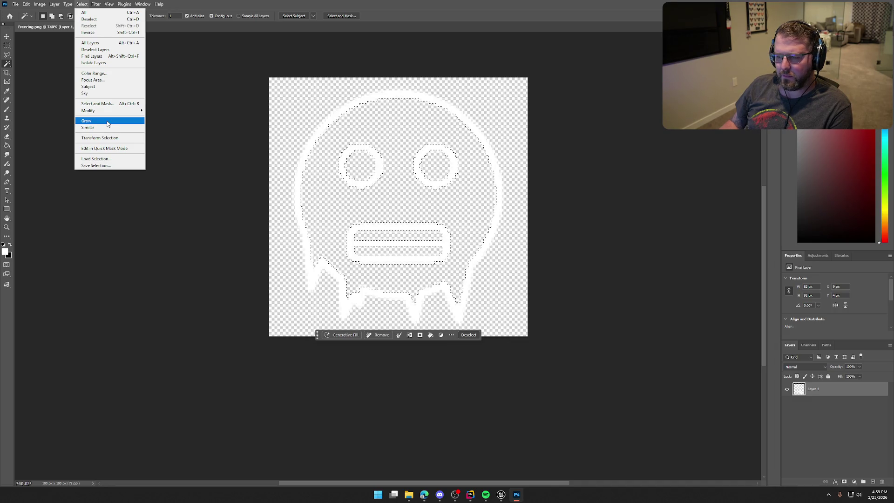
left_click(107, 123)
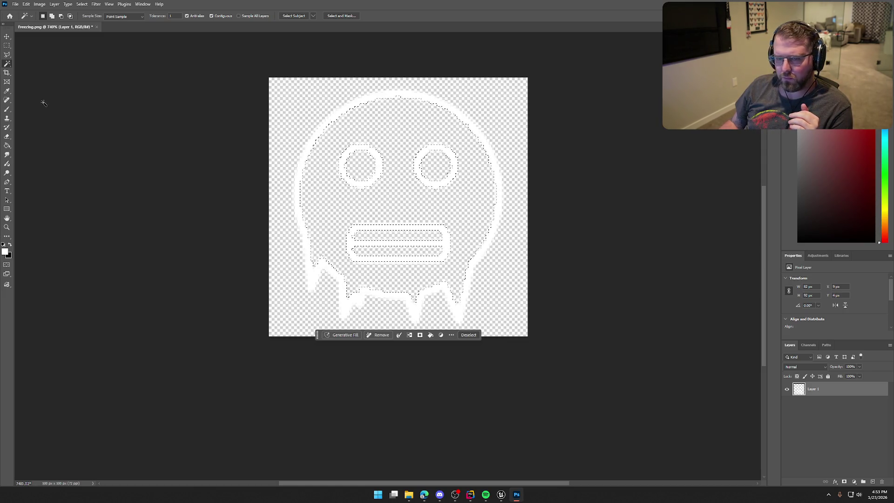
left_click(7, 146)
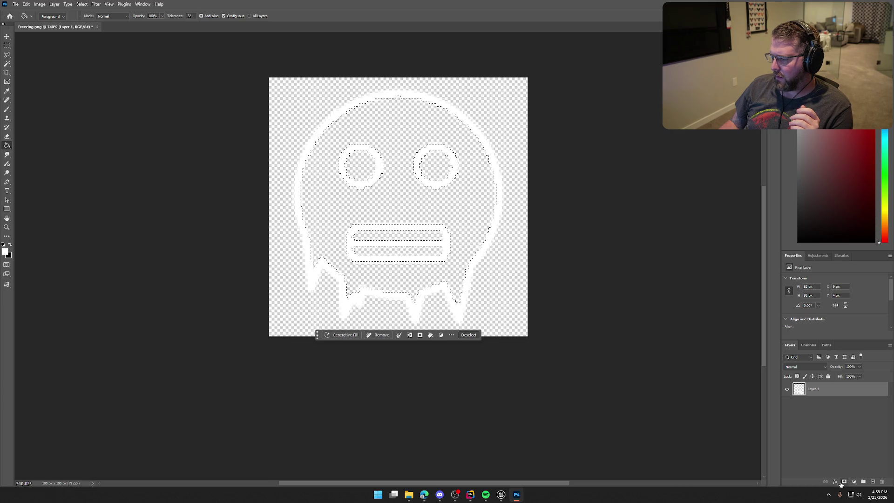
Fill the selected face solid white on a new Layer 2 and deselect
left_click(873, 482)
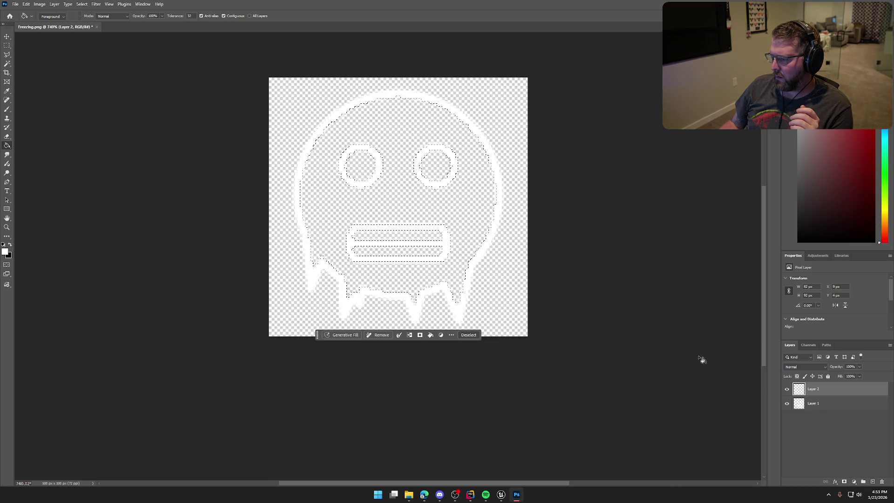
left_click(433, 211)
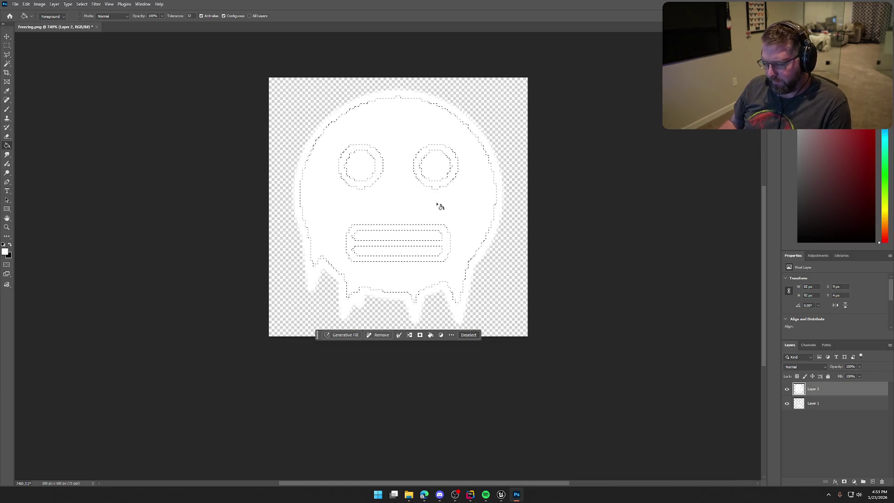
key("ctrl+d")
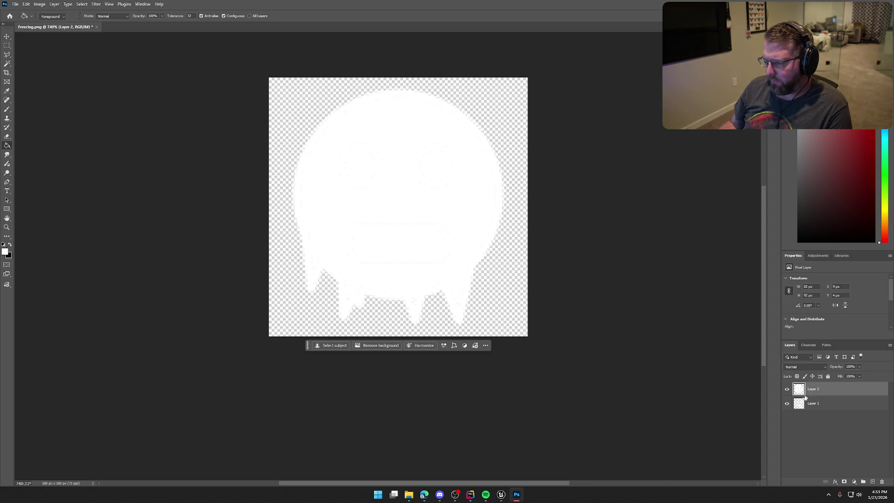
Hide the original outline Layer 1, keeping the white fill Layer 2 visible
left_click(787, 390)
left_click(786, 391)
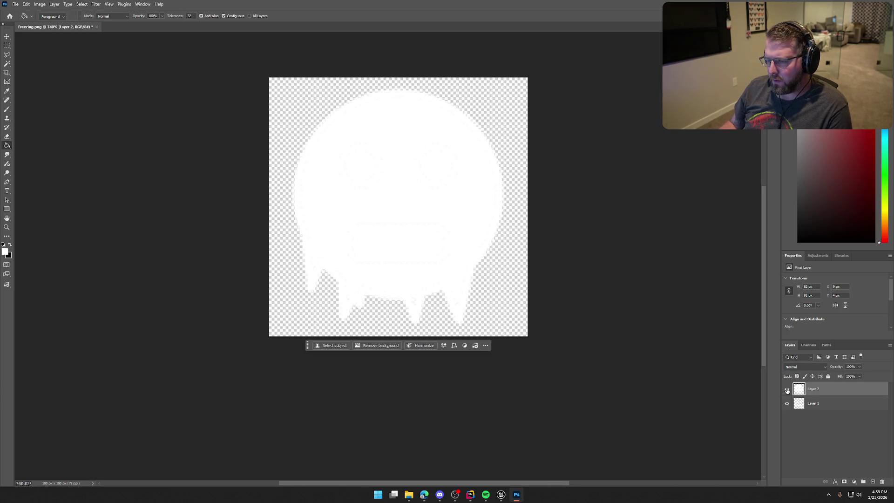
left_click(787, 390)
left_click(786, 390)
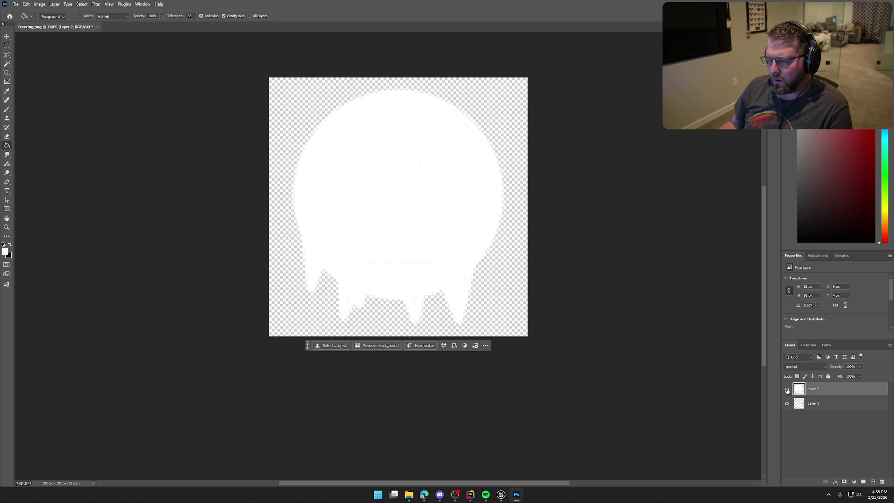
left_click(787, 390)
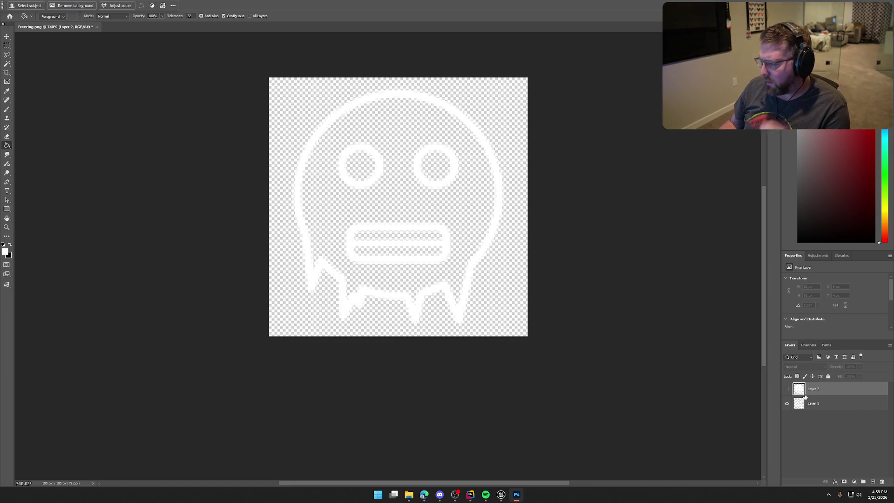
left_click(787, 405)
left_click(788, 390)
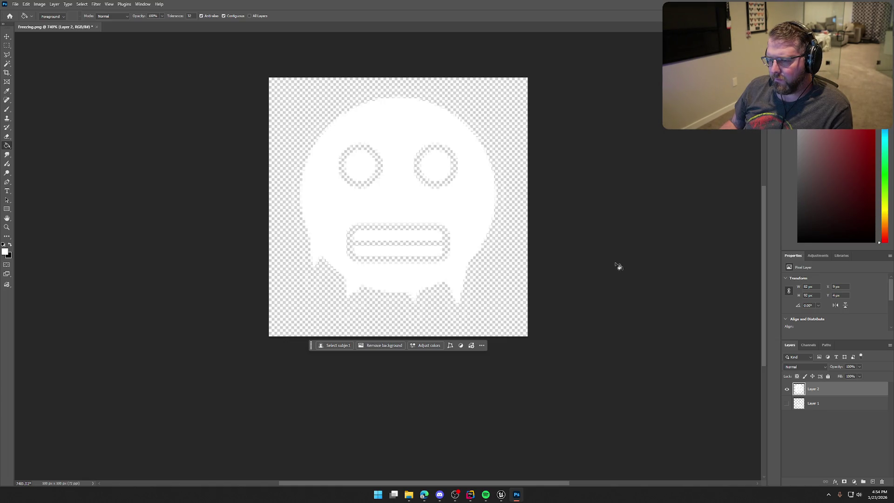
Check the fill coverage by inverting the face to black, then undo back to white
scroll(492, 251, "down", 3)
scroll(572, 263, "down", 5)
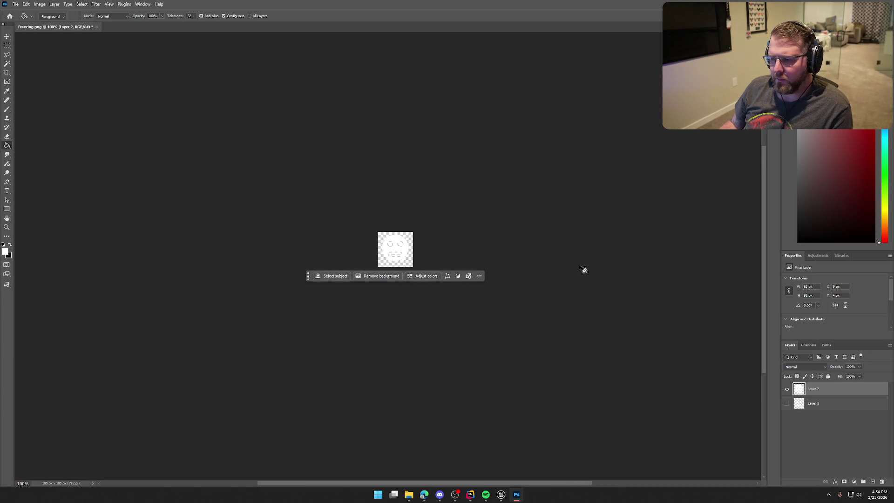
key("ctrl+i")
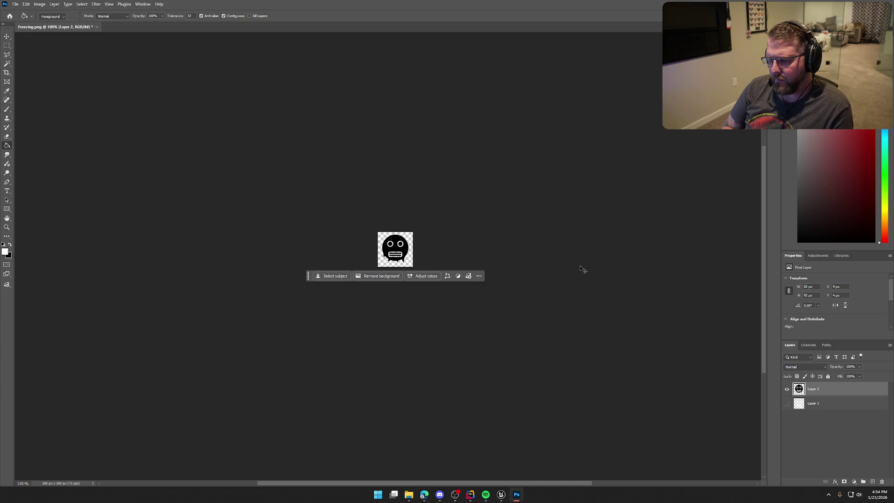
key("ctrl+z")
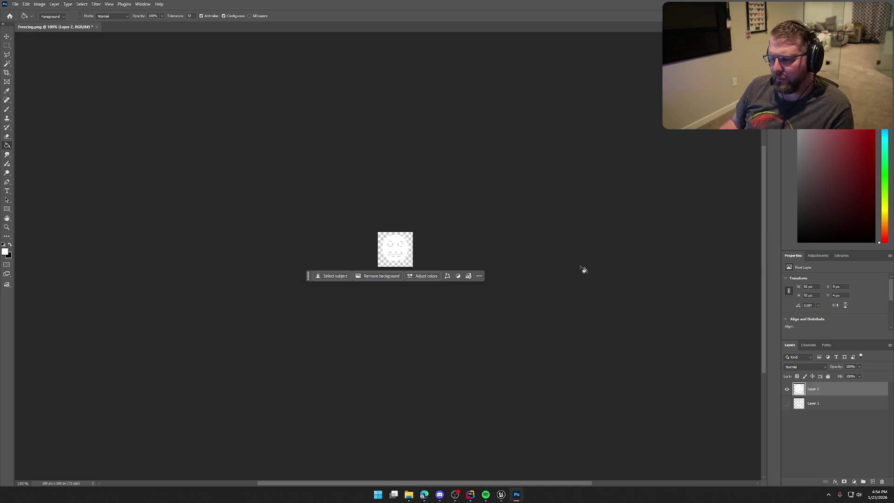
Quick Export the image as PNG to TrailNError > Icons, overwriting Freezing.png
left_click(15, 4)
mouse_move(25, 126)
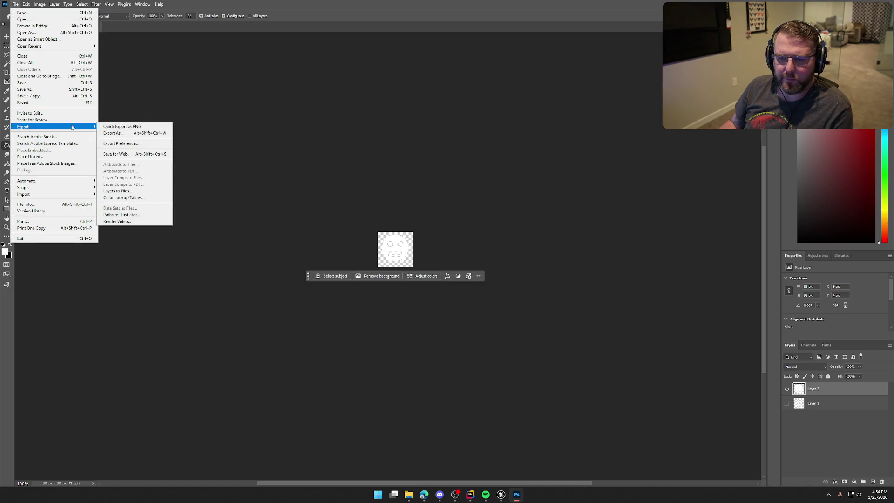
left_click(117, 126)
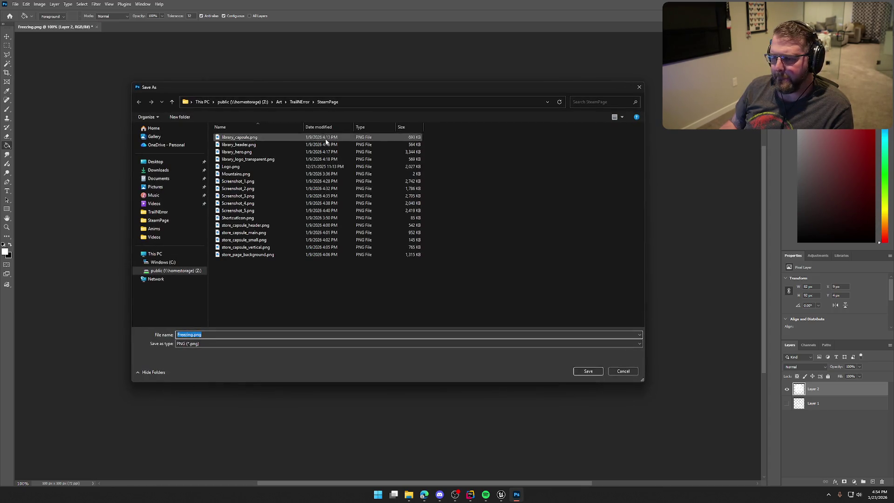
left_click(299, 102)
double_click(274, 147)
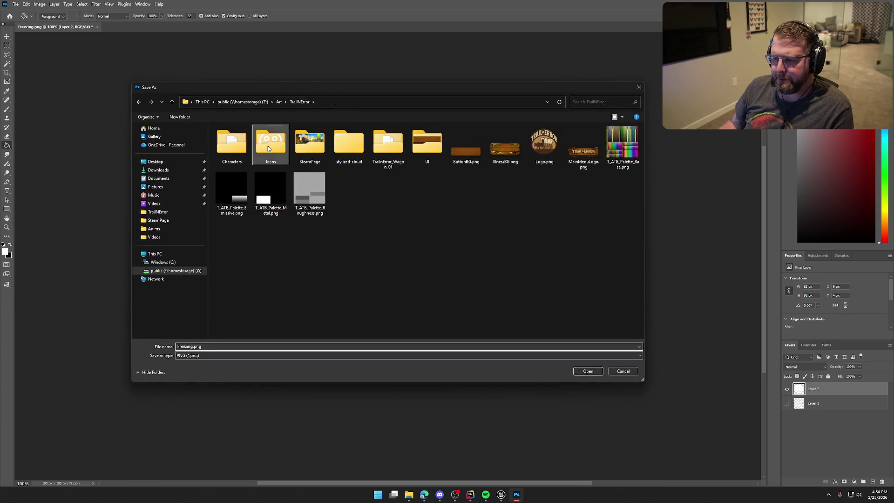
left_click(590, 371)
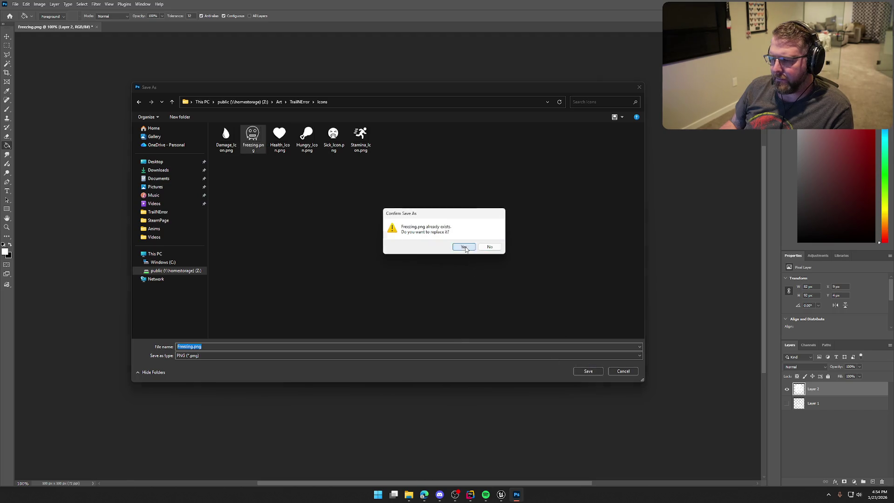
left_click(462, 247)
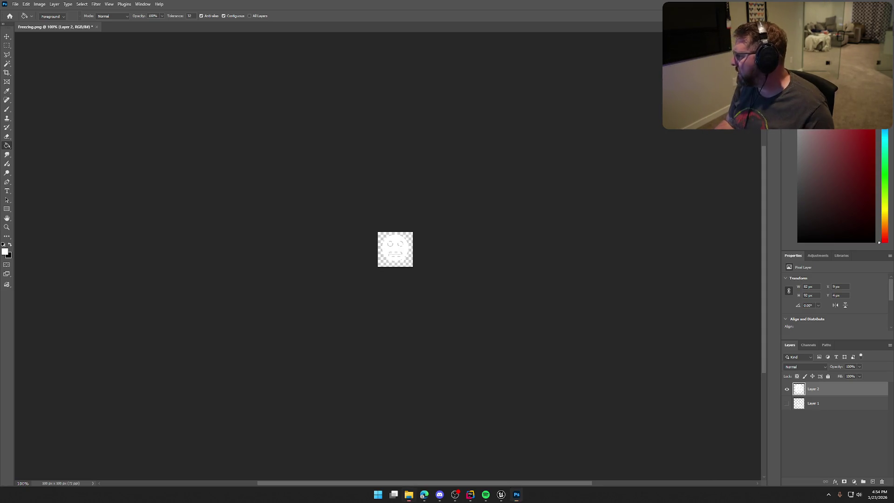
Close the exported image preview and return to Photoshop's layers
scroll(380, 217, "up", 5)
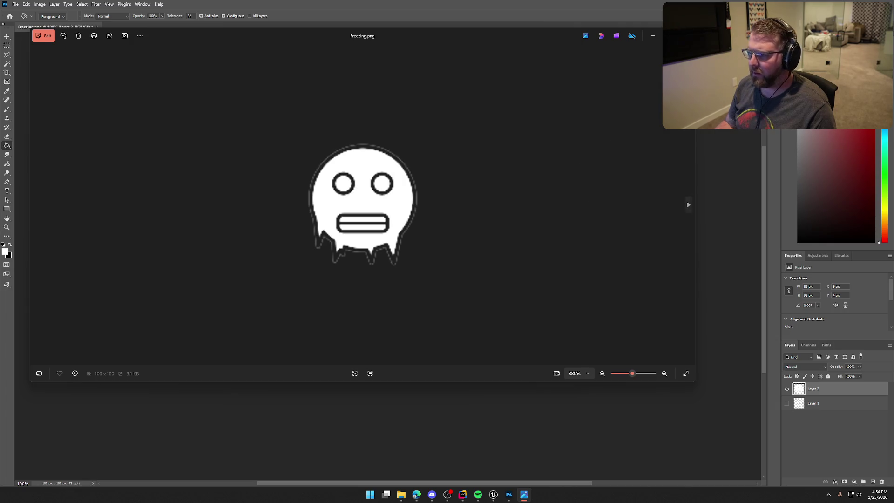
key("alt+F4")
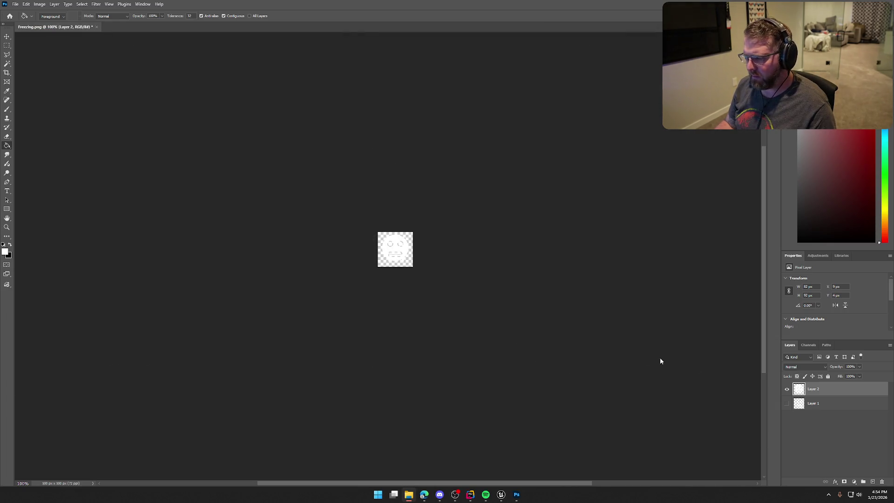
left_click(825, 406)
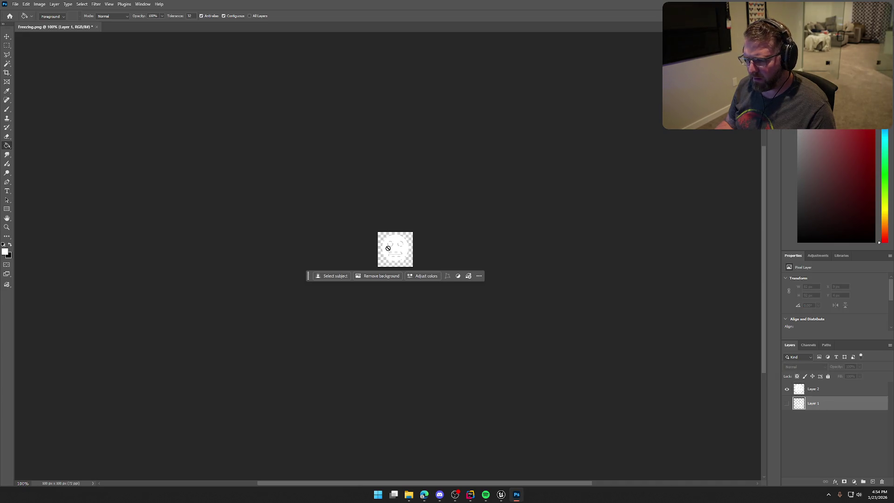
Add a new Layer 3 and move it to the bottom beneath Layer 1
scroll(391, 253, "up", 8)
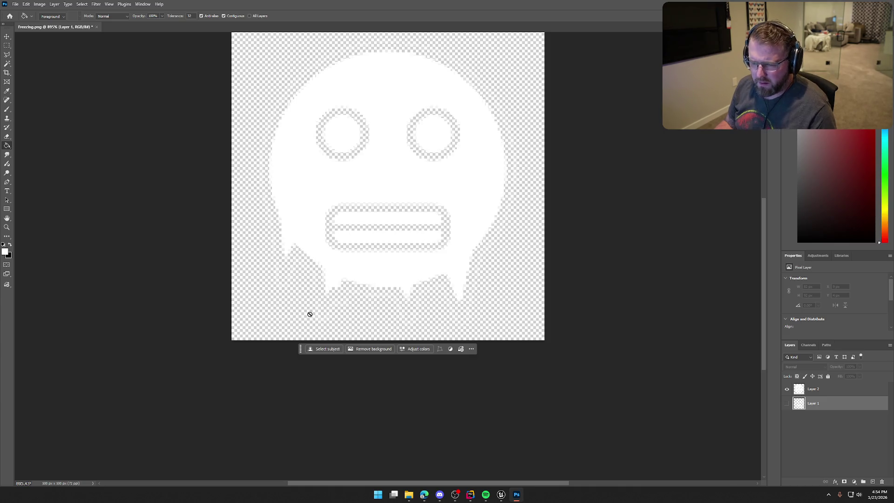
left_click(802, 390)
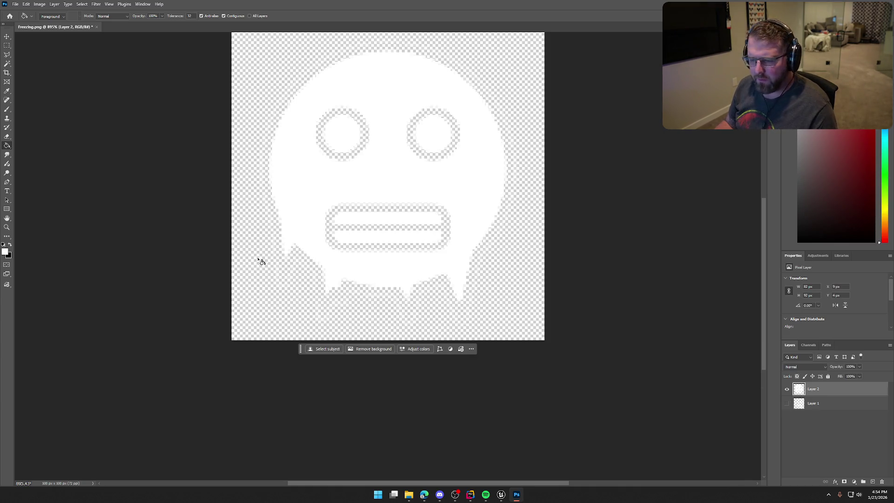
left_click(7, 63)
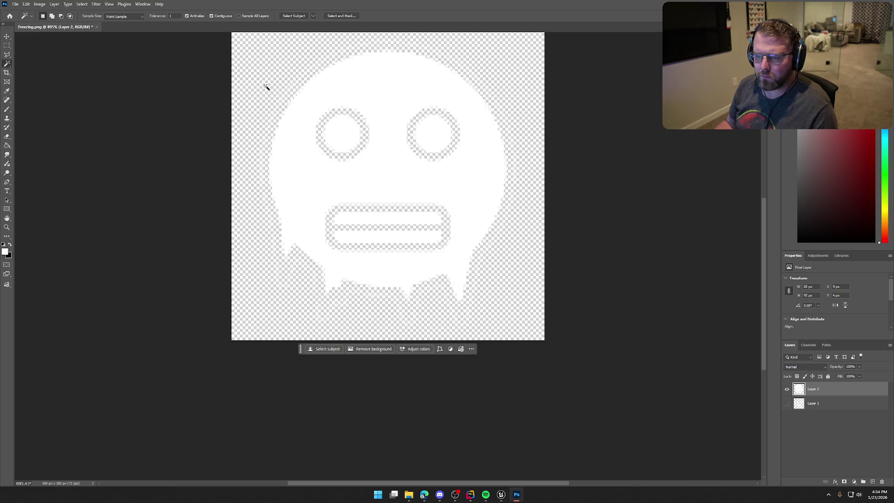
left_click(873, 481)
left_click_drag(820, 391, 823, 432)
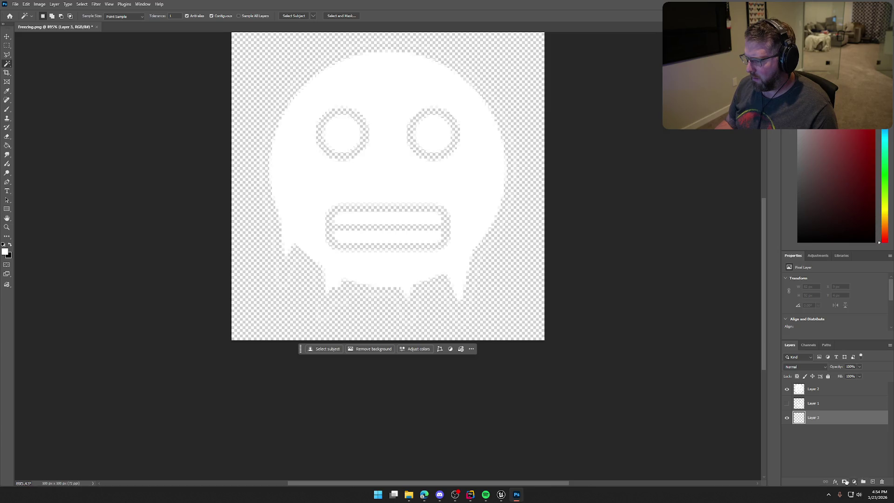
Fill the bottom Layer 3 with black
left_click(4, 244)
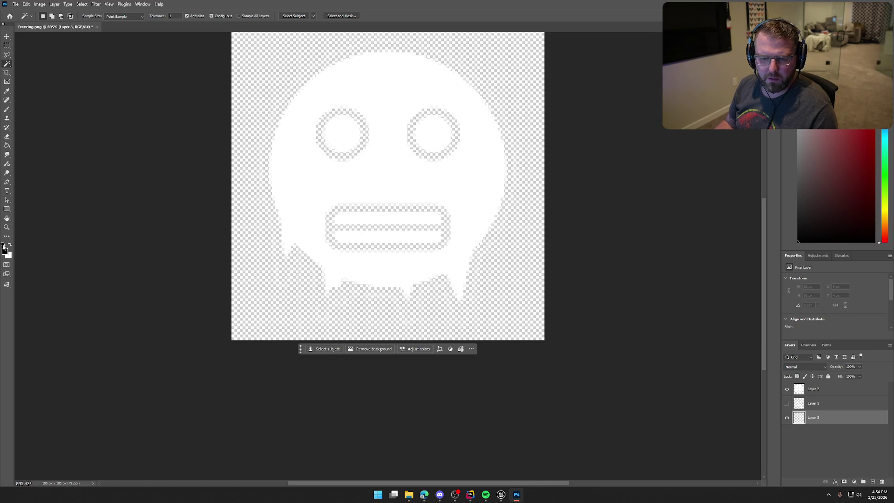
left_click(7, 145)
left_click(261, 281)
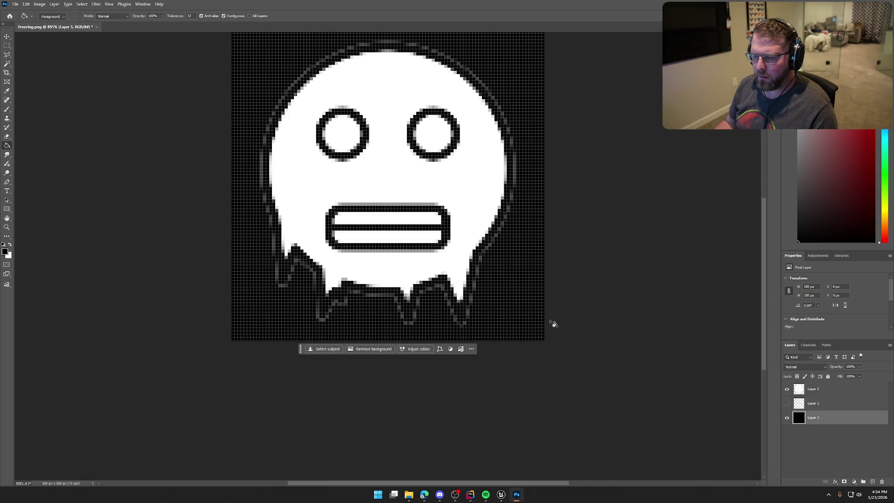
left_click(827, 394)
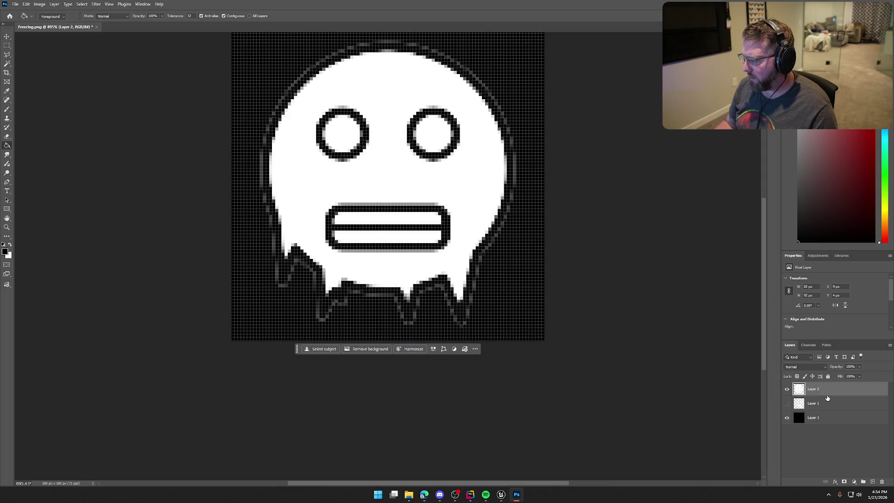
left_click(786, 389)
left_click(787, 389)
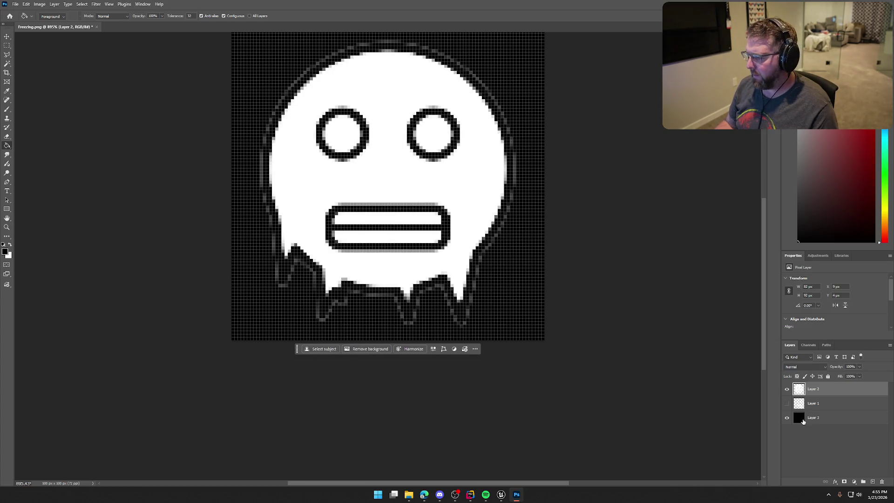
Refill the Layer 3 background solid red
double_click(803, 421)
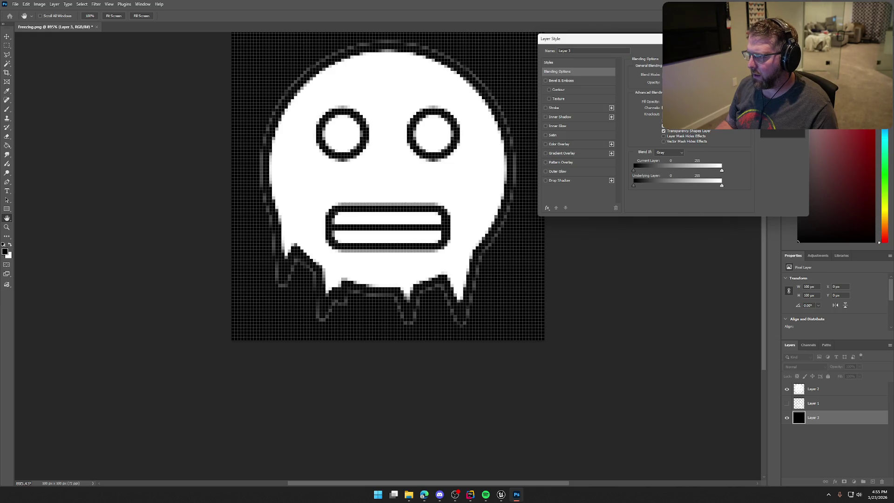
key("Escape")
key("g")
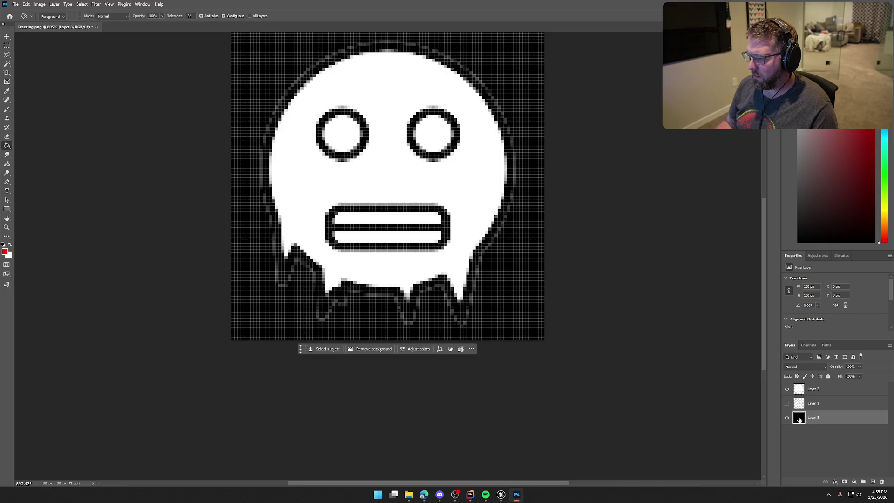
left_click(262, 307)
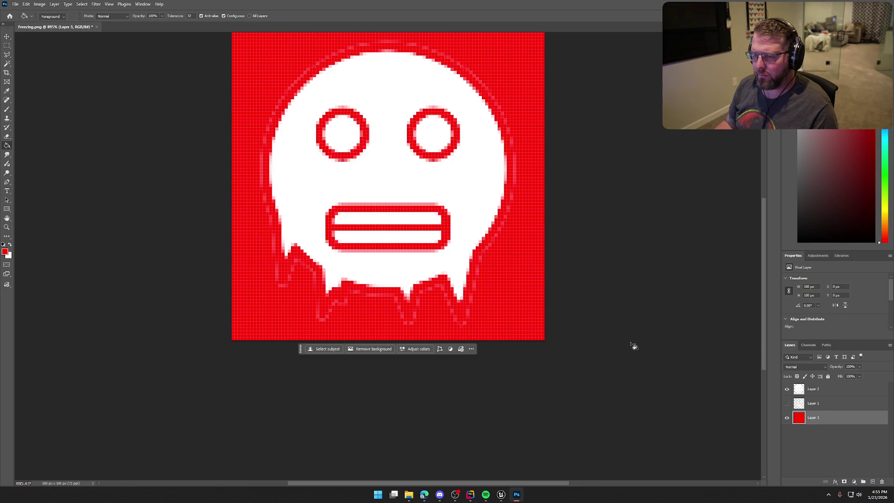
left_click(7, 63)
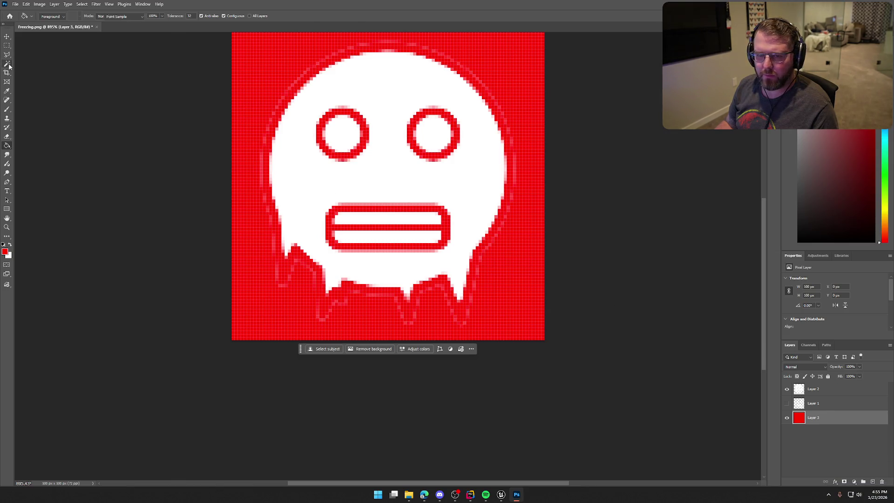
left_click(823, 390)
Cut the white face pixels from Layer 2 onto a new Layer 4 with Layer Via Cut
left_click(278, 70)
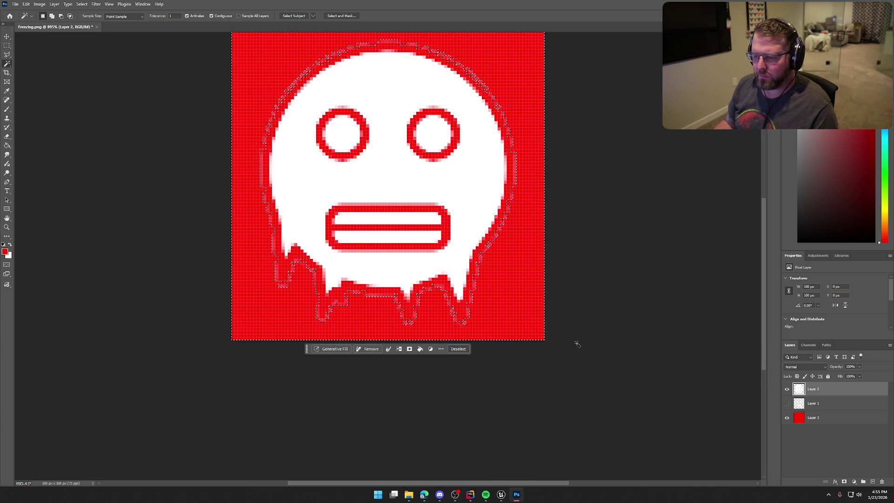
left_click(797, 391, "ctrl")
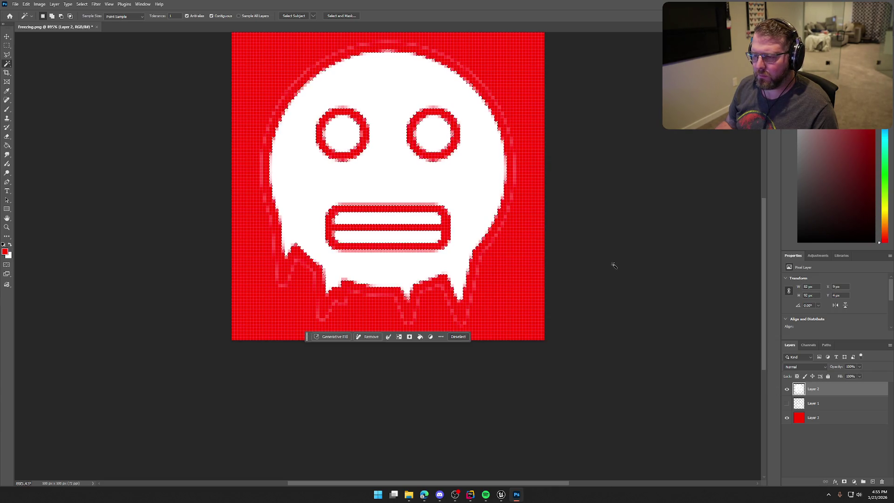
right_click(799, 390)
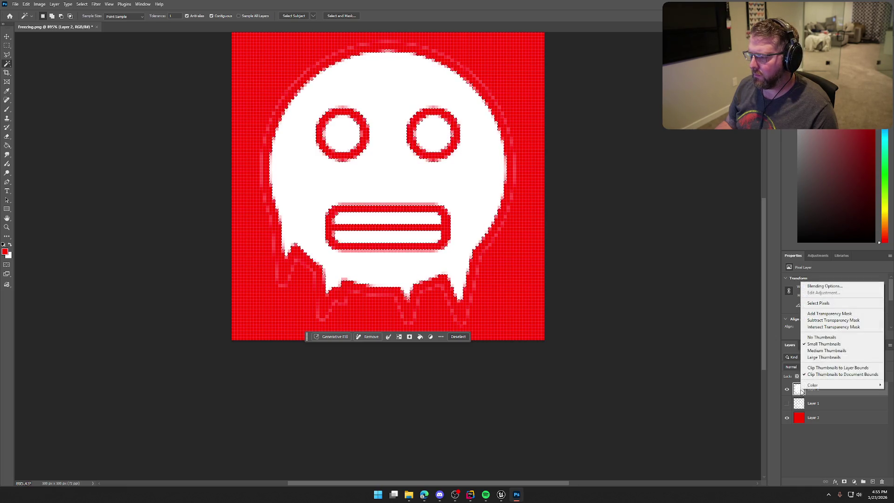
right_click(394, 190)
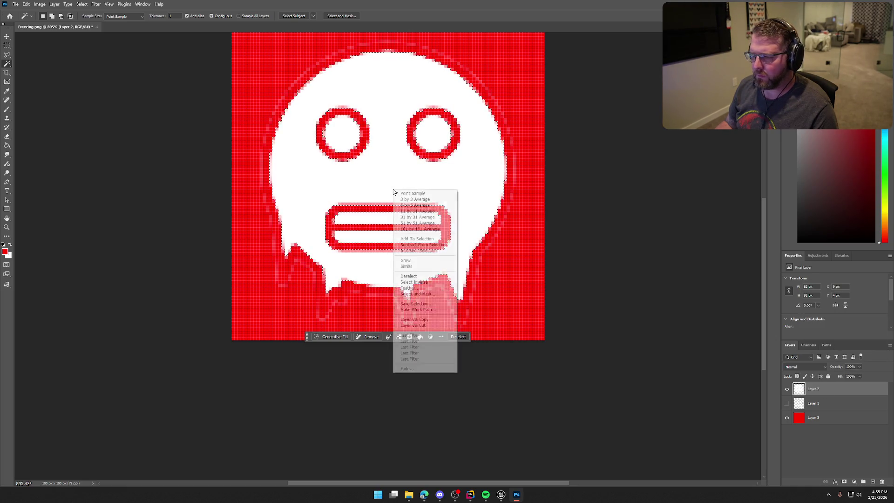
left_click(441, 325)
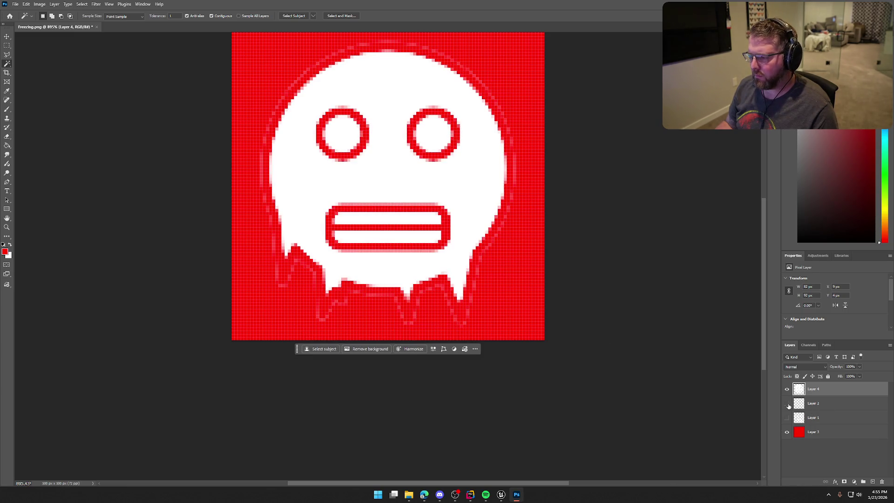
Delete leftover Layer 2, show outline Layer 1 and hide the white-face Layer 4
left_click(820, 409)
key("Delete")
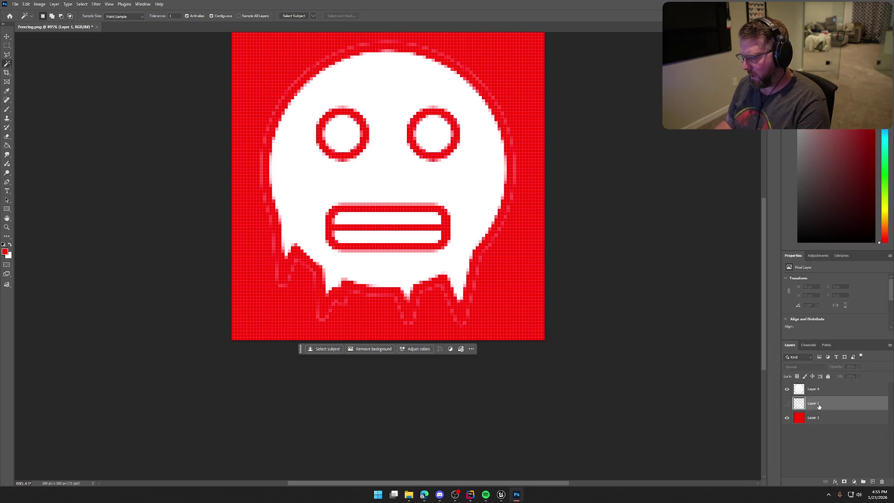
left_click(787, 403)
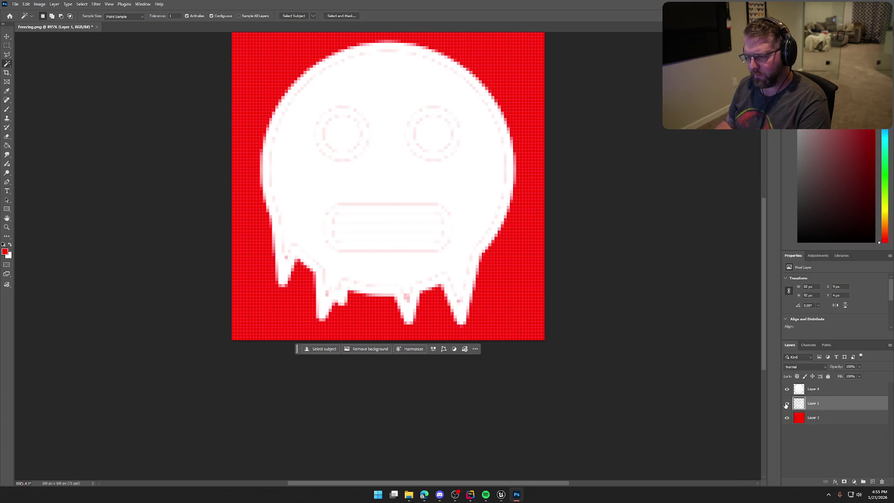
left_click(787, 390)
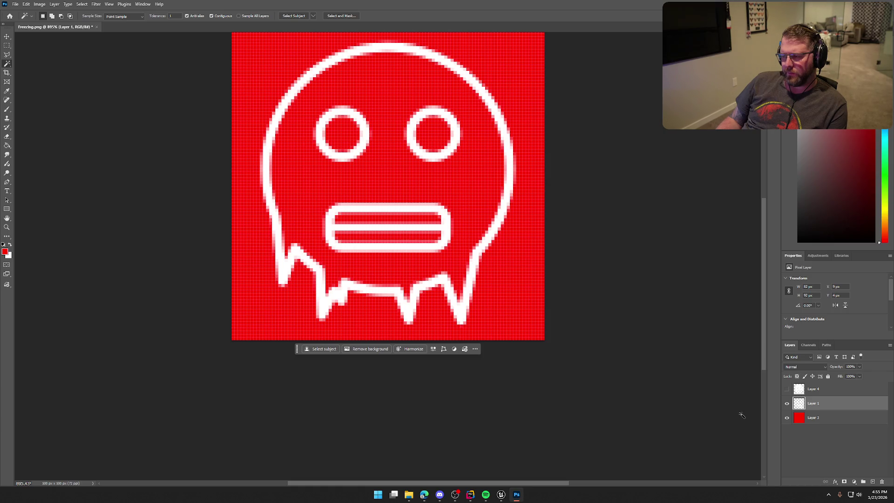
left_click(799, 419)
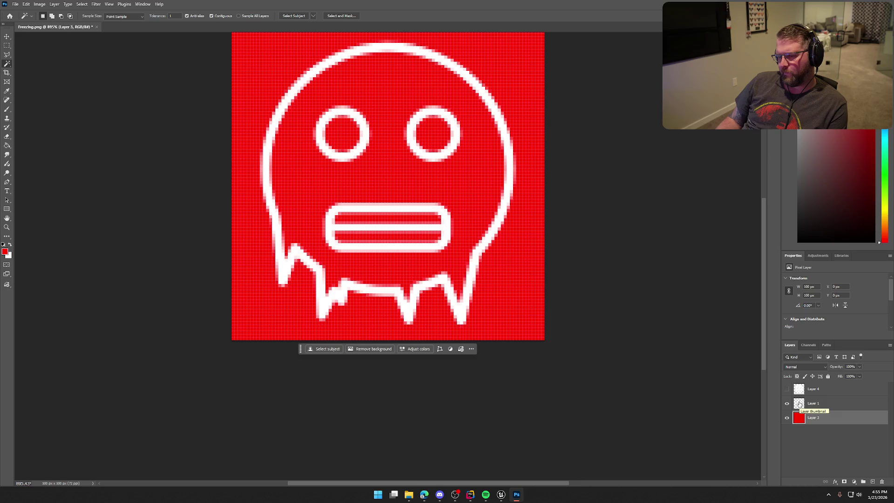
left_click(800, 404, "ctrl")
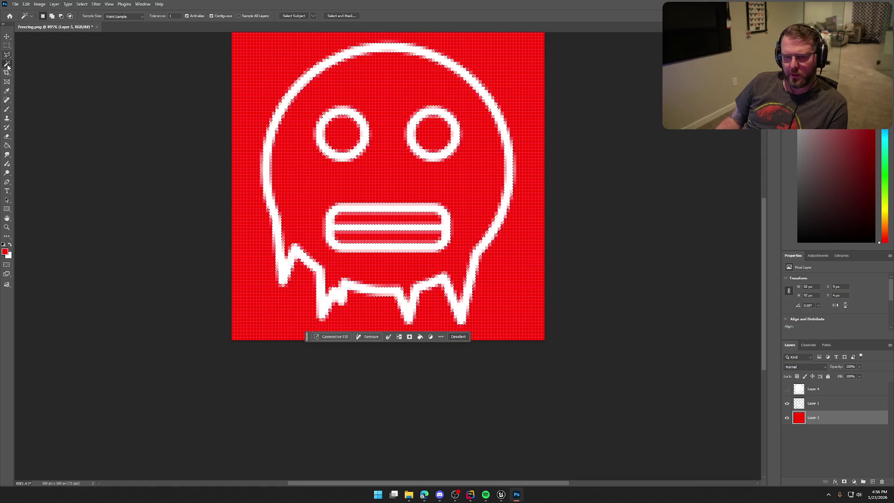
Select the red area outside the outline and grow the selection twice
key("ctrl+a")
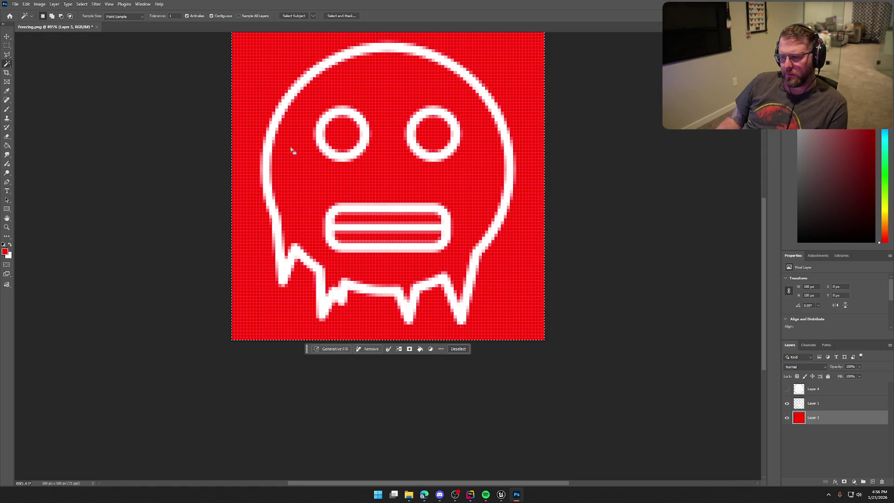
left_click(808, 404)
right_click(247, 107)
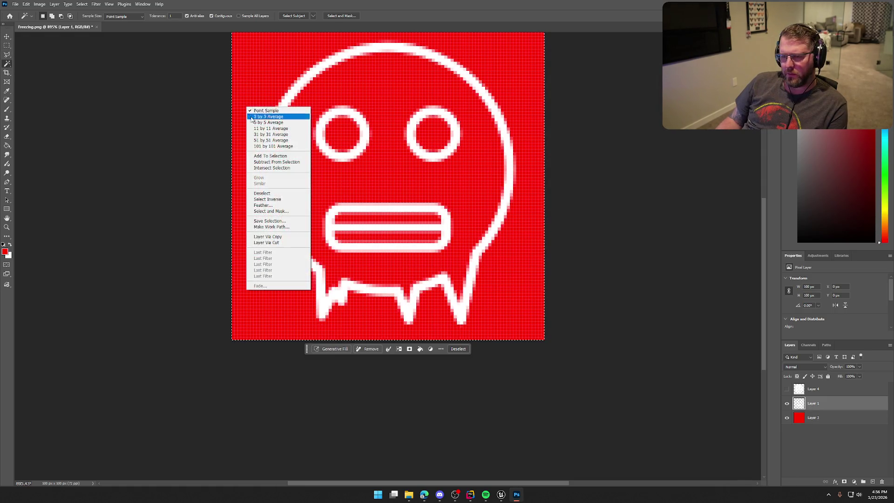
left_click(277, 193)
left_click(261, 74)
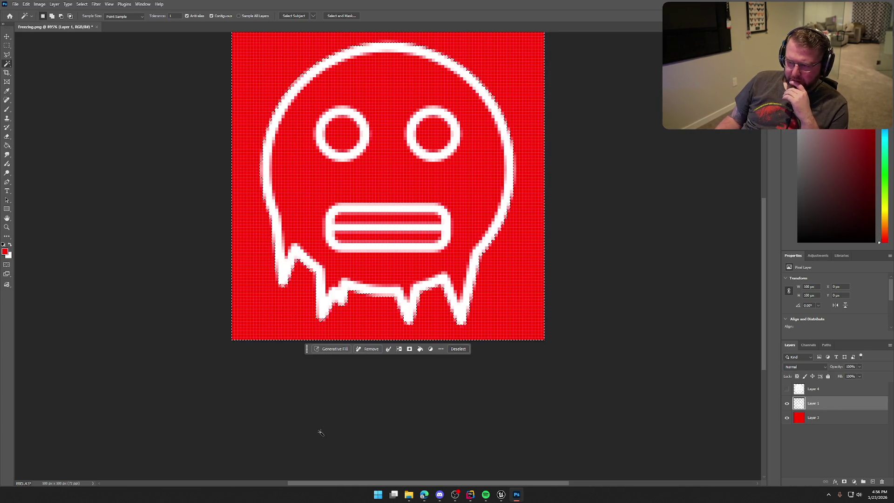
left_click(83, 4)
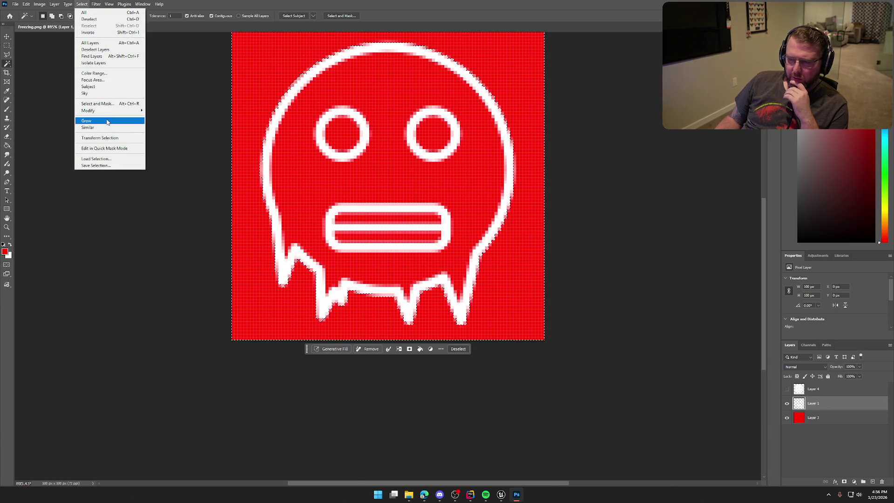
left_click(106, 121)
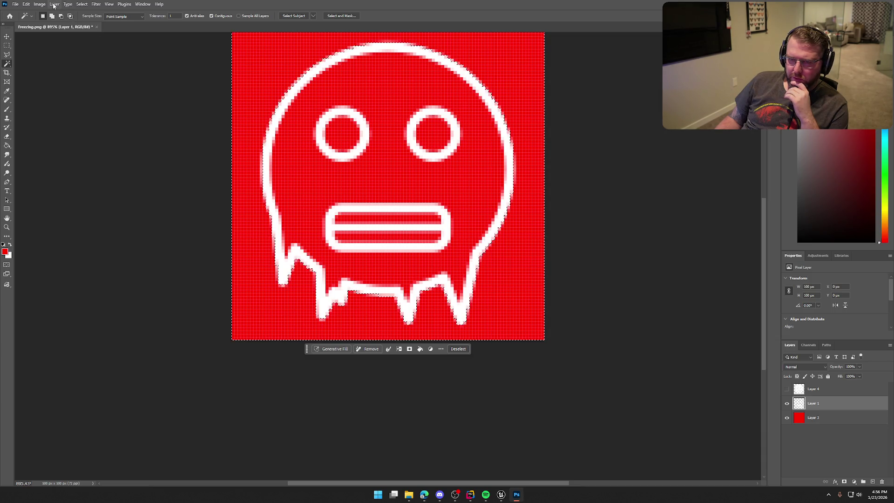
left_click(82, 4)
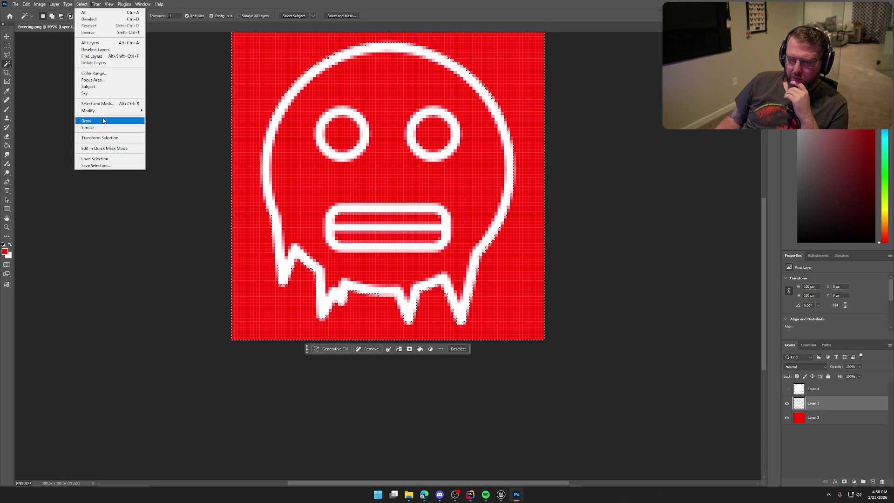
left_click(103, 121)
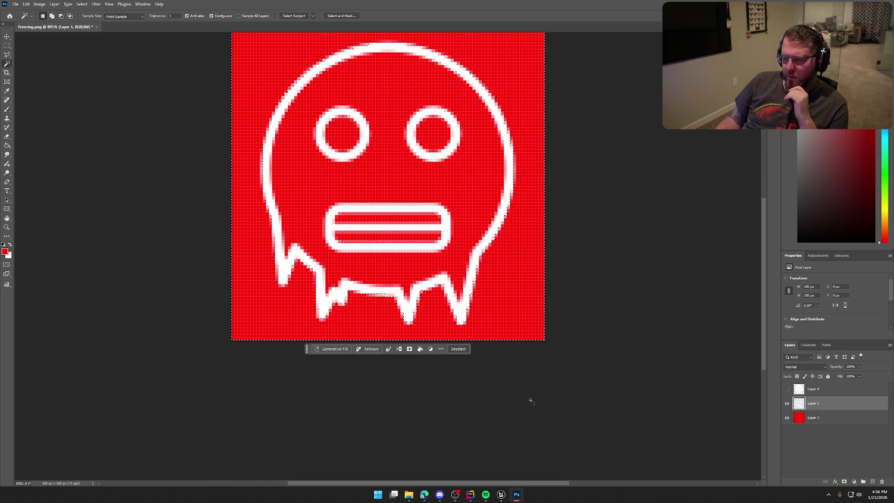
Delete that outer red from Layer 3, deselect and fit the image on screen
left_click(800, 420)
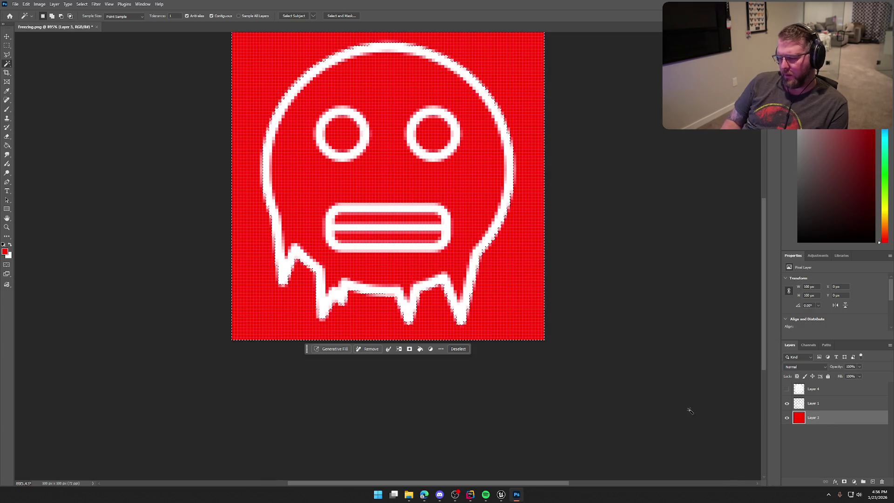
key("Delete")
key("ctrl+d")
key("ctrl+1")
scroll(394, 263, "up", 5)
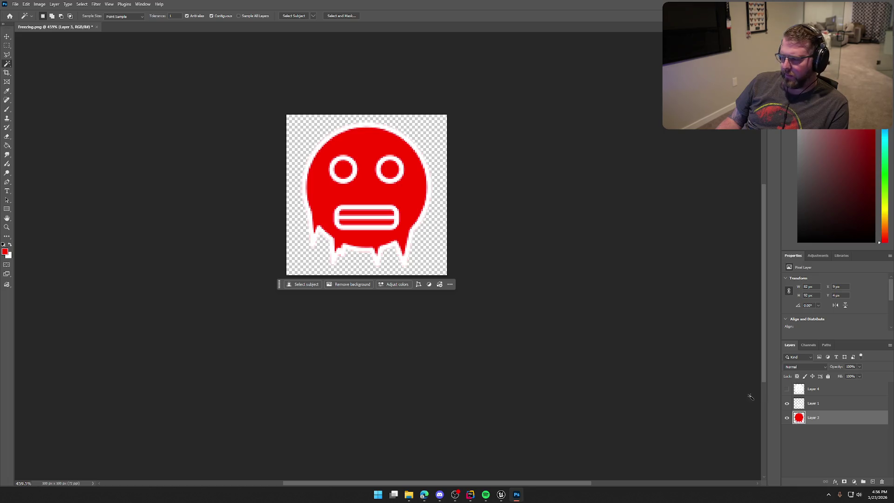
Select both eyes and the mouth bars on the outline Layer 1
left_click(787, 403)
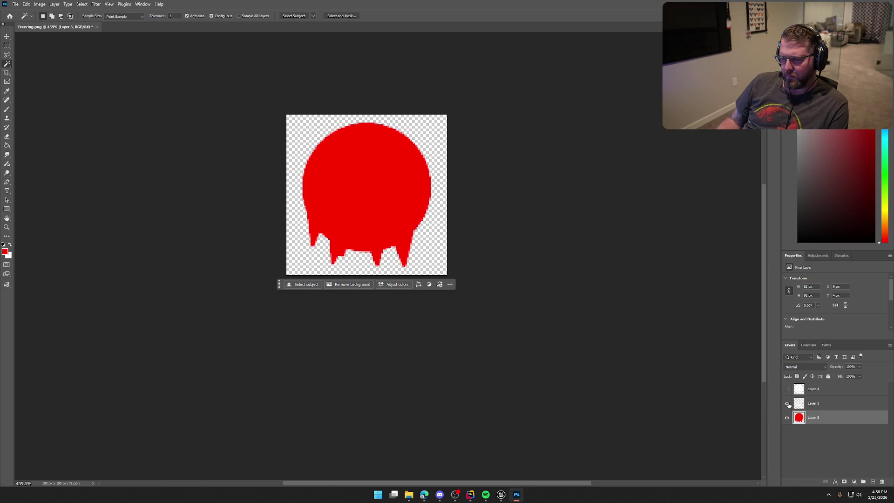
left_click(787, 403)
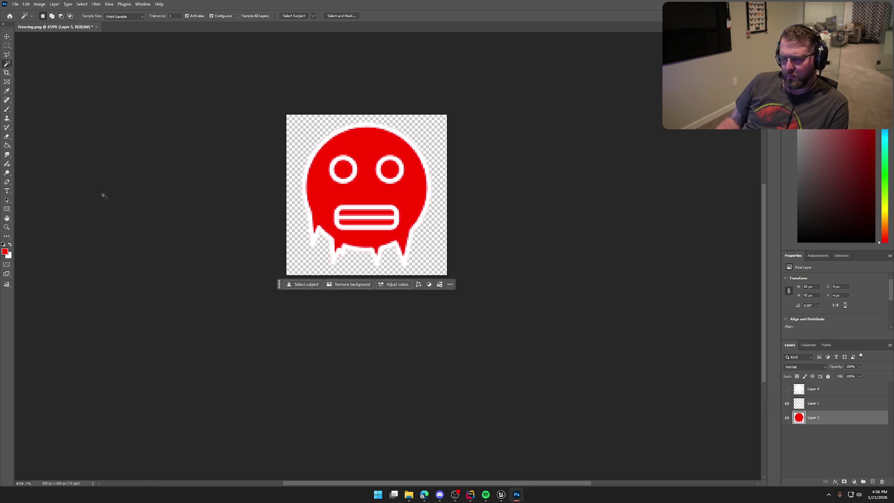
left_click(343, 169)
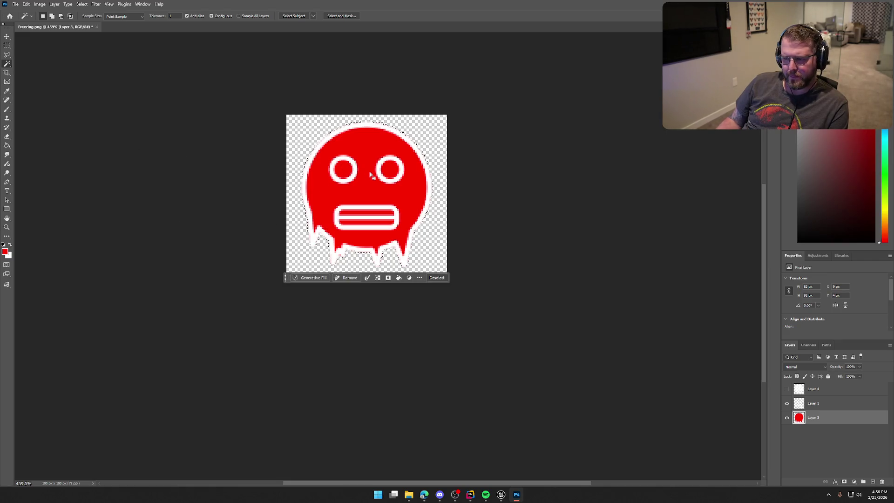
left_click(799, 405)
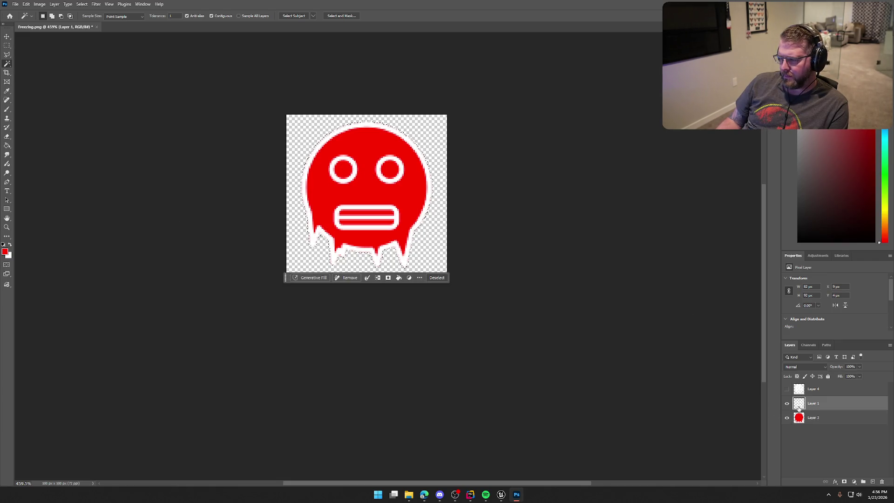
right_click(385, 181)
left_click(401, 268)
left_click(347, 174)
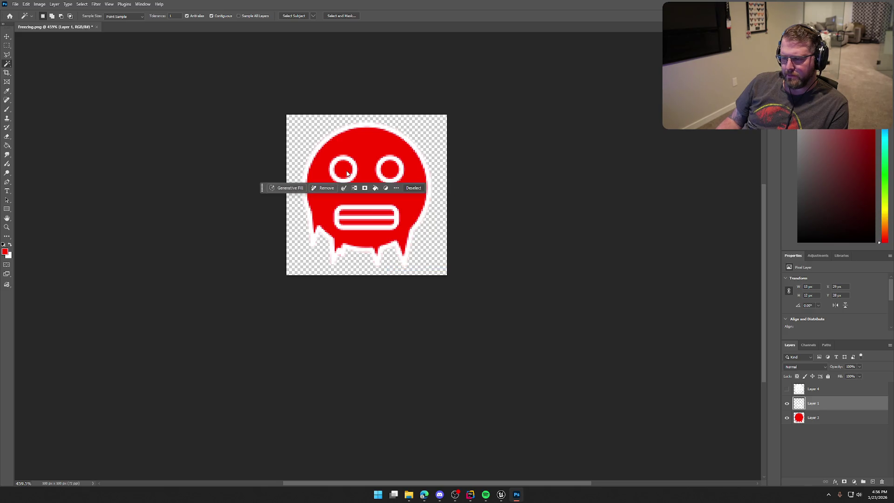
left_click(391, 174, "shift")
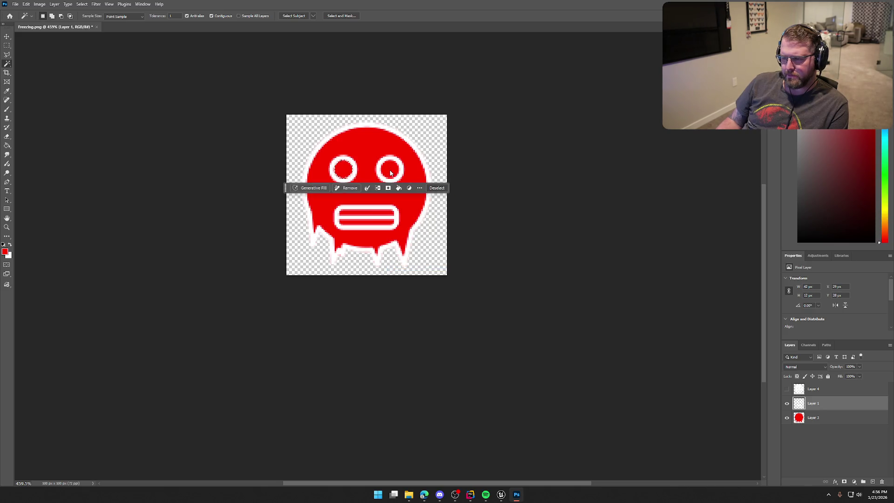
left_click(363, 212, "shift")
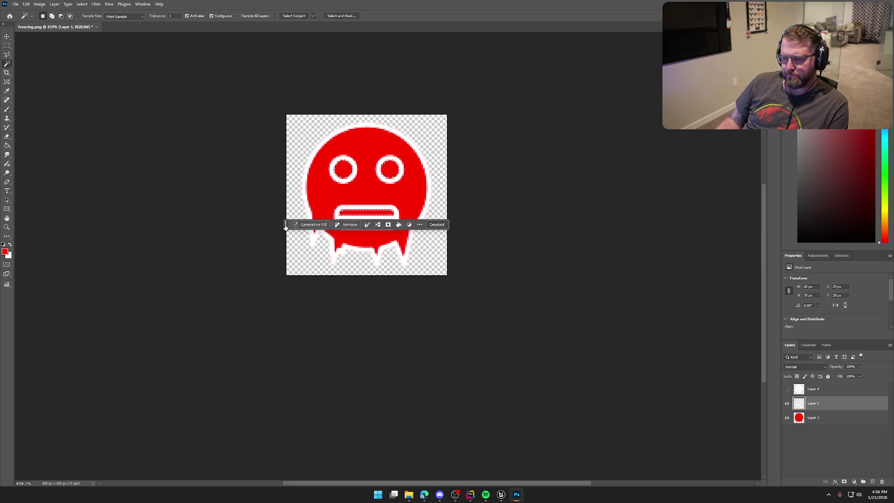
left_click_drag(285, 226, 282, 309)
left_click(349, 224, "shift")
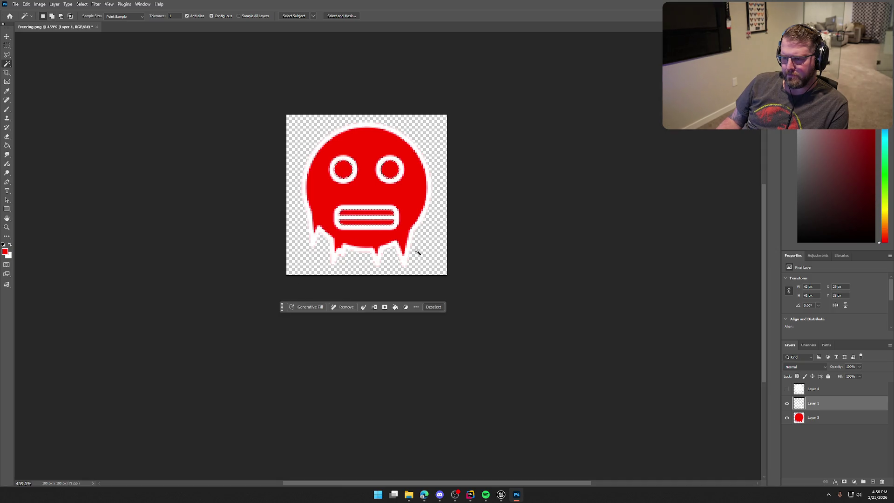
Grow the eye and mouth selection slightly, then make Layer 3 active and deselect
left_click(82, 4)
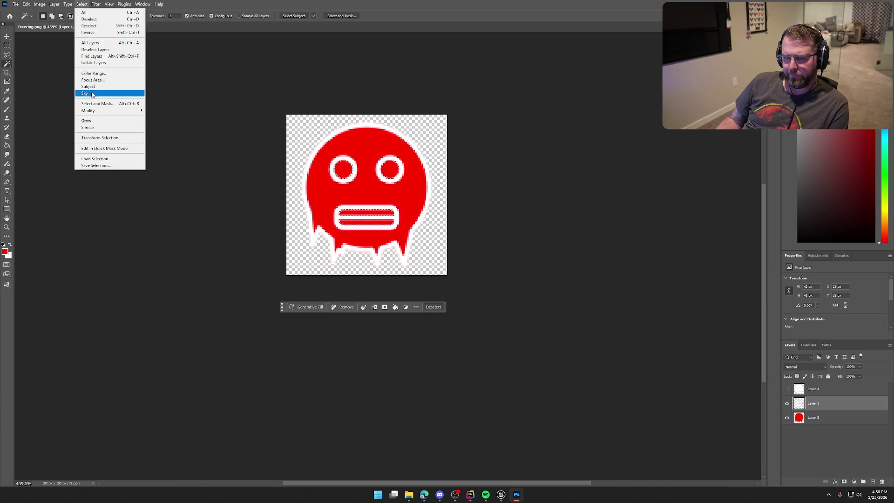
left_click(98, 120)
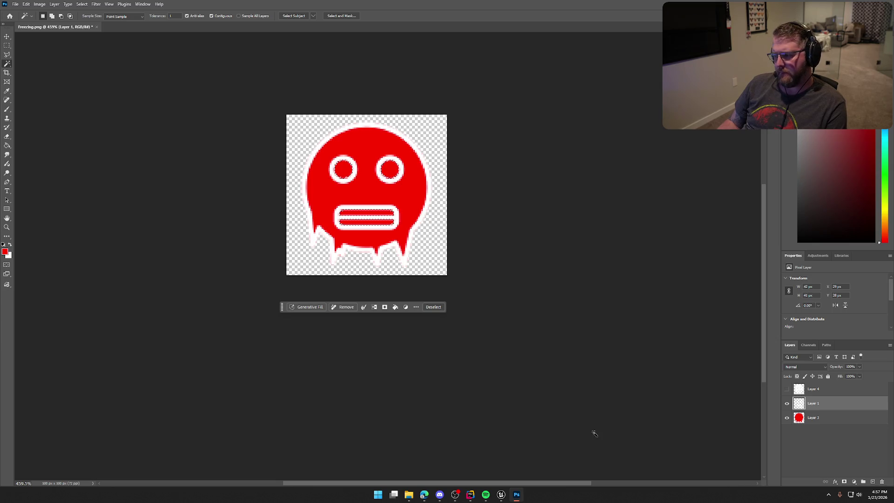
left_click(797, 417)
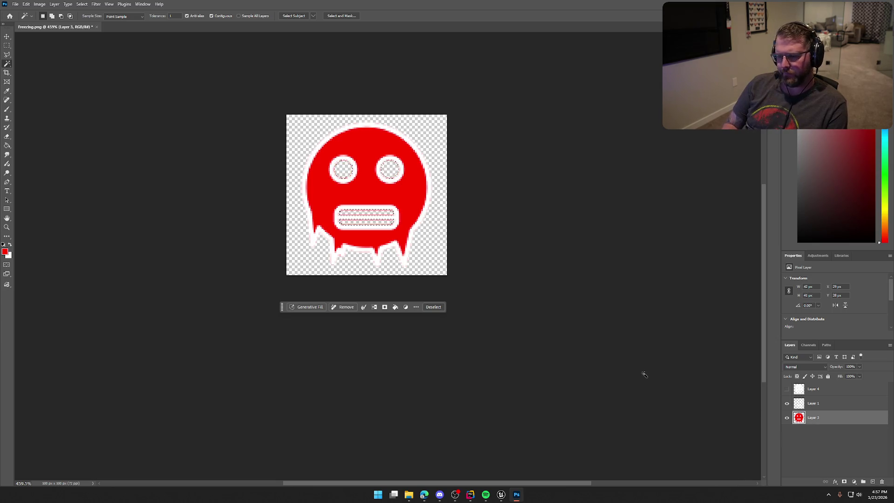
key("ctrl+d")
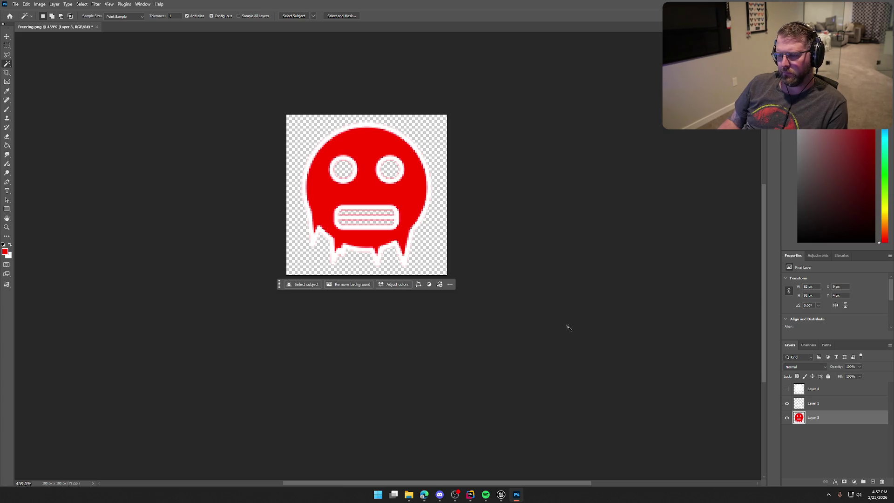
Hide the white outline Layer 1 and view the red face at 100%
left_click(787, 404)
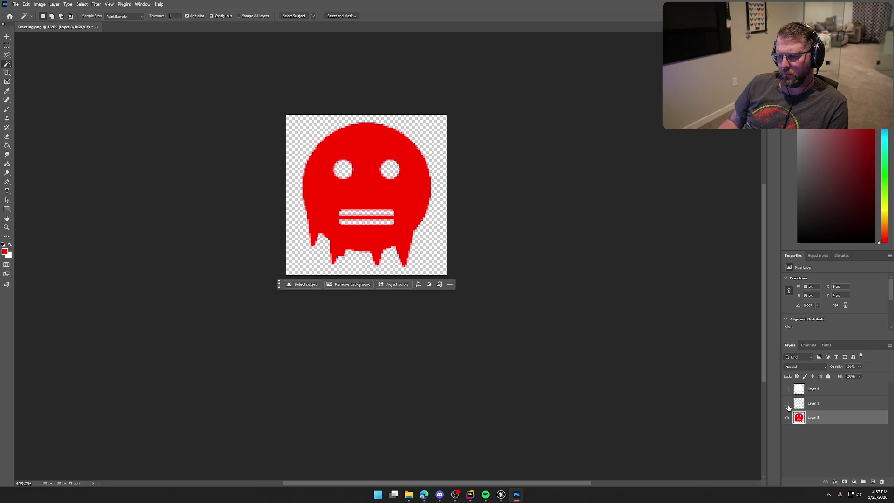
left_click(787, 404)
left_click(787, 404)
scroll(626, 357, "down", 5)
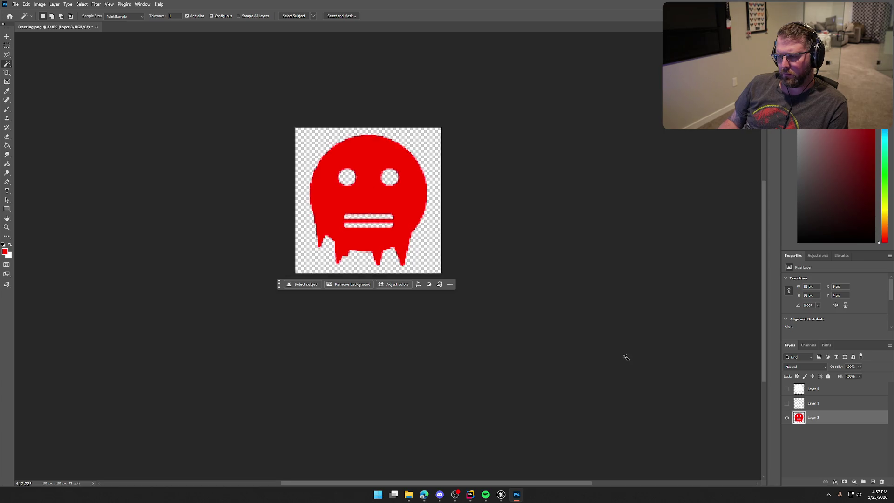
scroll(626, 358, "down", 3)
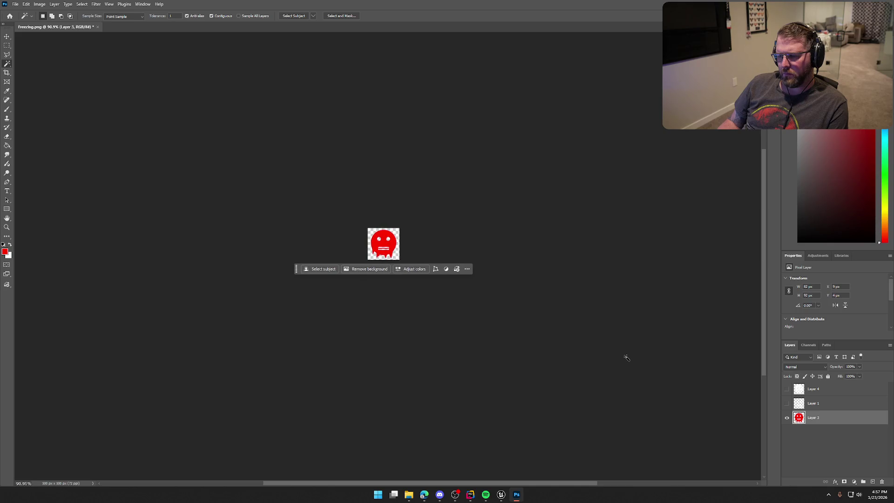
key("ctrl+1")
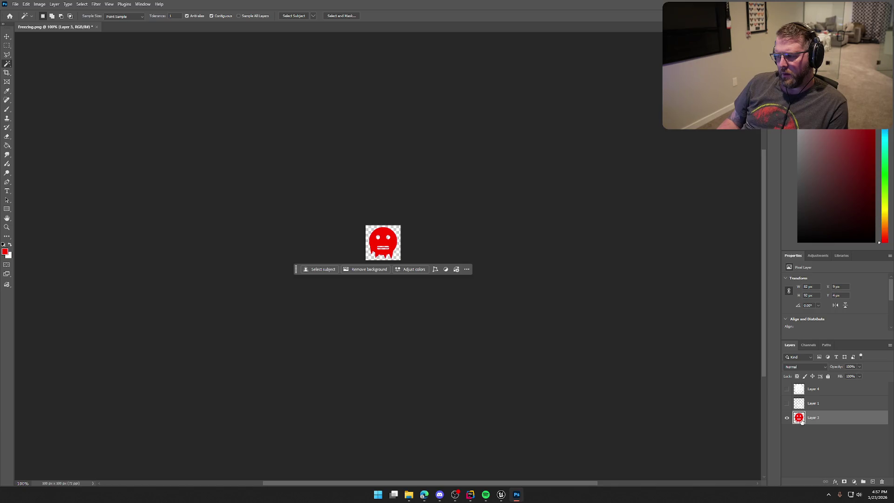
left_click(7, 145)
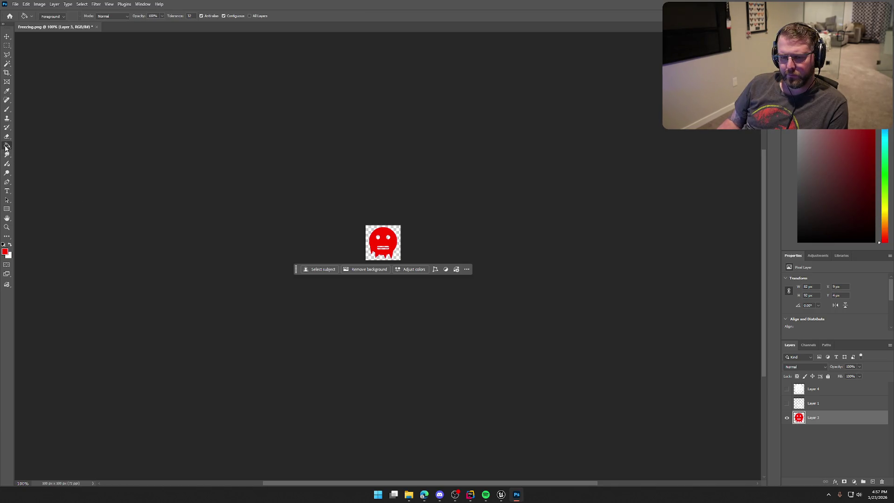
Repaint the red face white with the Paint Bucket
left_click(5, 245)
left_click(10, 244)
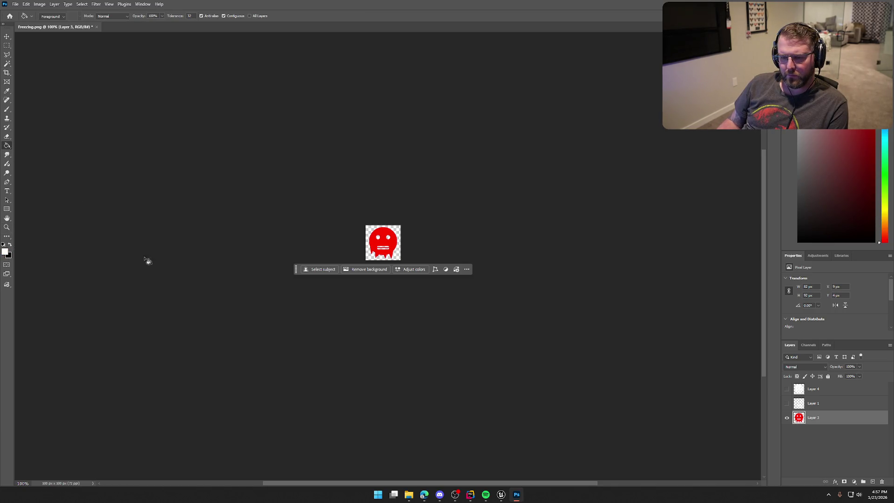
left_click(375, 241)
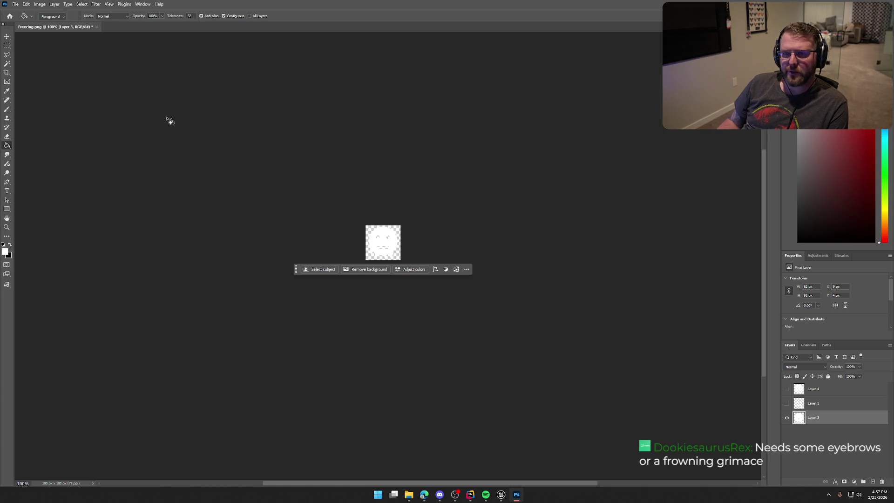
Quick Export as PNG over the existing Freezing.png in Icons and confirm the replacement
left_click(15, 3)
mouse_move(47, 127)
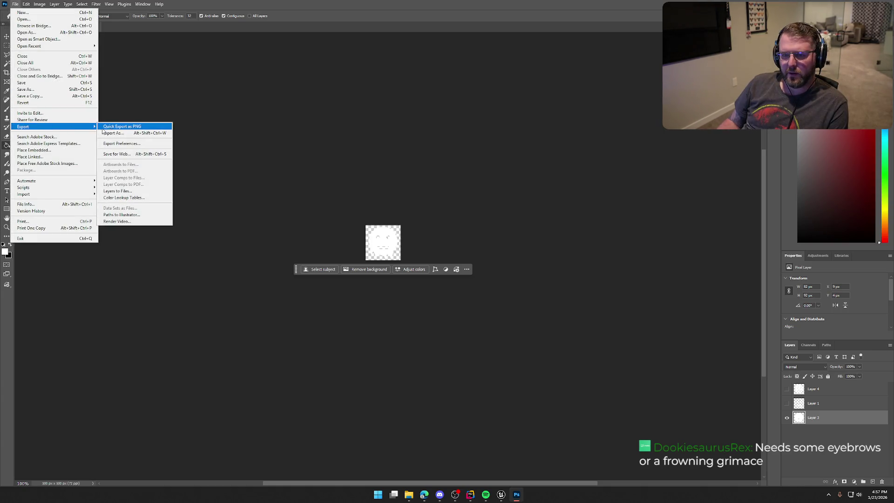
left_click(103, 128)
left_click(253, 138)
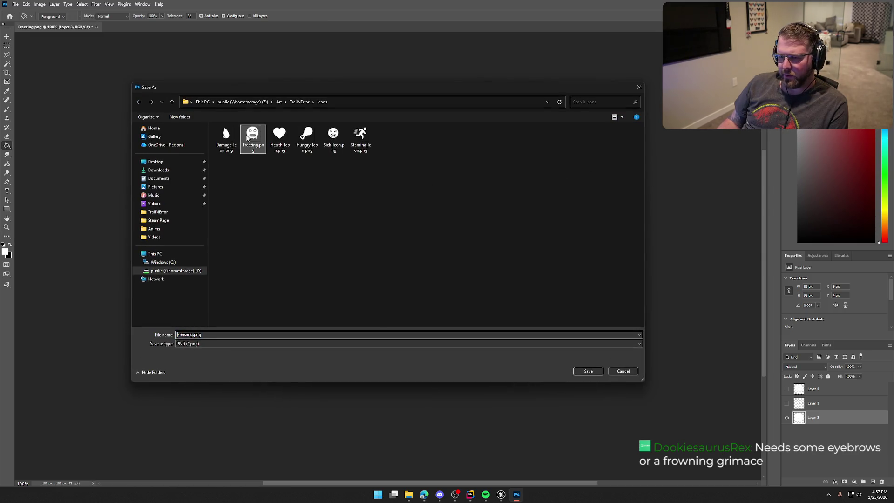
left_click(588, 371)
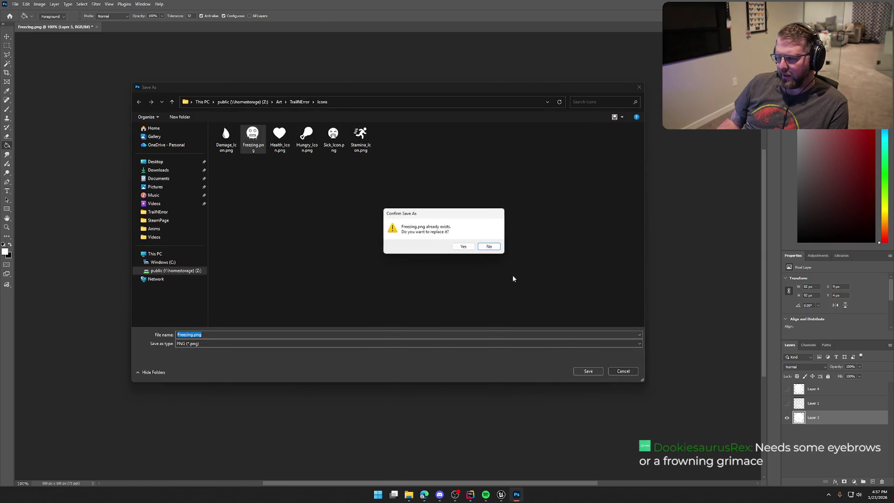
left_click(459, 249)
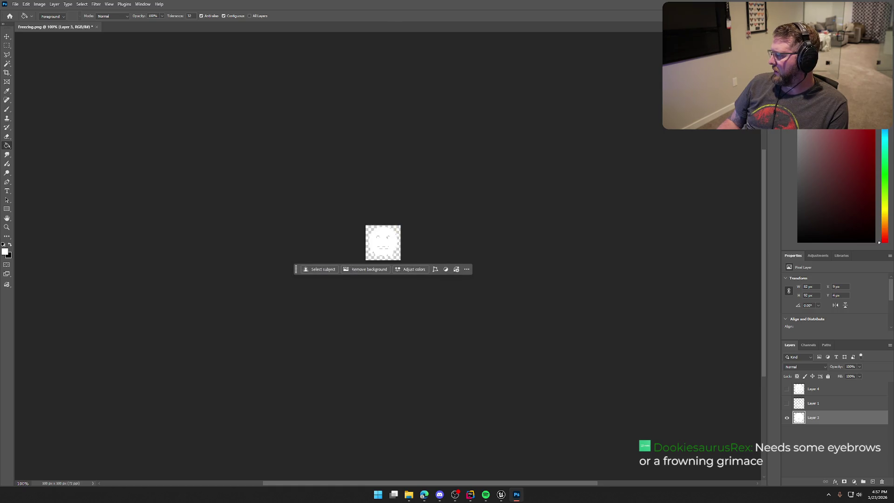
key("alt+Tab")
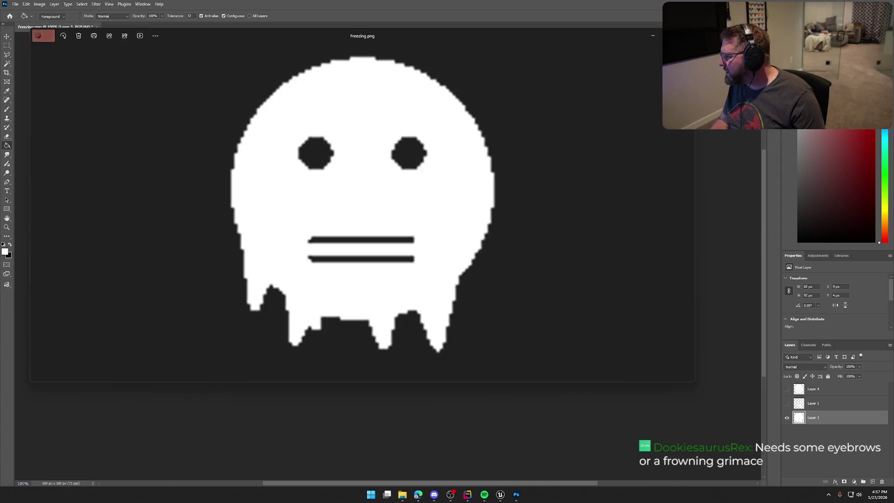
Check the white Freezing.png in Photos, close it, and quit Photoshop without saving
scroll(384, 227, "up", 5)
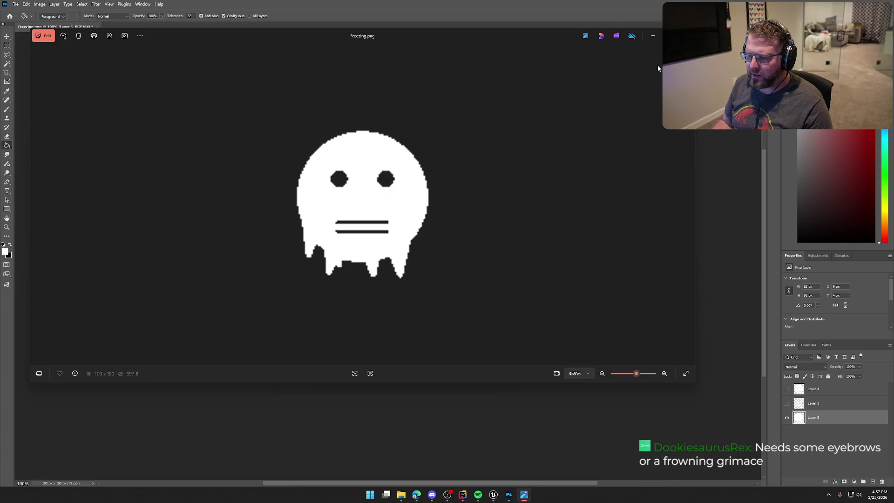
left_click(683, 36)
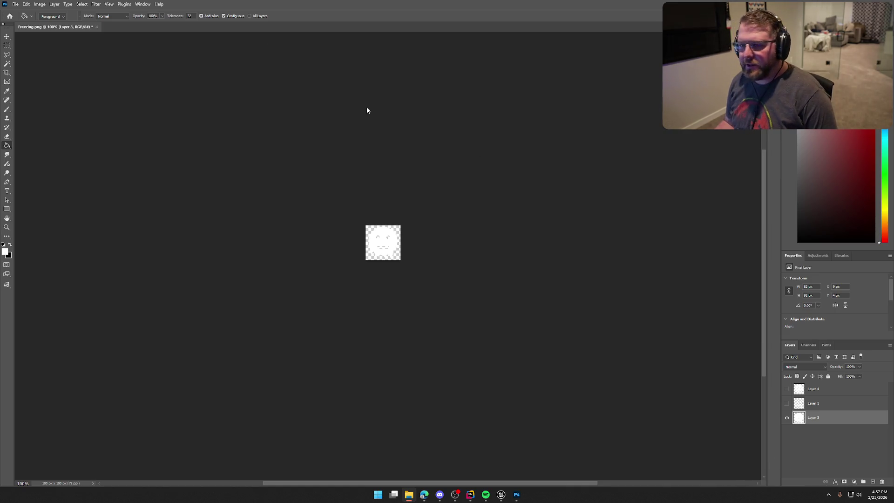
key("ctrl+q")
left_click(445, 178)
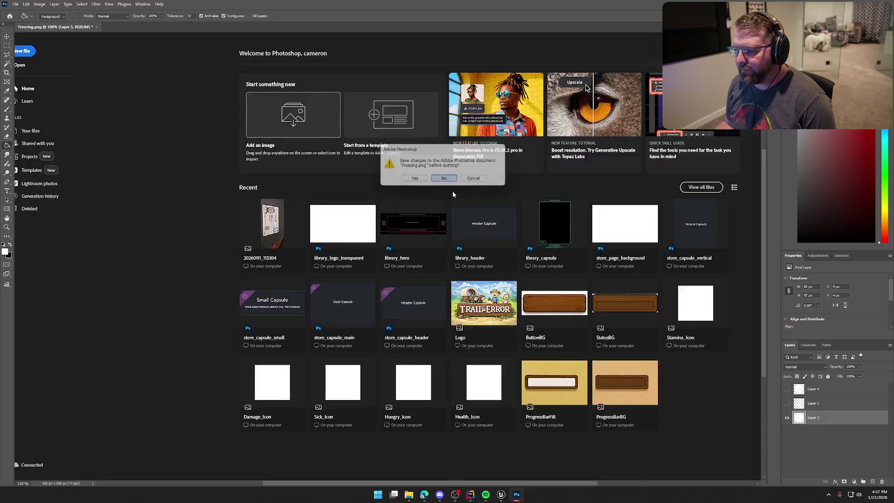
key("alt+Tab")
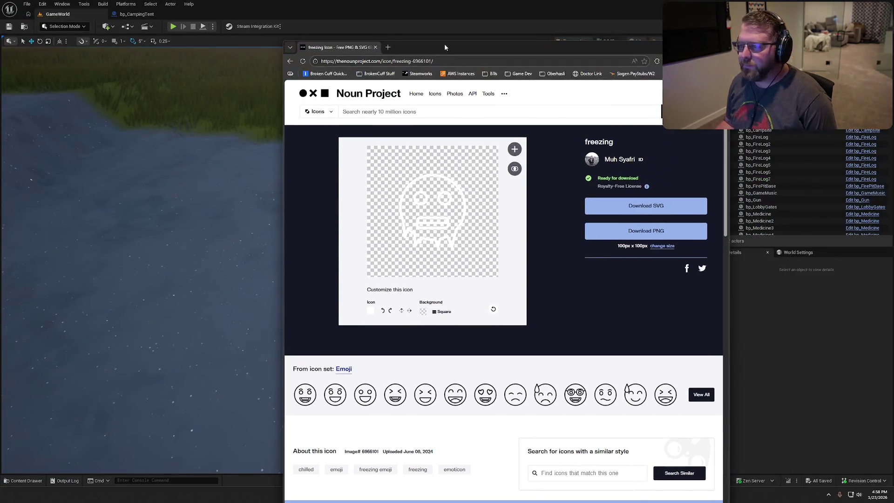
Maximise the browser, go back, and search Noun Project for 'cold' icons
double_click(444, 43)
key("alt+Left")
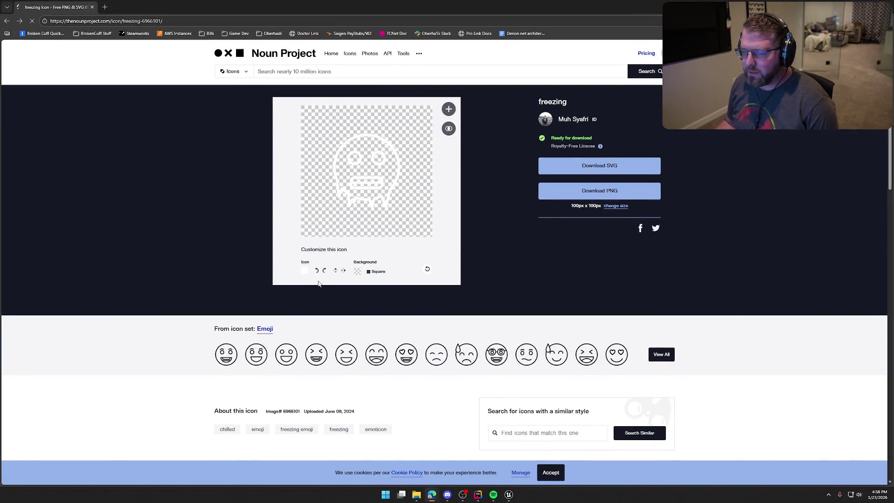
left_click(6, 22)
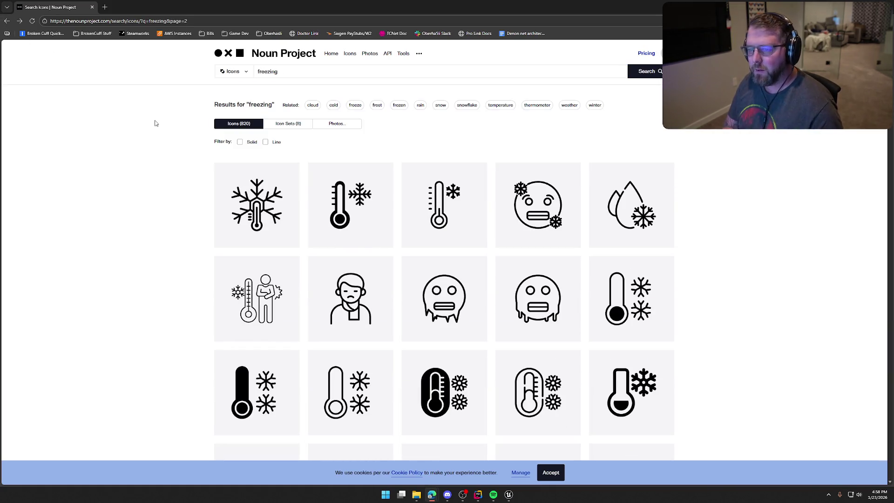
left_click(268, 71)
key("ctrl+a")
type("cold")
key("Return")
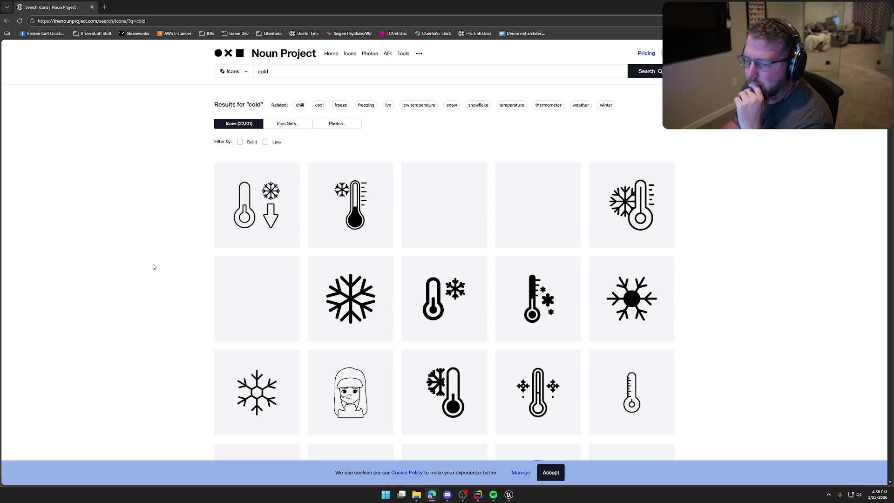
Scroll through the cold results and load the next 140 icons
scroll(750, 278, "down", 10)
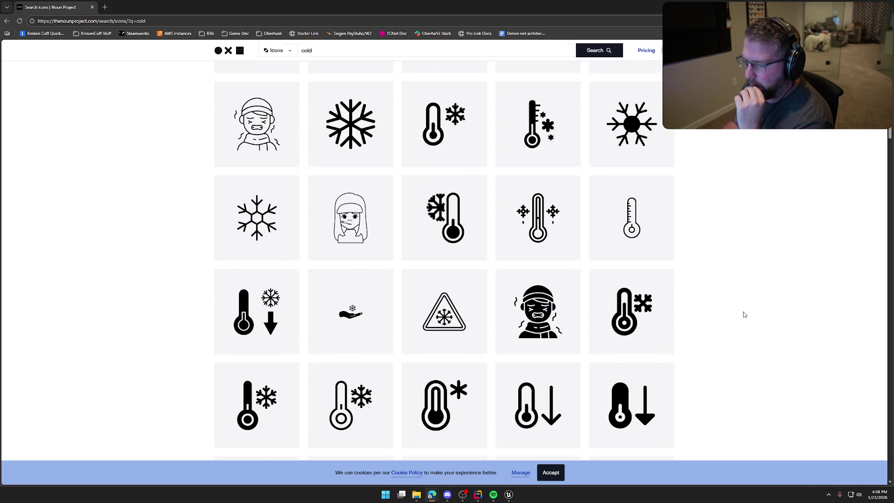
scroll(745, 314, "down", 10)
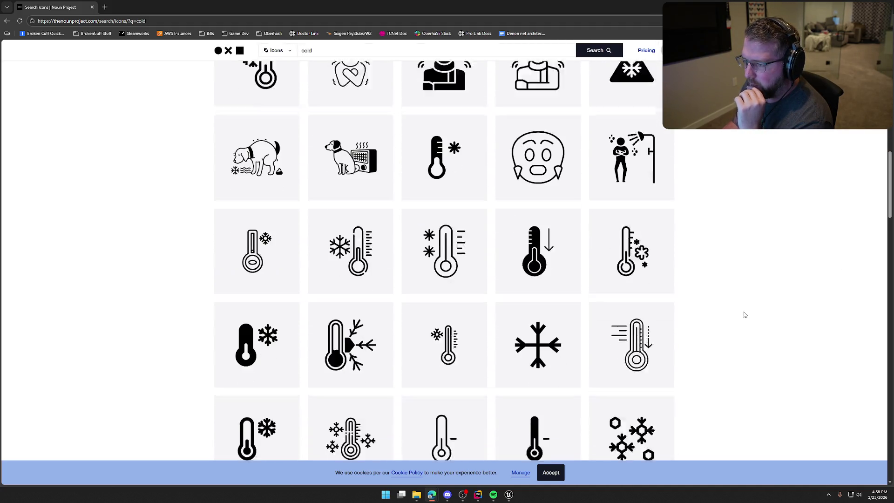
scroll(746, 315, "down", 3)
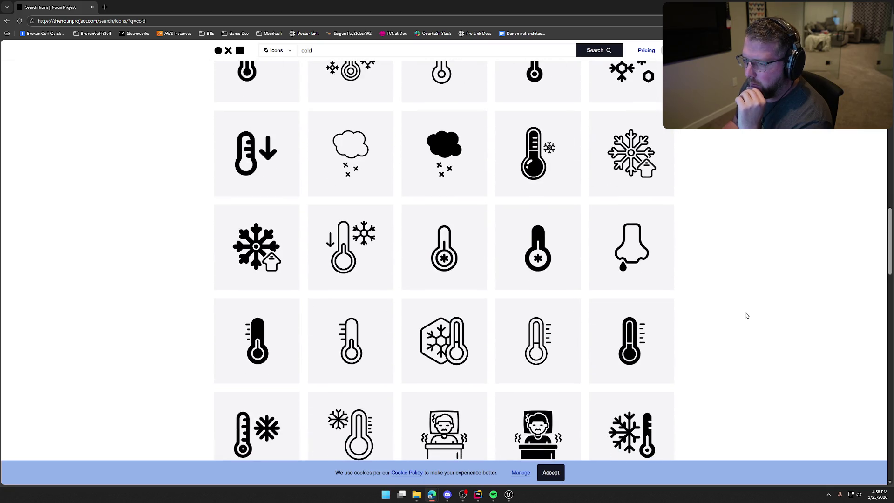
scroll(746, 315, "down", 8)
scroll(746, 315, "down", 10)
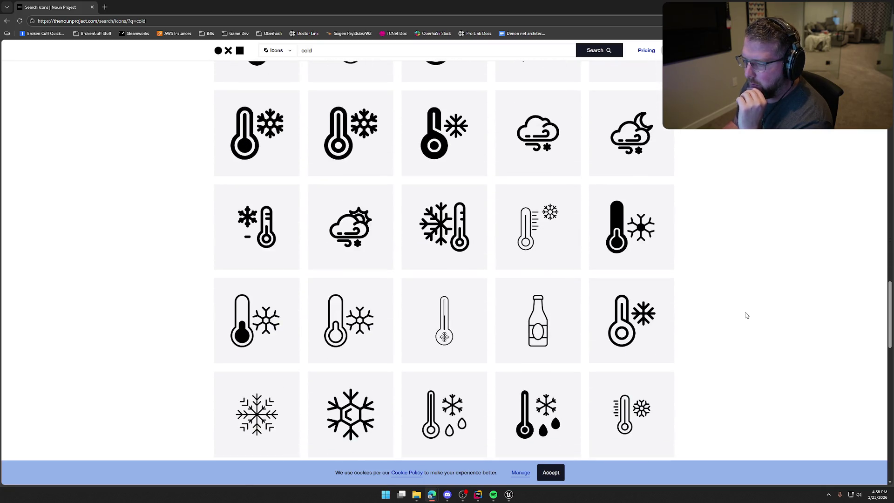
scroll(746, 315, "down", 7)
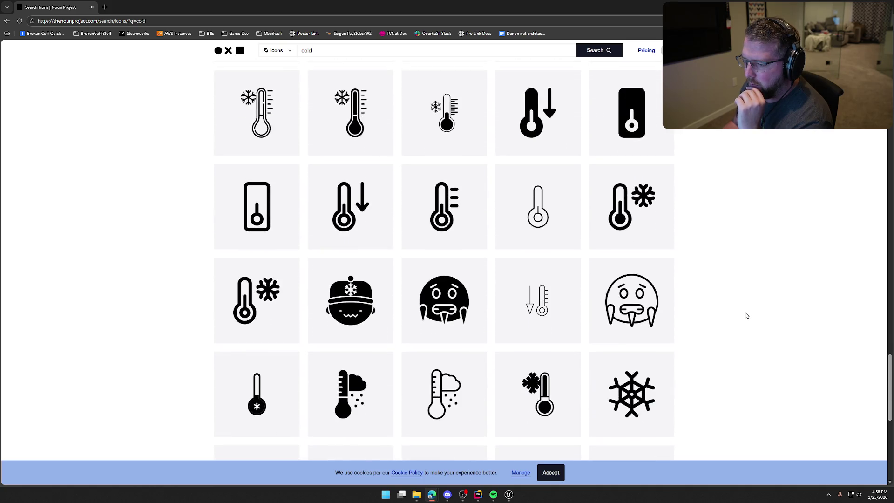
scroll(746, 316, "down", 5)
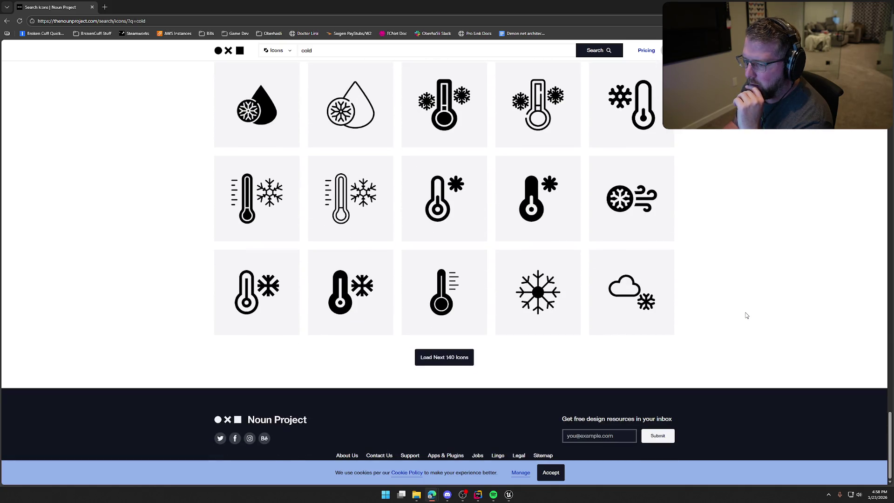
left_click(447, 357)
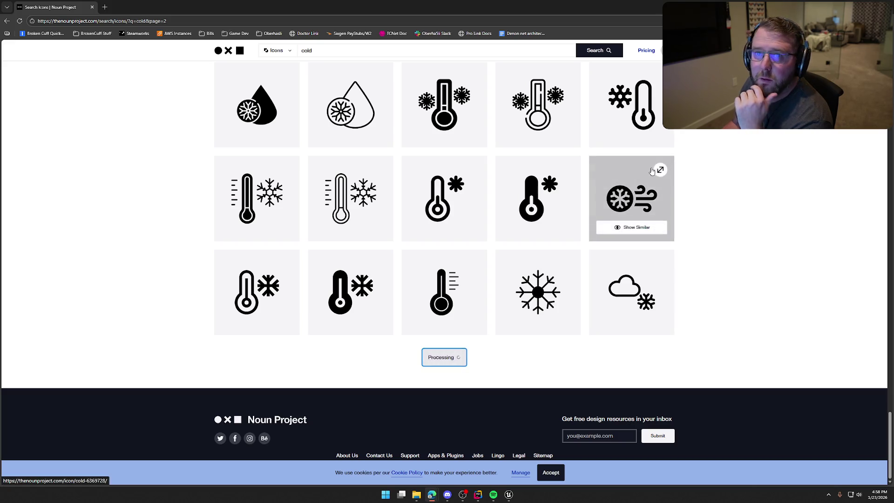
Look through the second page of cold icons, then erase the search term
scroll(729, 265, "down", 14)
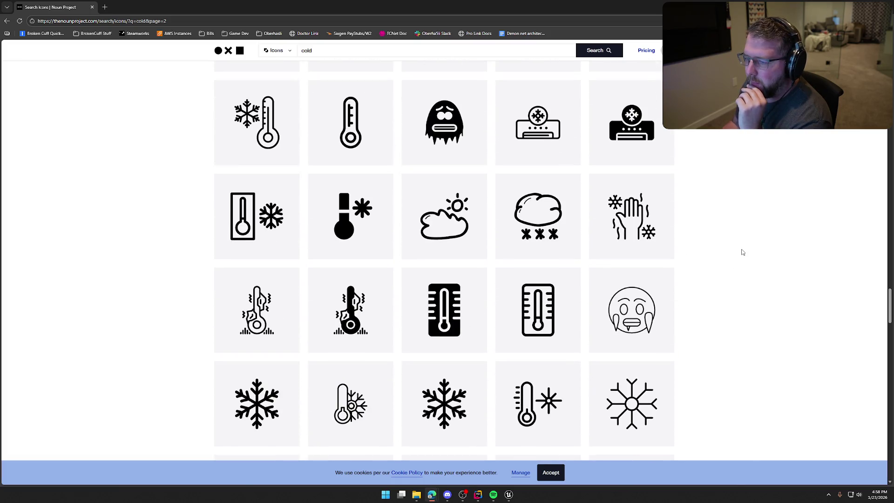
scroll(743, 252, "down", 4)
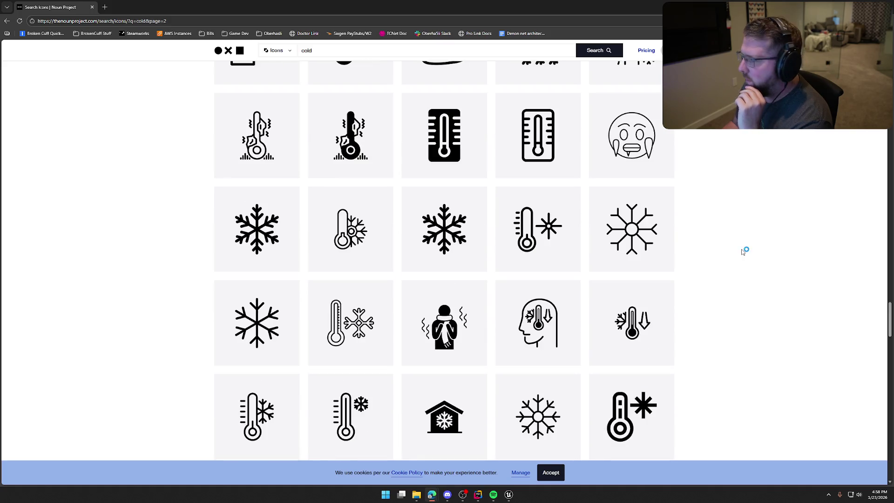
scroll(743, 251, "down", 18)
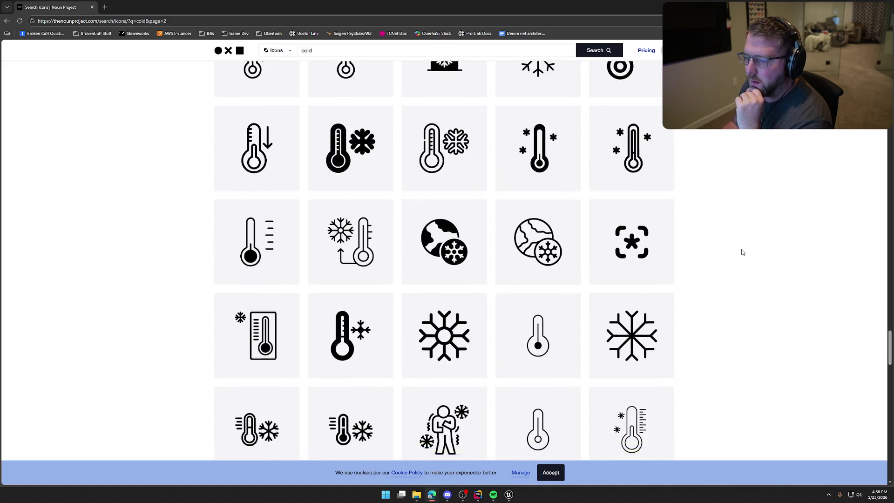
scroll(742, 251, "down", 3)
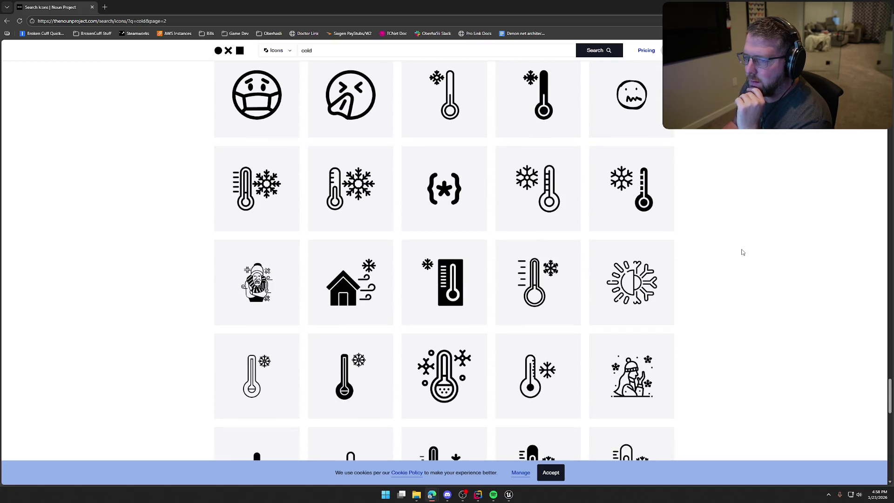
scroll(742, 252, "down", 11)
scroll(743, 252, "down", 7)
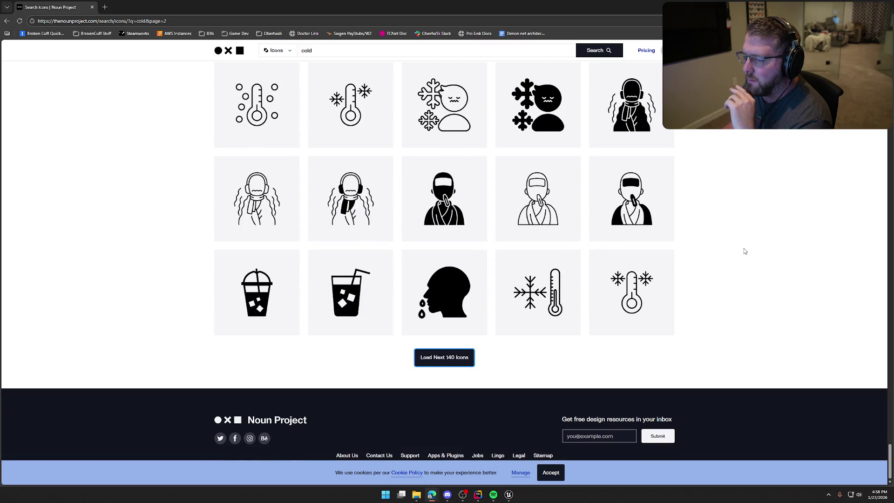
left_click(283, 72)
key("ctrl+a")
key("BackSpace")
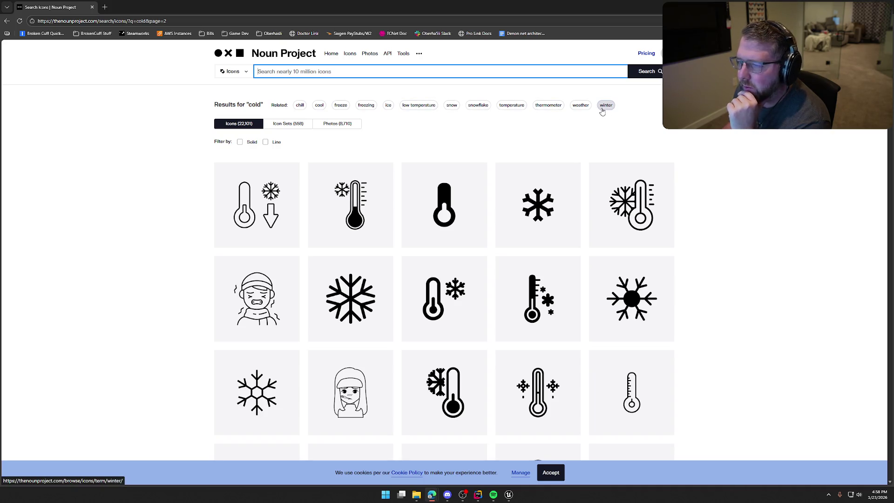
Browse the icons related to chill, then move on to the cold-related icons
left_click(298, 107)
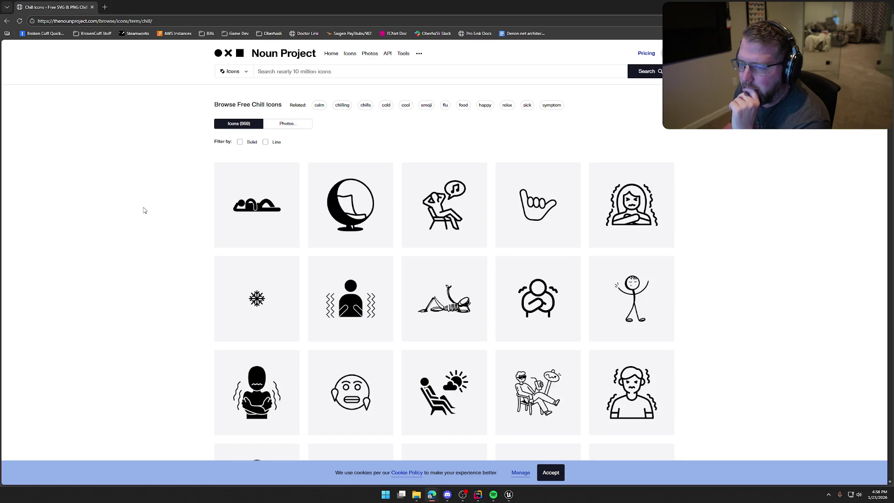
scroll(171, 219, "down", 3)
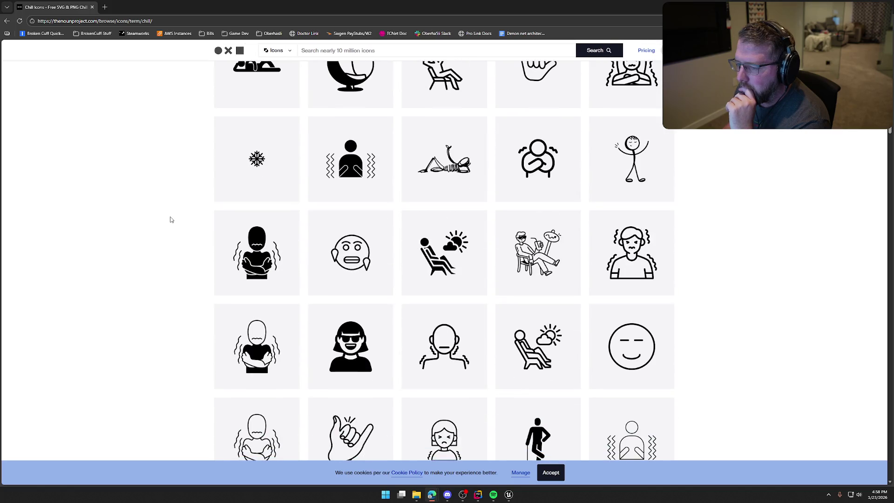
scroll(171, 220, "down", 3)
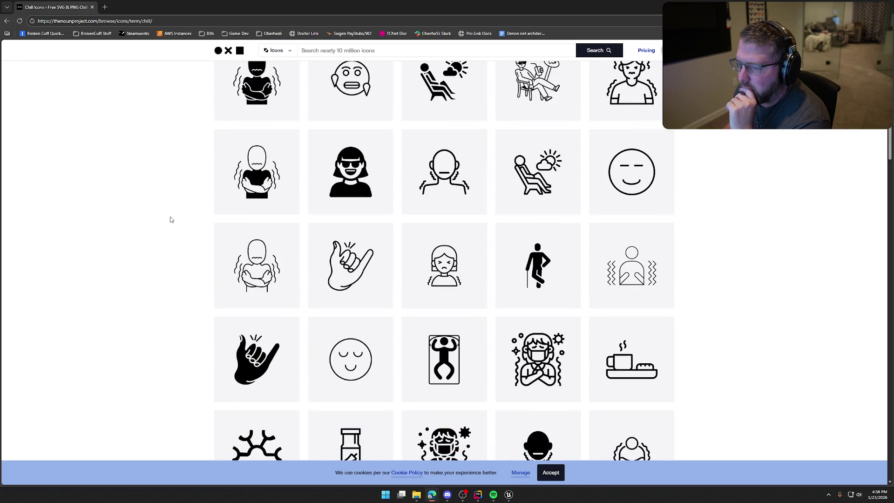
scroll(171, 220, "down", 6)
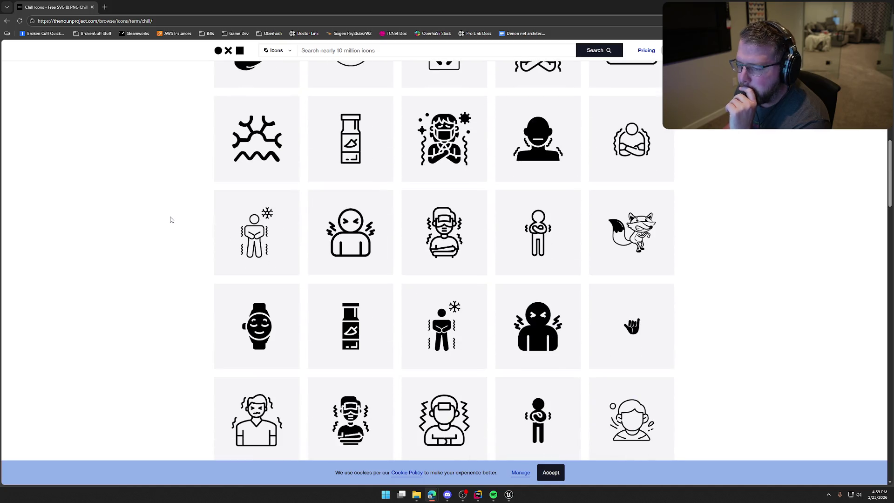
scroll(171, 219, "down", 6)
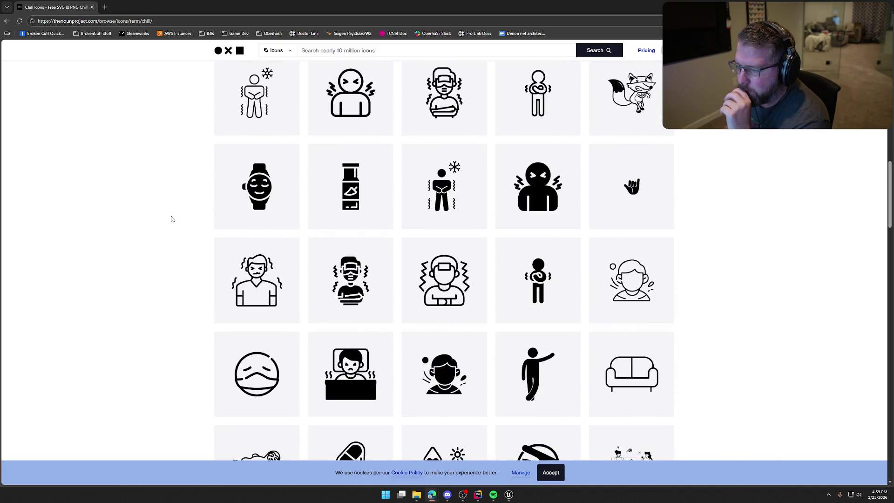
scroll(174, 216, "down", 2)
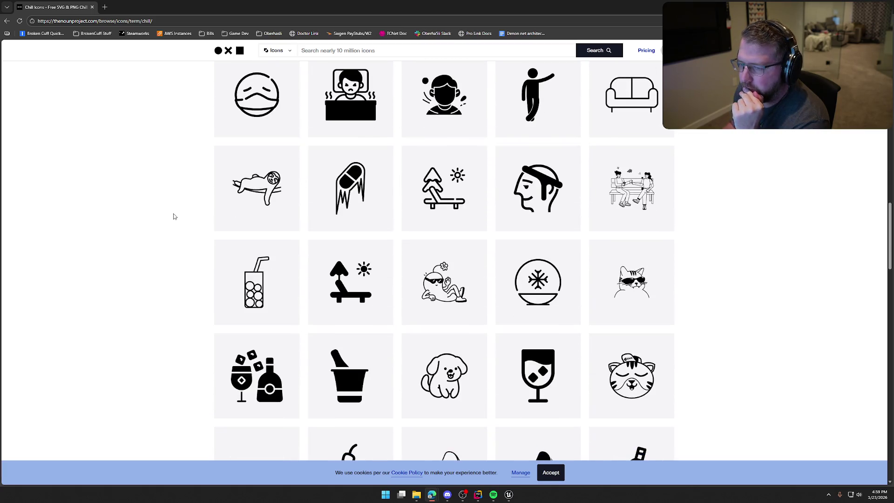
scroll(174, 217, "down", 2)
scroll(174, 216, "up", 15)
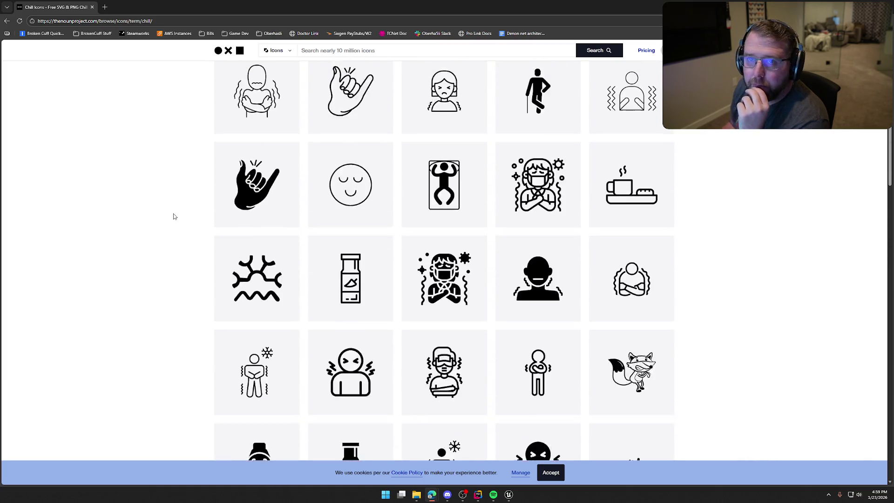
scroll(175, 217, "up", 2)
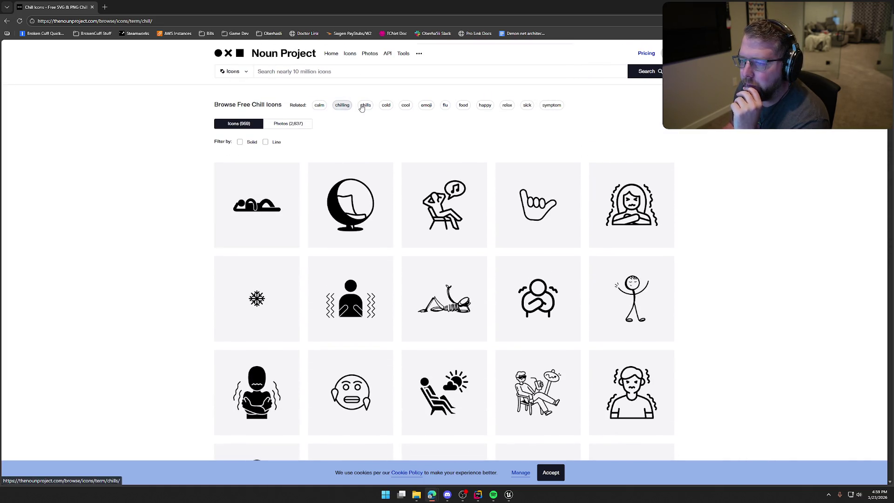
left_click(386, 106)
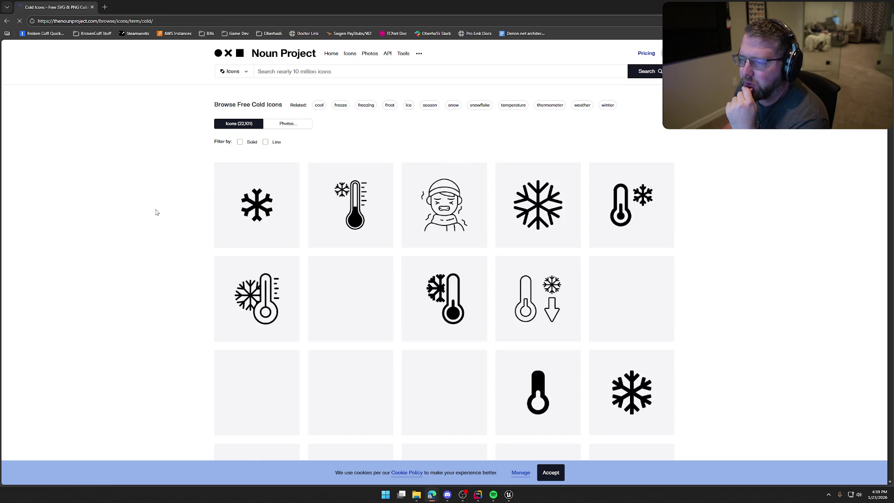
Browse the Freeze icon results, jump back to the top, and open the frozen tag
left_click(341, 106)
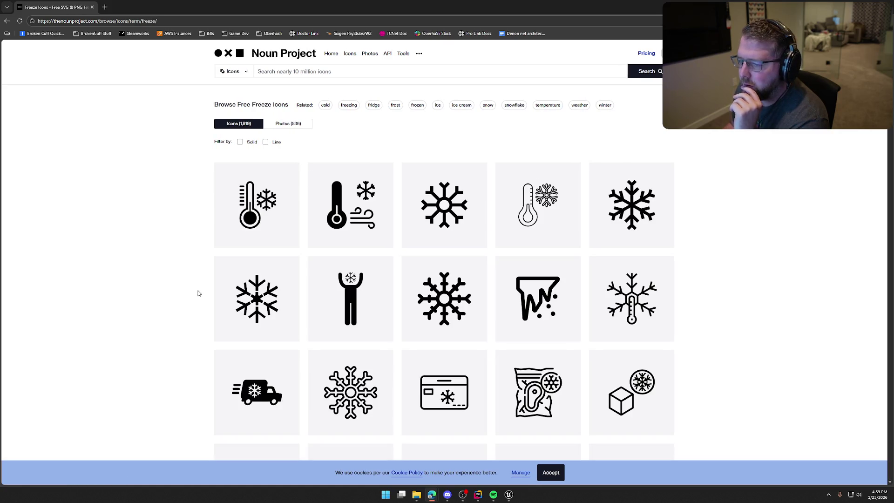
scroll(180, 290, "down", 6)
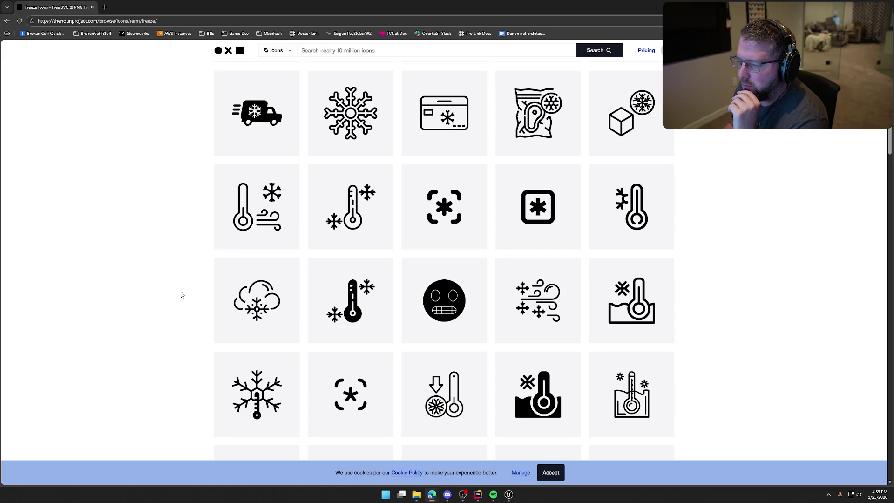
scroll(181, 294, "down", 4)
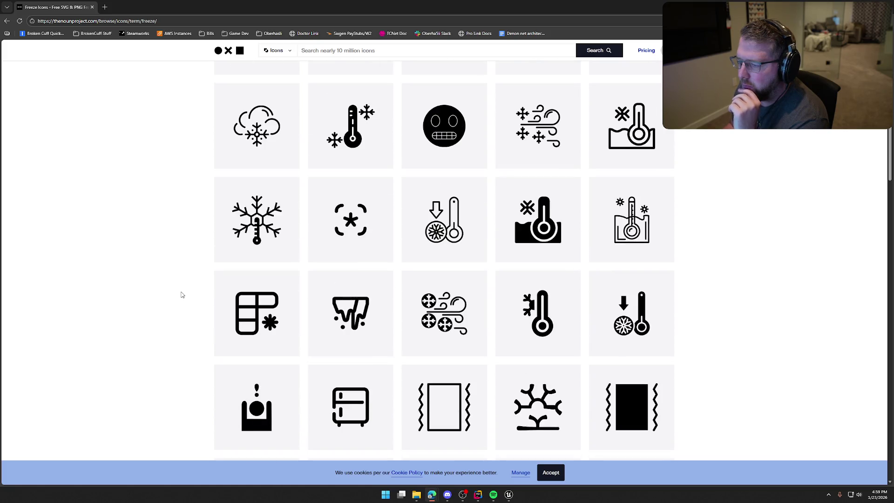
scroll(181, 294, "down", 6)
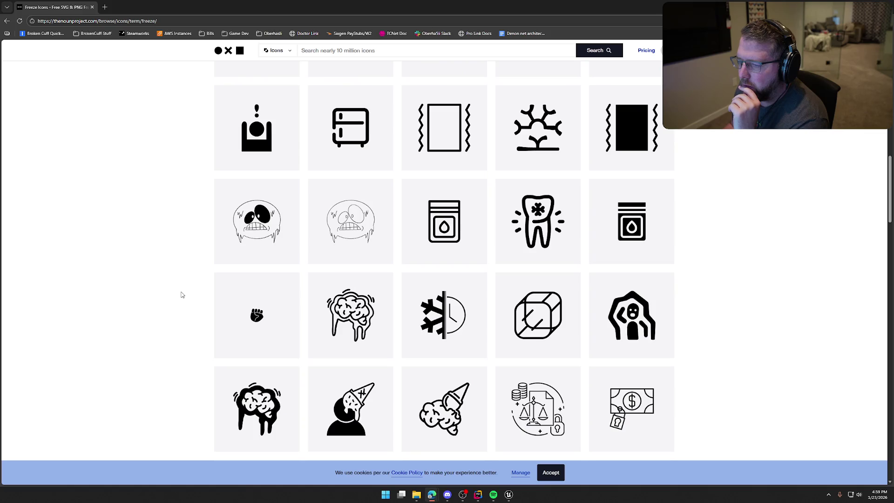
scroll(181, 294, "down", 3)
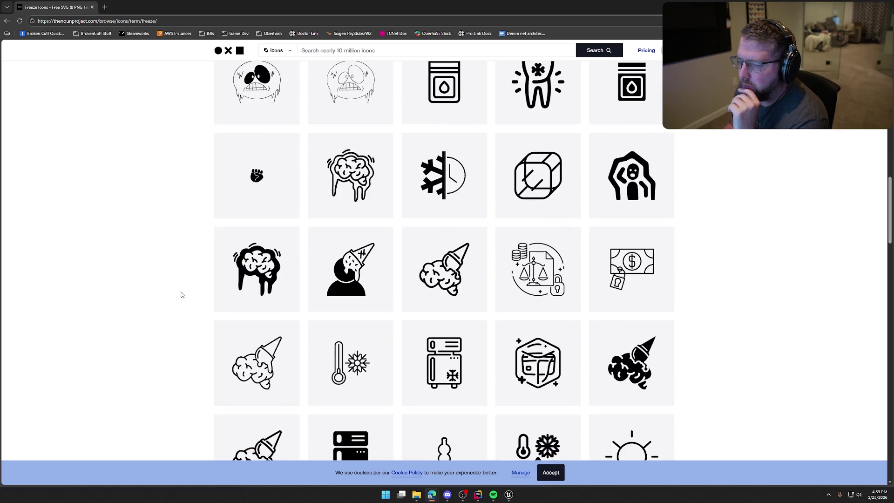
scroll(181, 300, "down", 2)
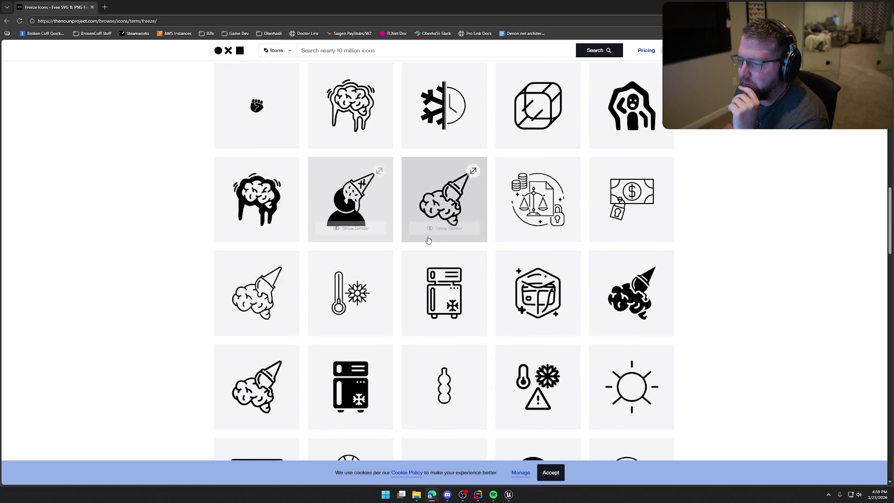
scroll(182, 313, "down", 4)
scroll(182, 312, "down", 4)
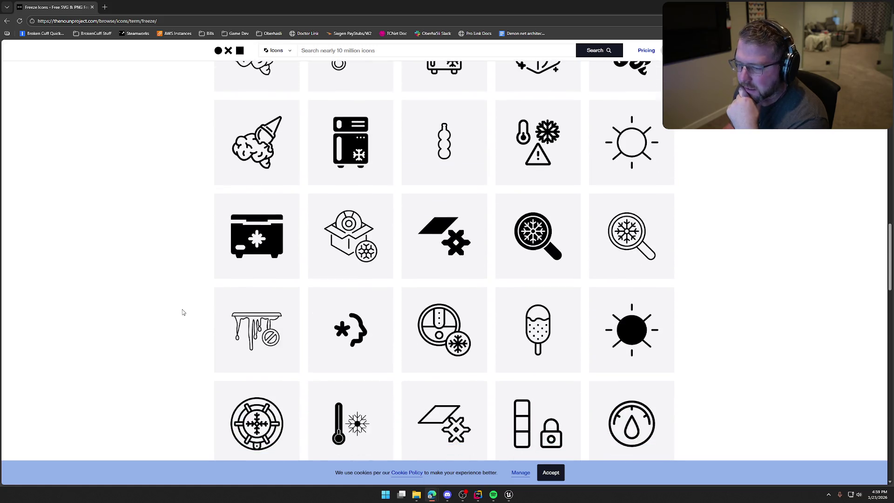
scroll(183, 311, "down", 3)
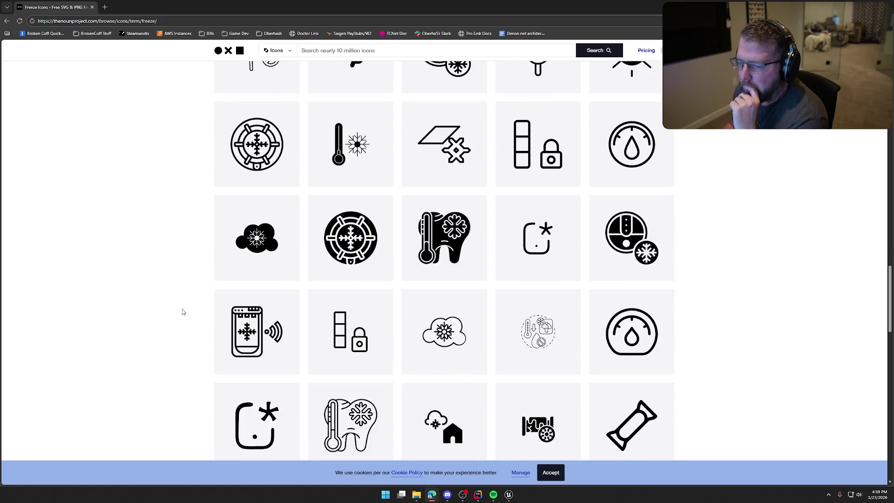
scroll(183, 312, "down", 9)
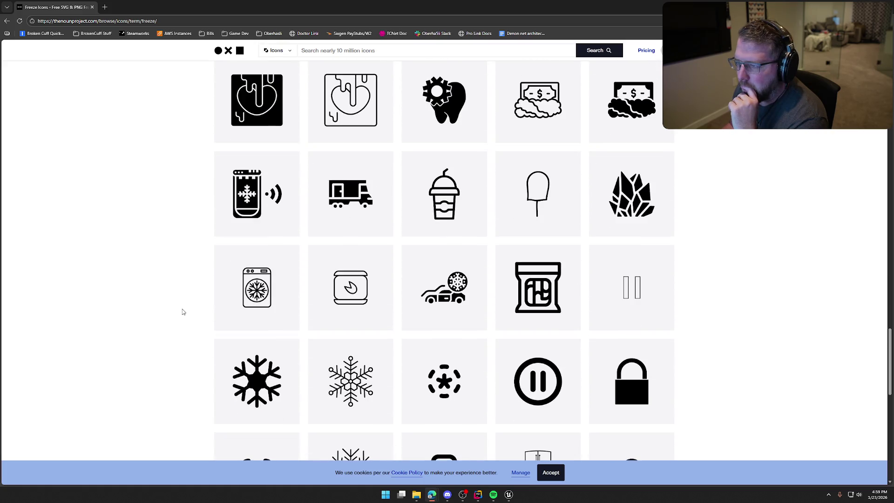
scroll(182, 312, "down", 12)
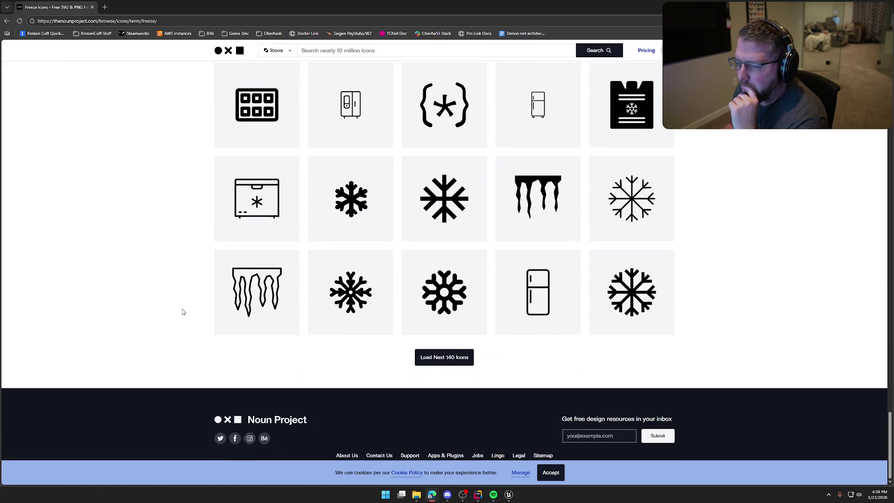
key("Home")
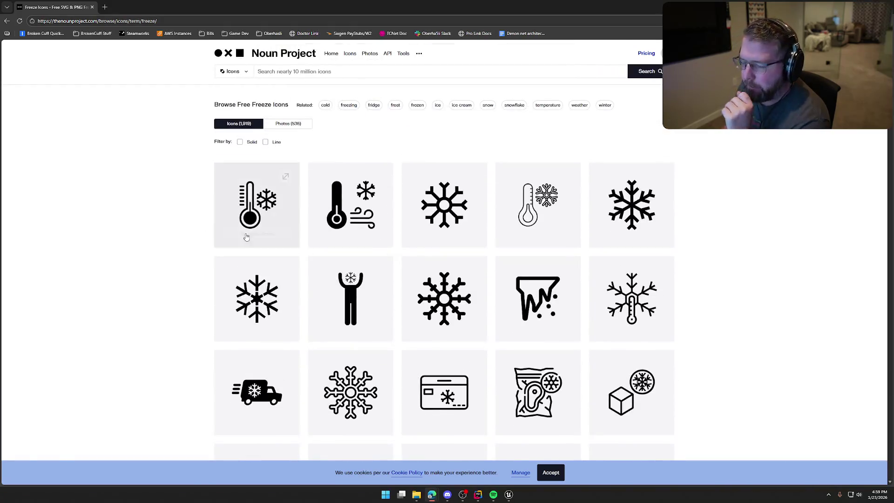
left_click(424, 108)
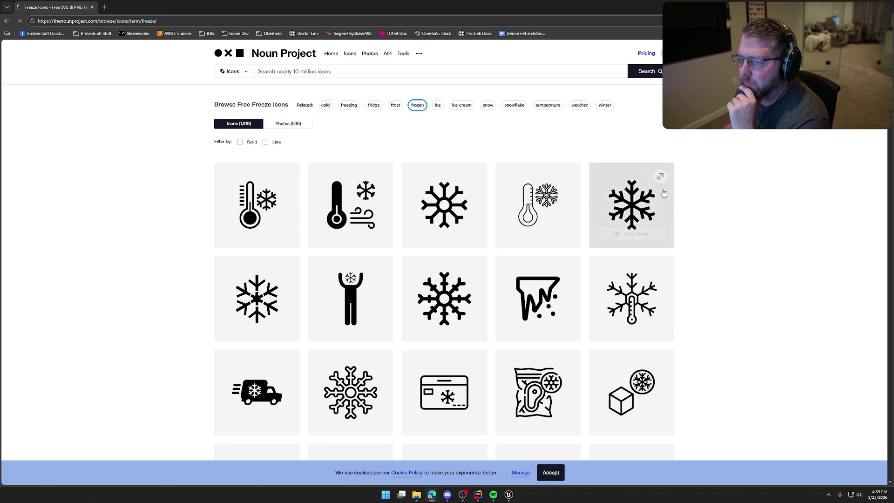
Scroll through the Frozen icon grid, then open the snow tag's results
scroll(738, 244, "down", 3)
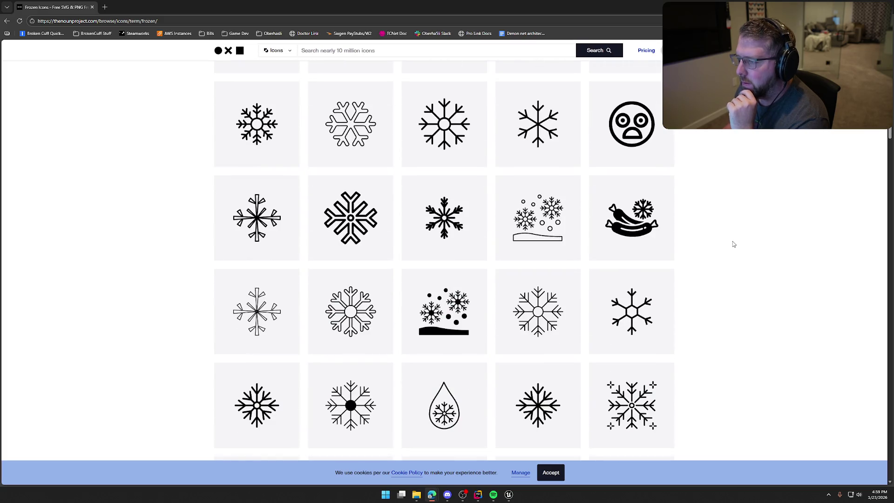
scroll(733, 243, "down", 5)
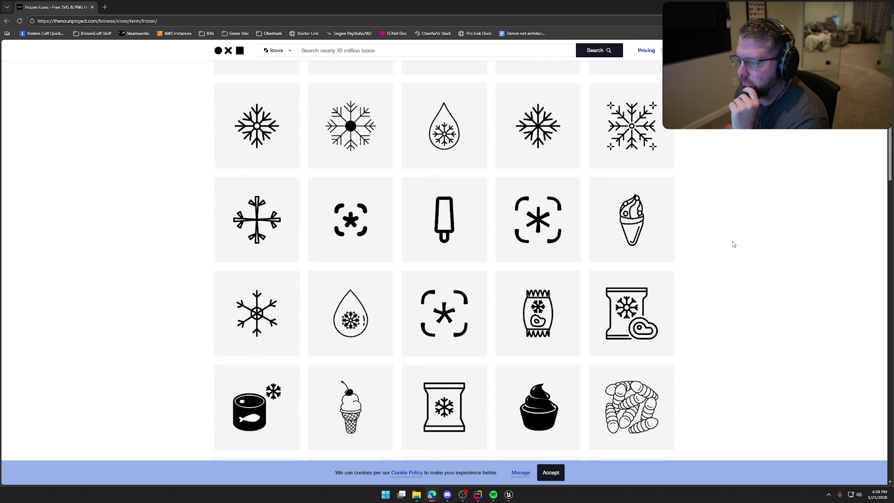
scroll(733, 244, "down", 5)
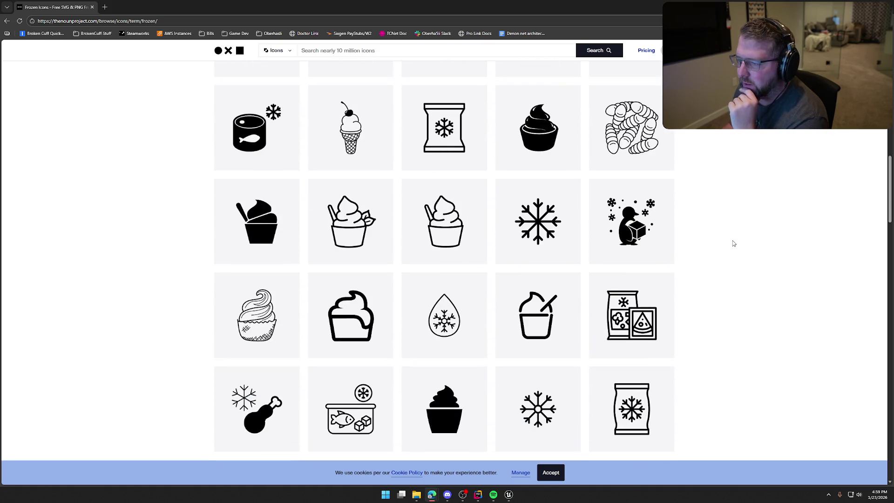
scroll(733, 243, "down", 3)
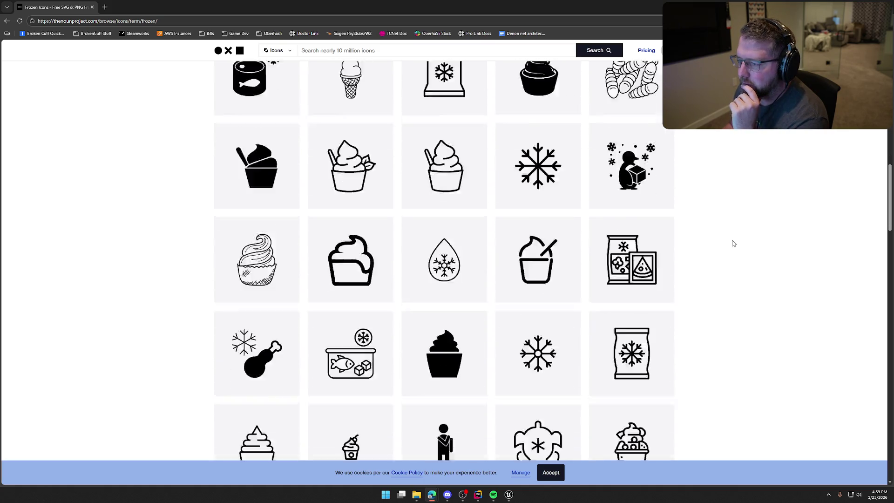
scroll(733, 243, "down", 9)
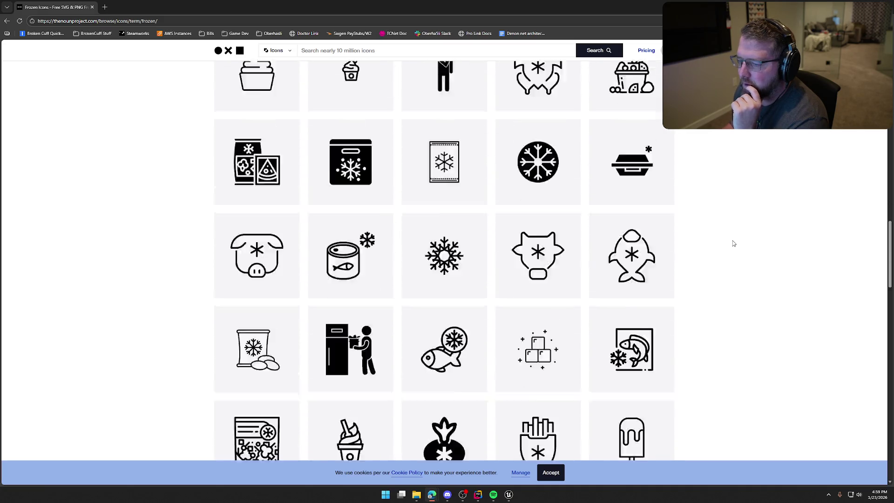
scroll(733, 244, "down", 3)
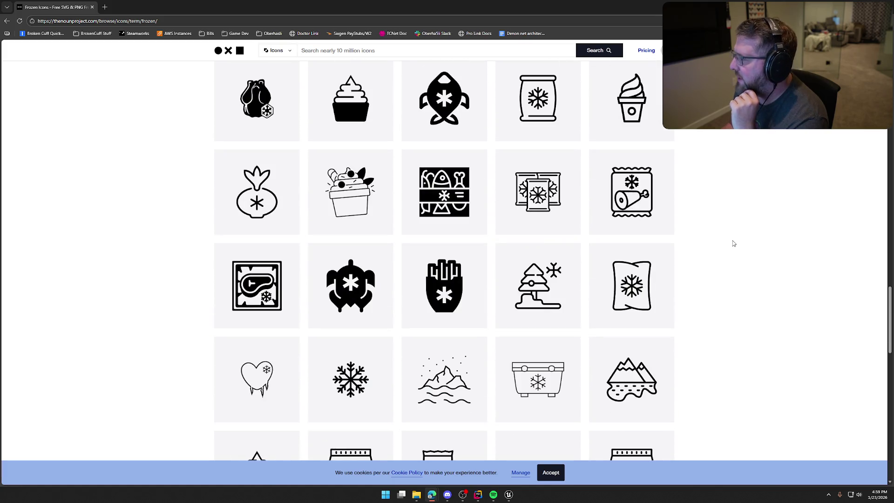
scroll(733, 244, "down", 20)
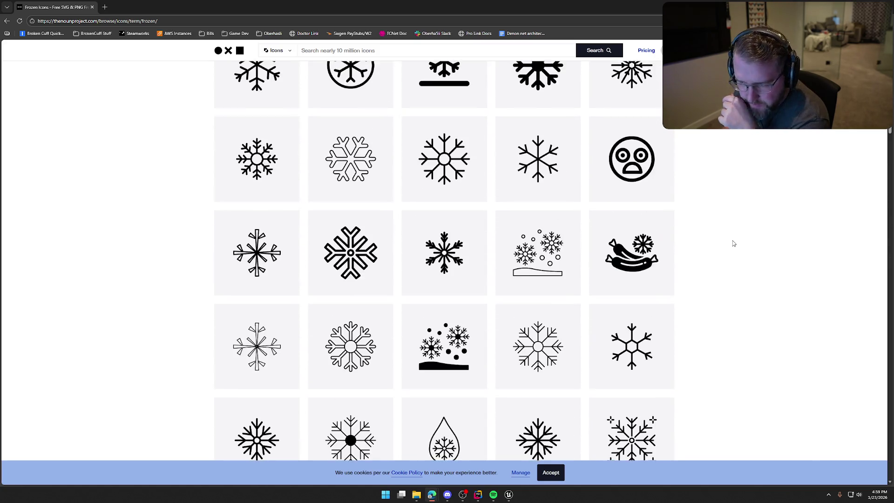
scroll(733, 243, "up", 3)
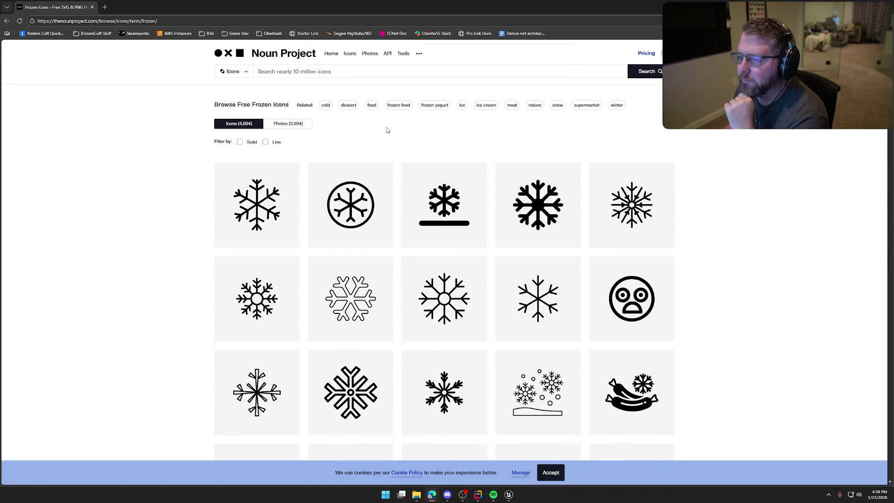
left_click(557, 105)
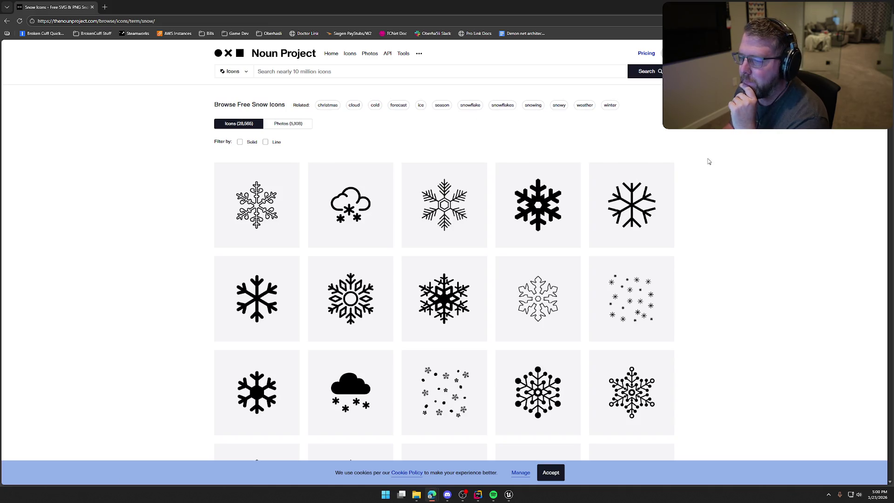
Browse the Snow icon results, preview one snowflake icon, and return to the list
scroll(773, 198, "down", 3)
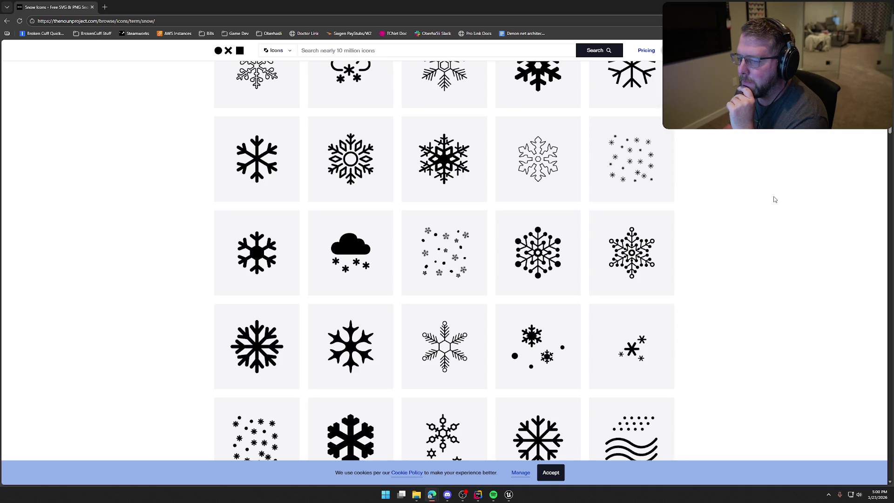
scroll(773, 200, "up", 3)
scroll(774, 199, "down", 2)
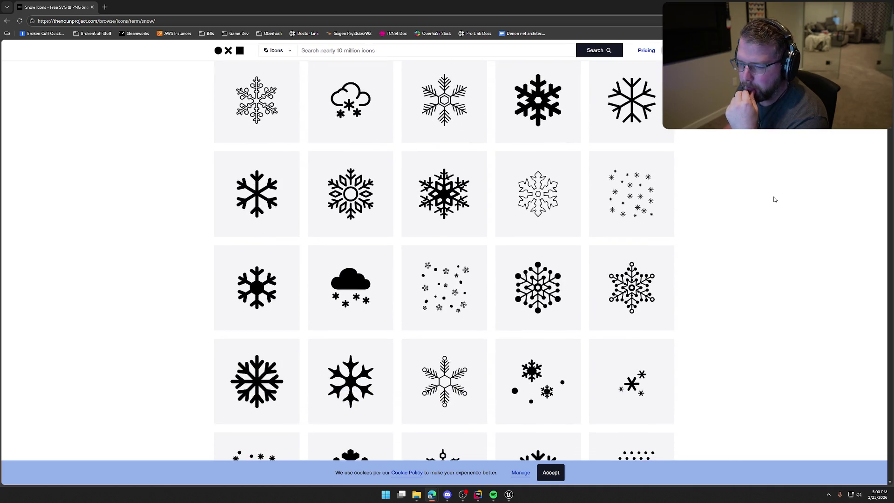
scroll(773, 199, "down", 1)
scroll(774, 199, "down", 3)
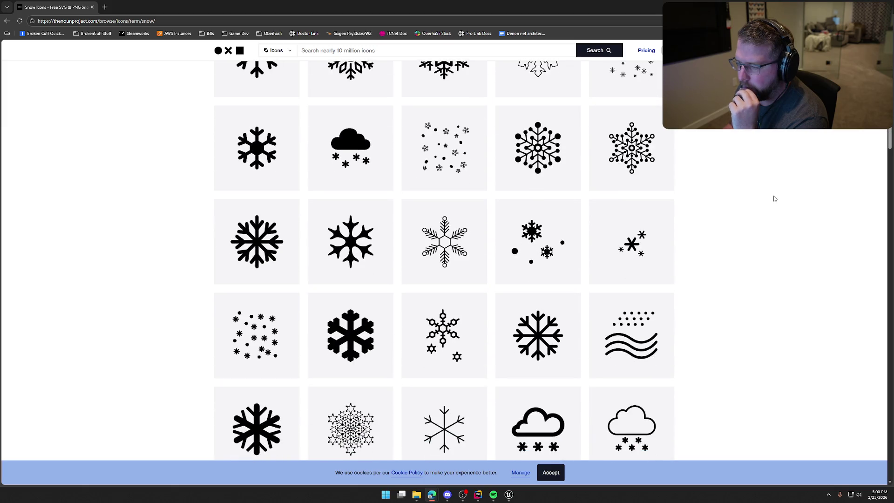
scroll(774, 199, "down", 4)
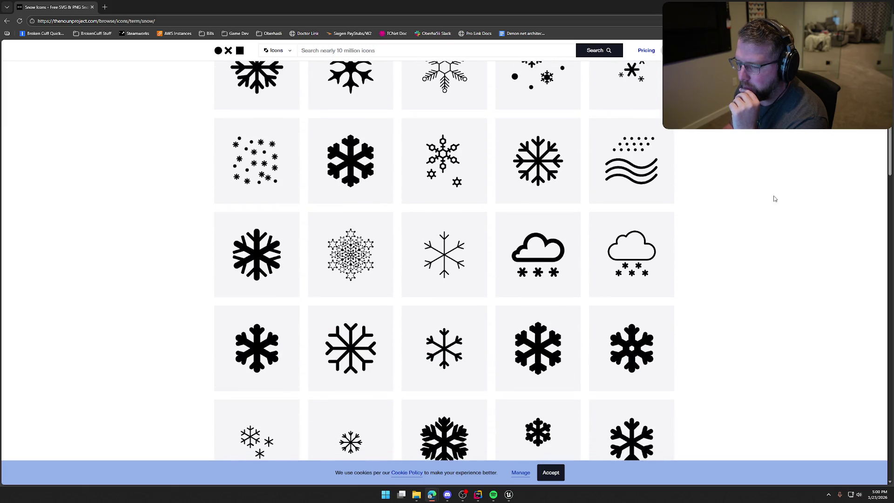
scroll(775, 199, "down", 4)
scroll(775, 196, "up", 10)
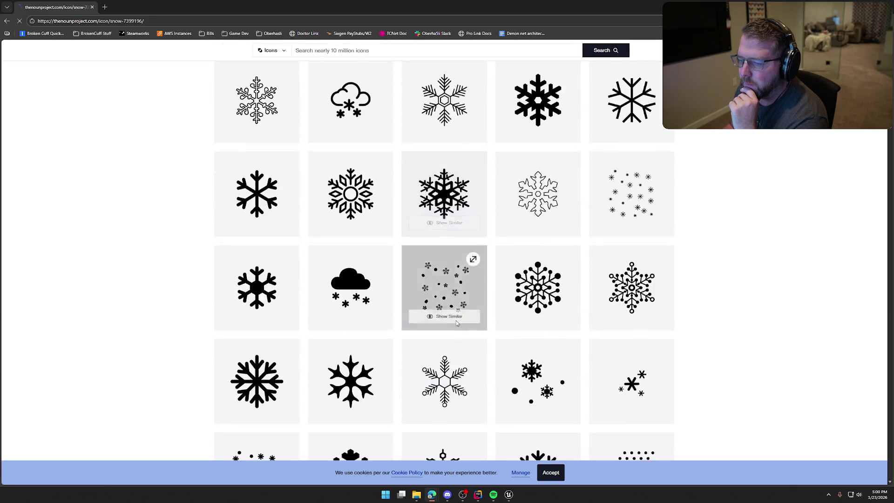
left_click(456, 320)
left_click(7, 21)
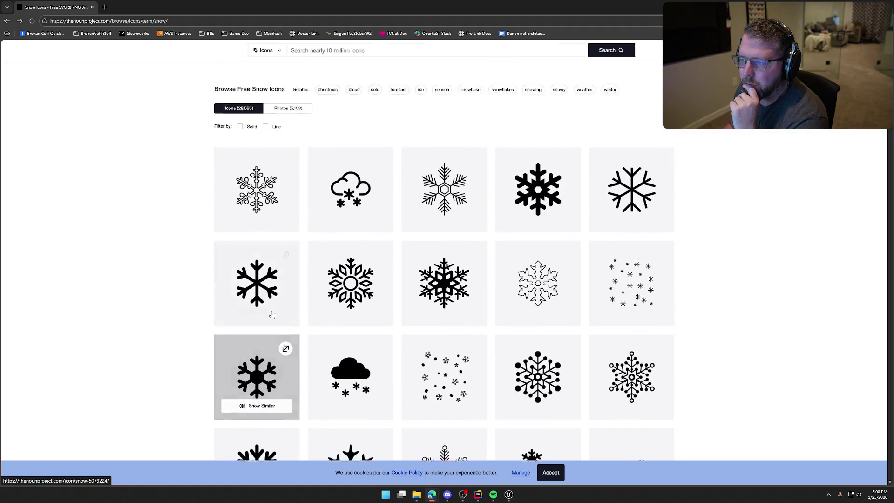
Download the solid Snow snowflake icon as a PNG named Freezing.png
scroll(275, 335, "down", 1)
left_click(275, 334)
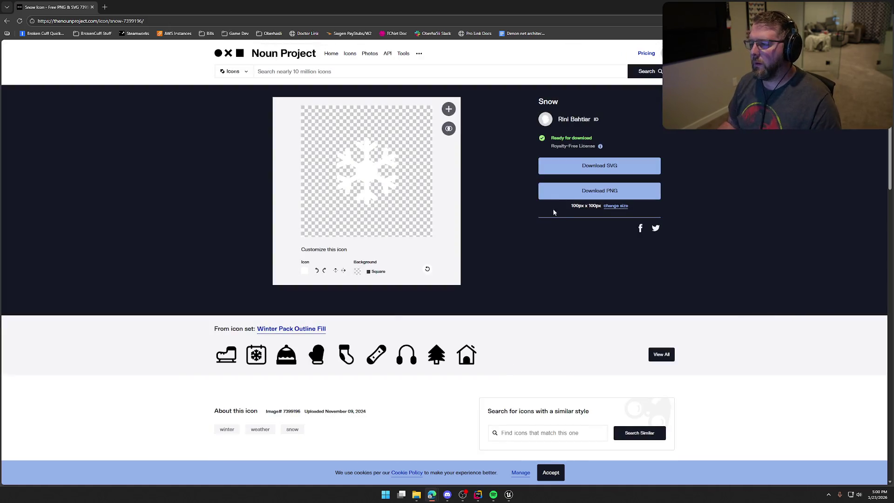
left_click(558, 191)
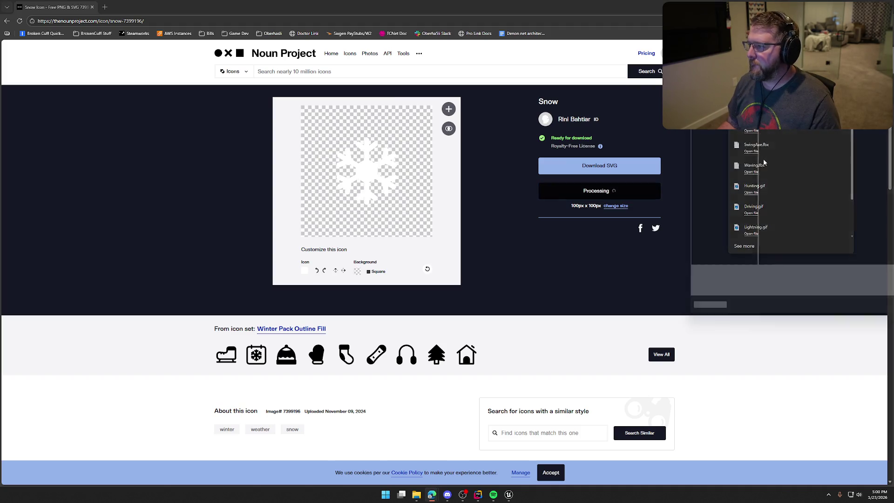
type("Freezing.png")
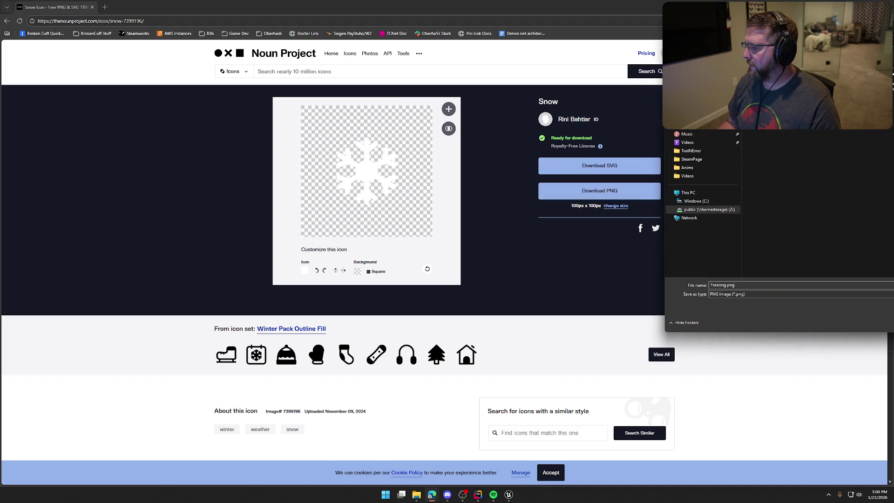
key("Down")
key("Return")
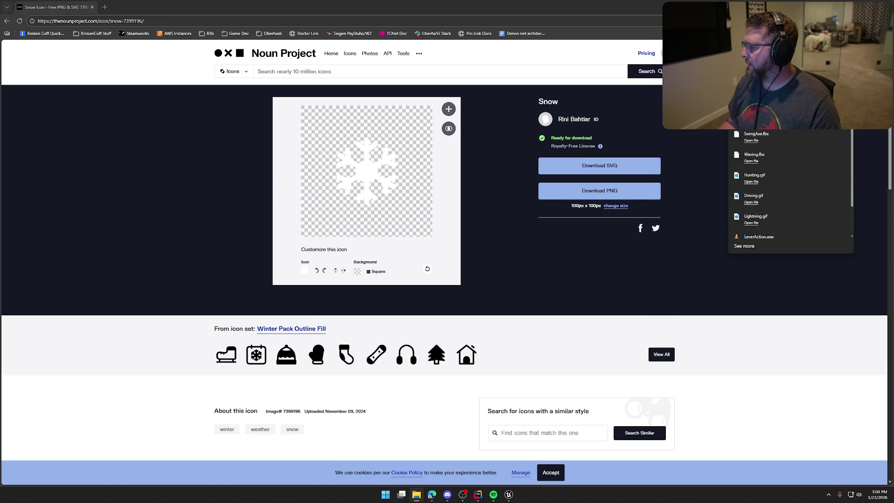
key("alt+Tab")
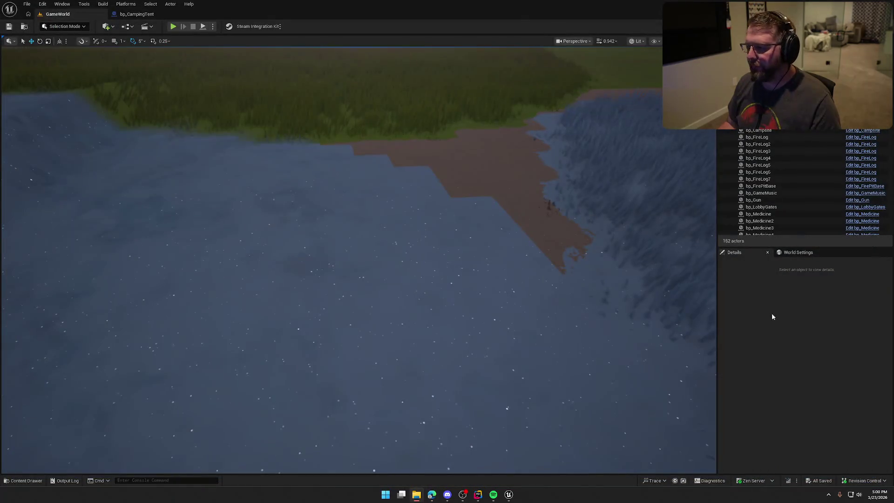
Open the UI_StatusBar widget from the UI > InGame folder and view its graph
key("ctrl+space")
left_click(11, 335)
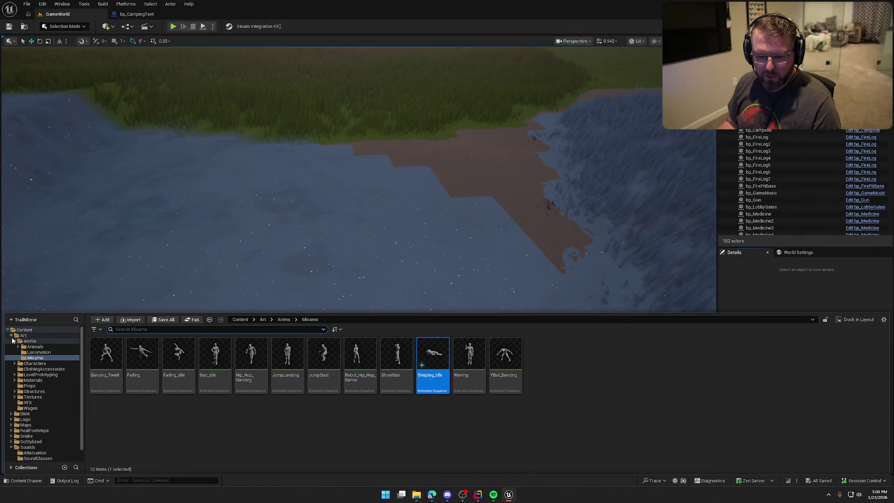
left_click(24, 335, "ctrl")
left_click(22, 391)
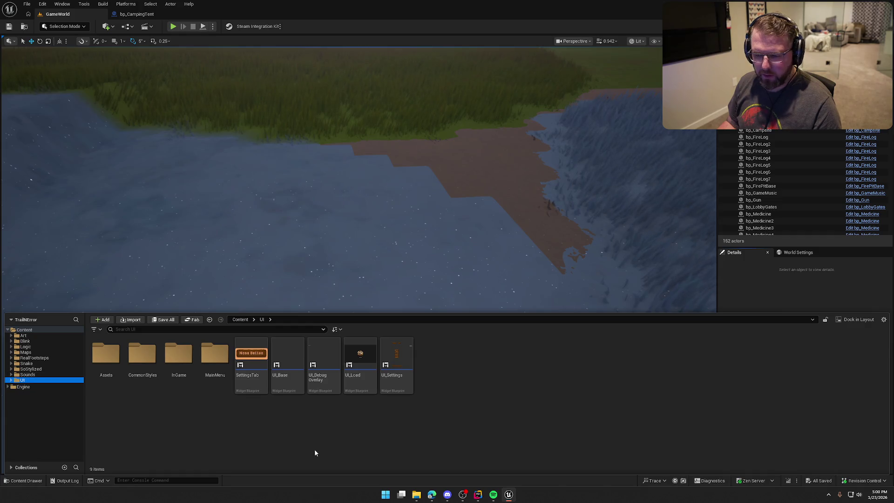
double_click(179, 356)
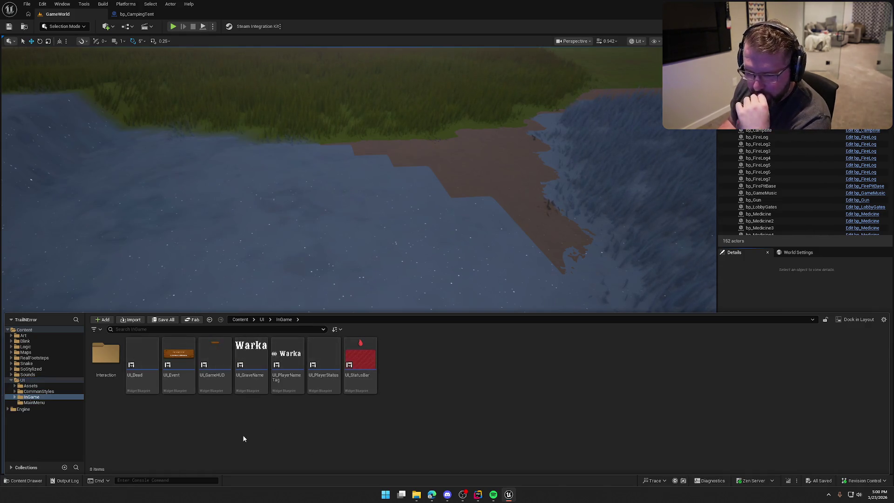
double_click(361, 358)
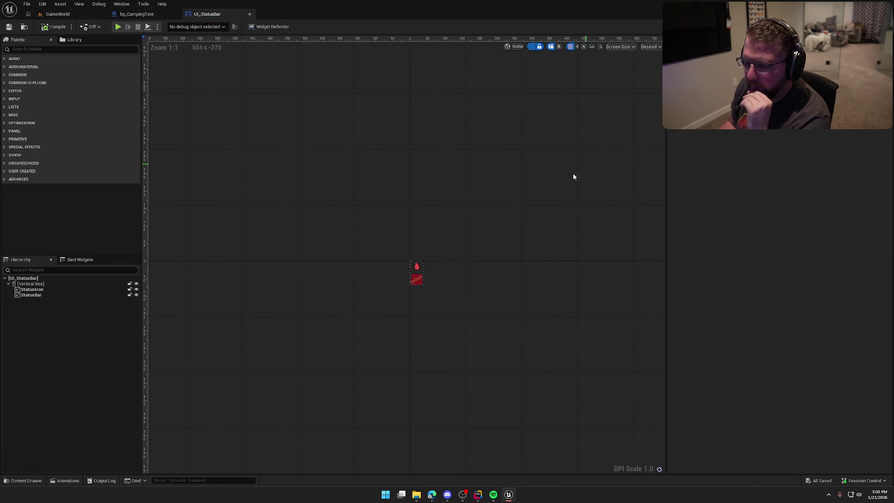
left_click(873, 27)
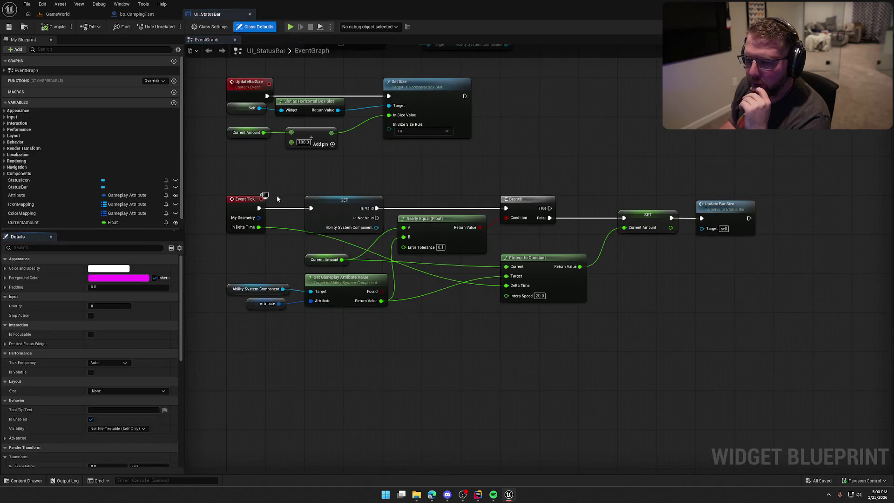
Add Element 5 to IconMapping and key it to PlayerAttributeSet.Disease
left_click(25, 195)
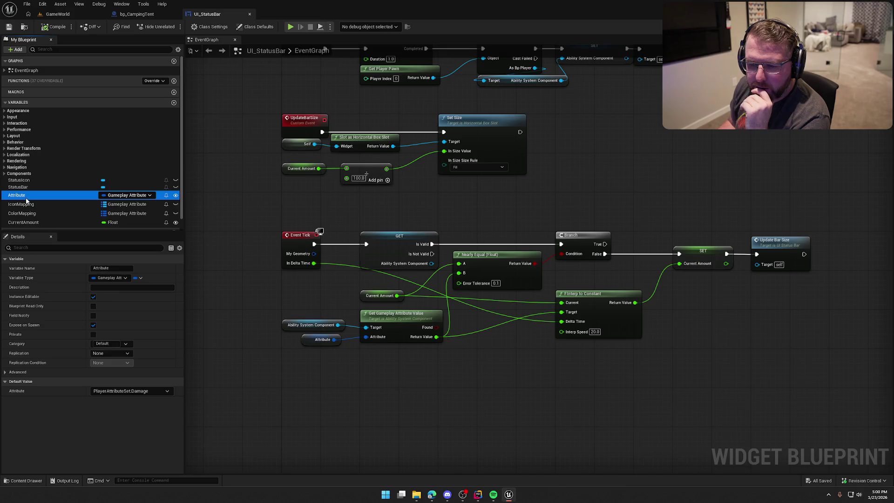
left_click(27, 204)
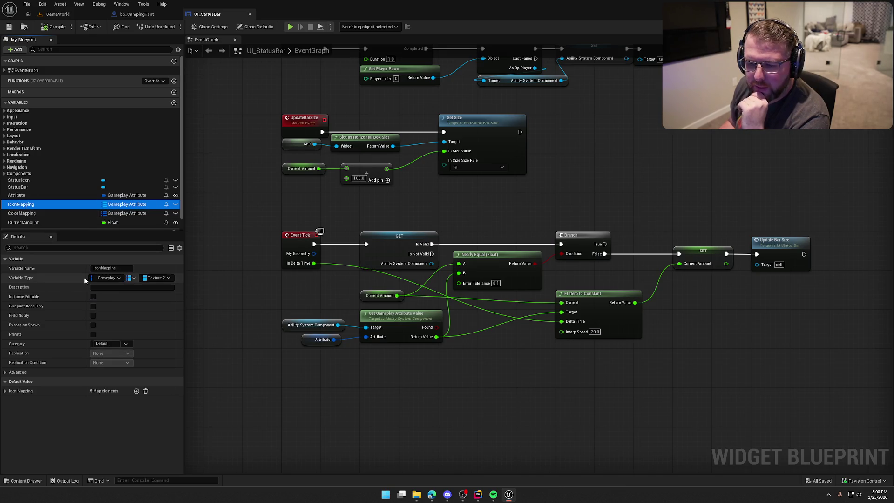
left_click(5, 391)
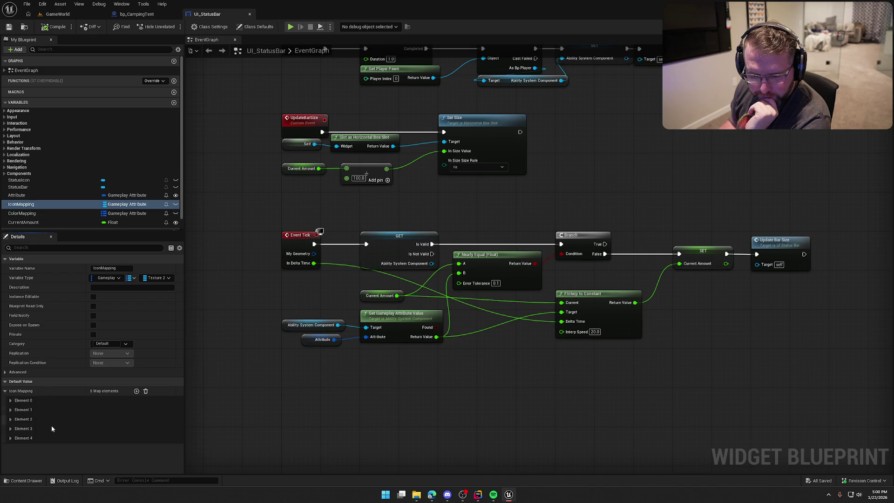
left_click(136, 391)
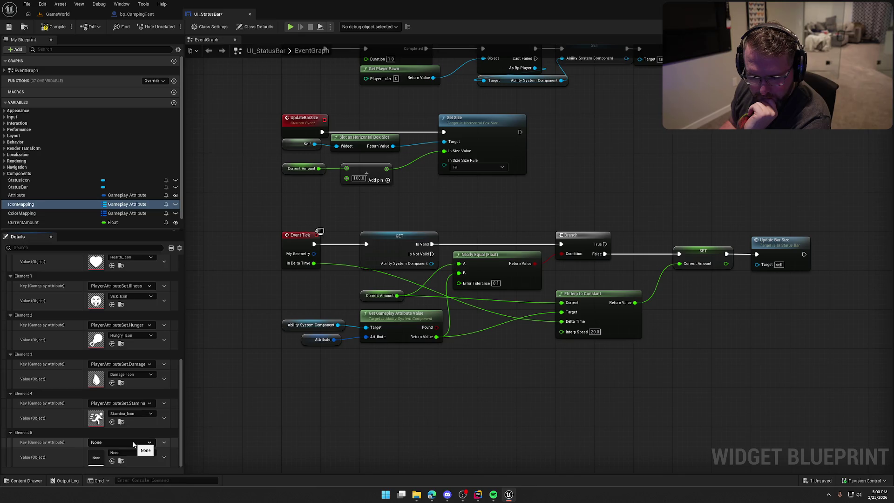
left_click(133, 443)
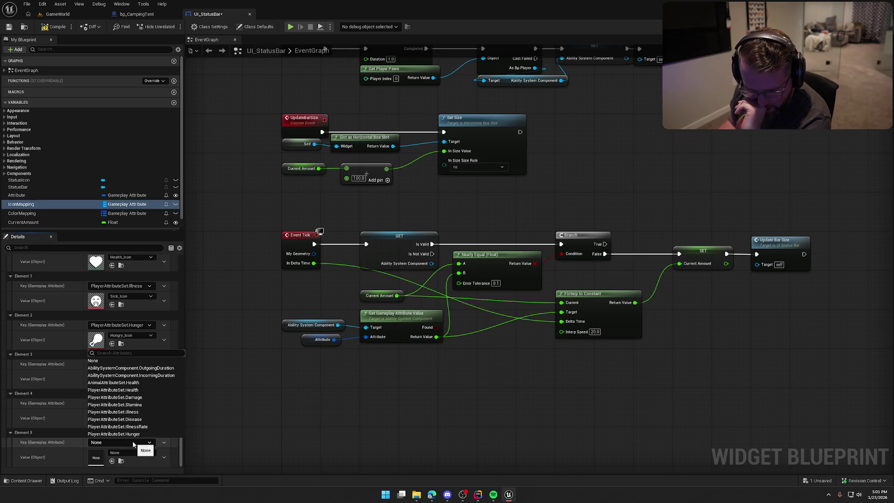
left_click(127, 419)
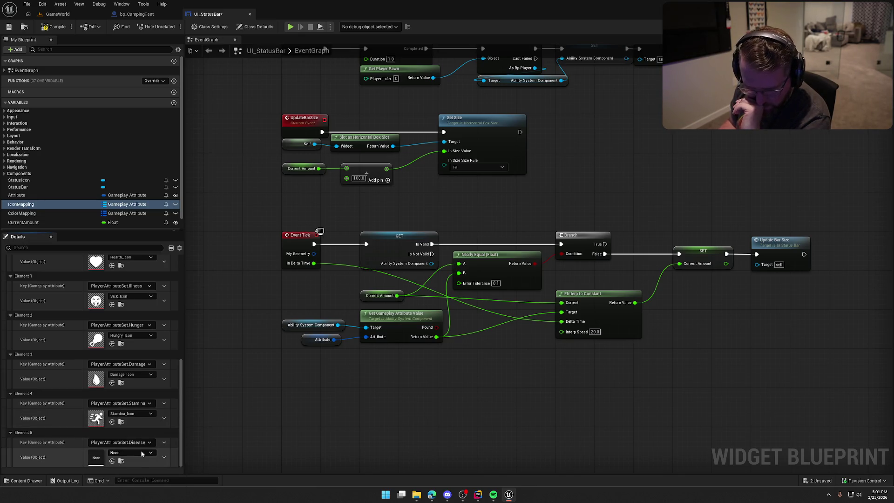
left_click(122, 422)
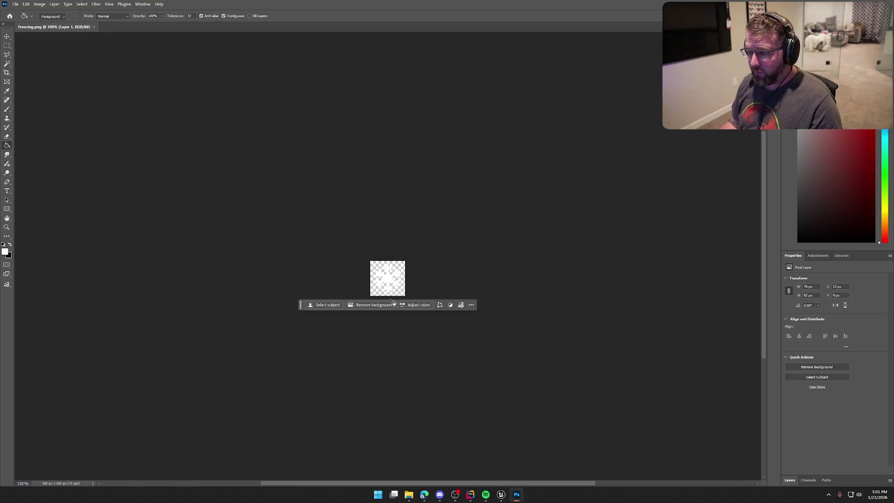
Apply a small, tight Drop Shadow layer style to the snowflake on Layer 1
scroll(396, 298, "up", 1)
scroll(398, 289, "down", 1)
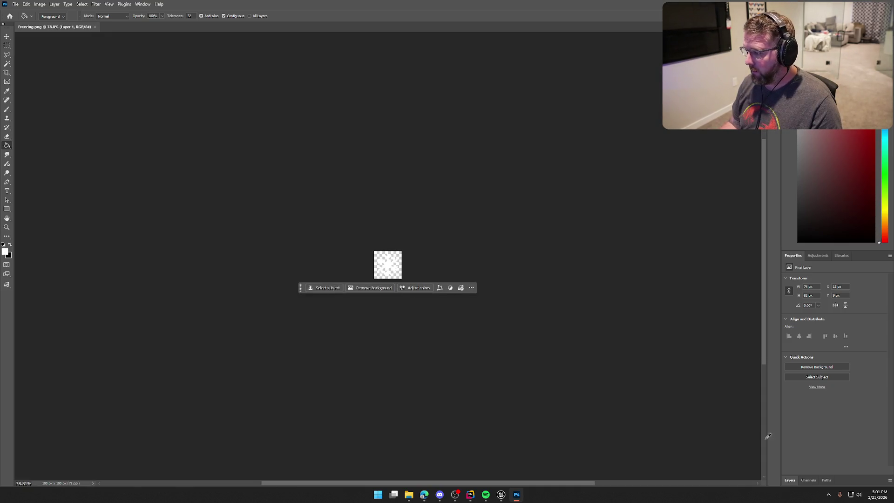
left_click(790, 480)
double_click(829, 393)
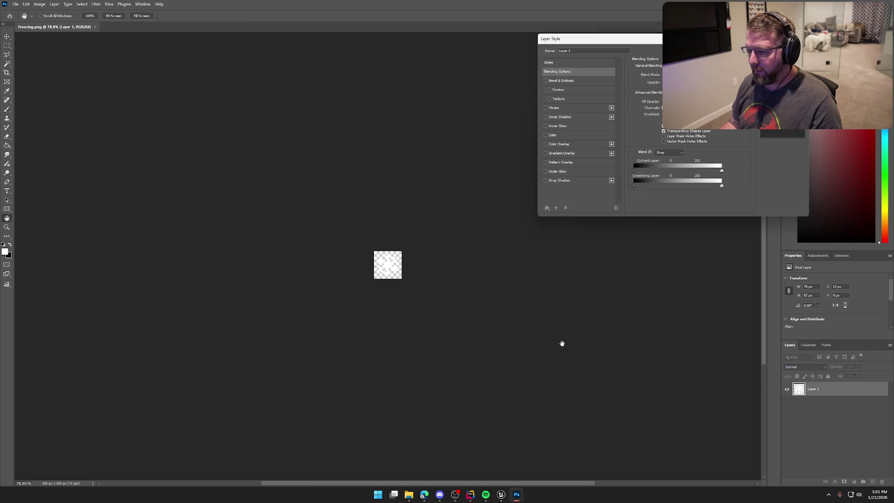
left_click(545, 181)
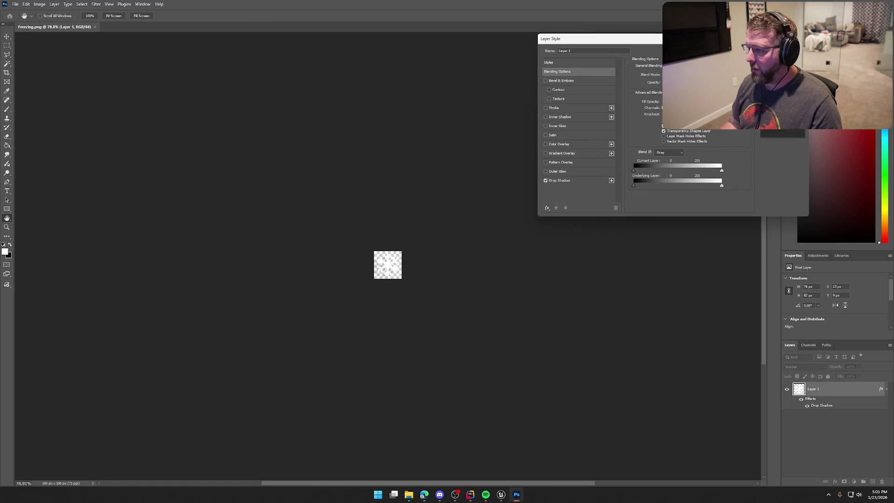
left_click(570, 184)
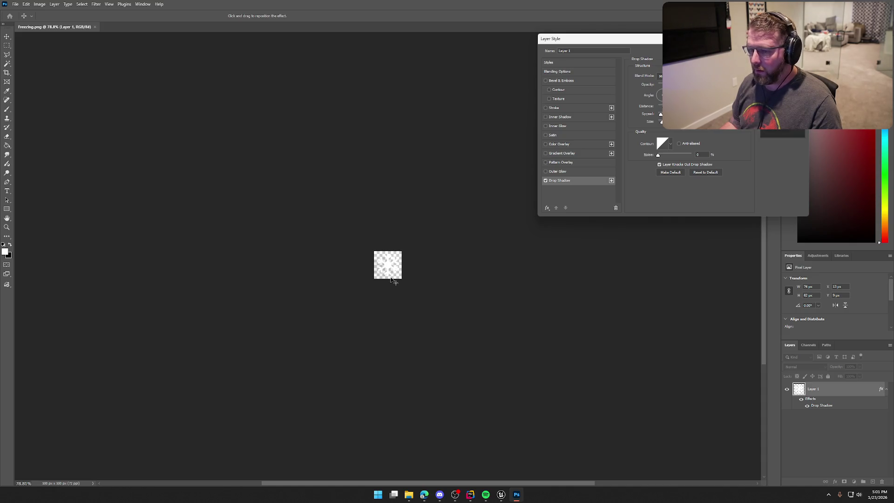
scroll(391, 278, "up", 2)
scroll(391, 278, "up", 3)
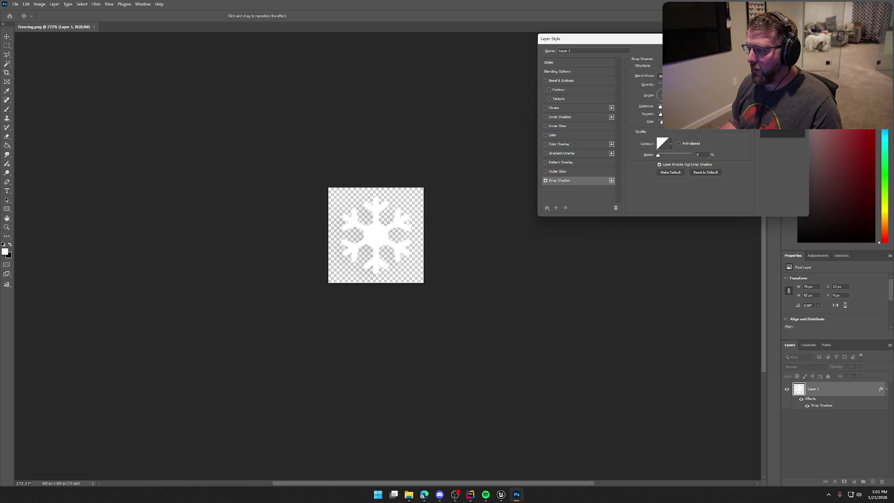
left_click_drag(663, 126, 662, 126)
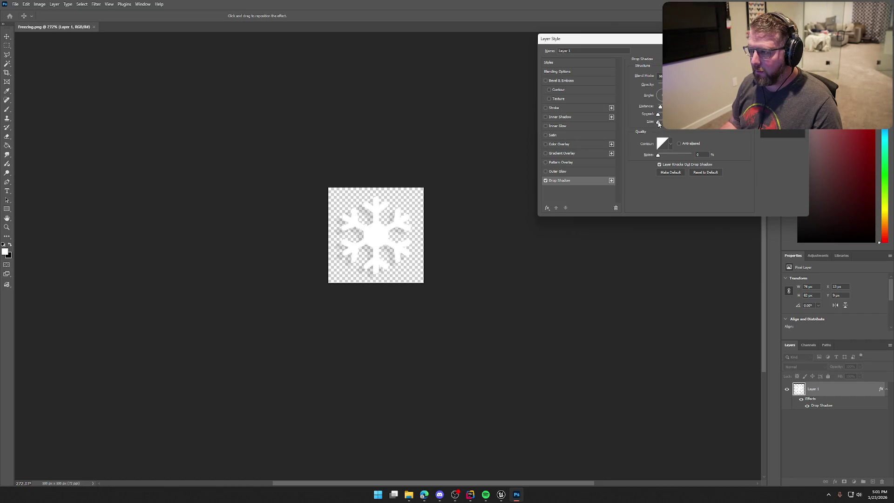
left_click_drag(660, 124, 660, 122)
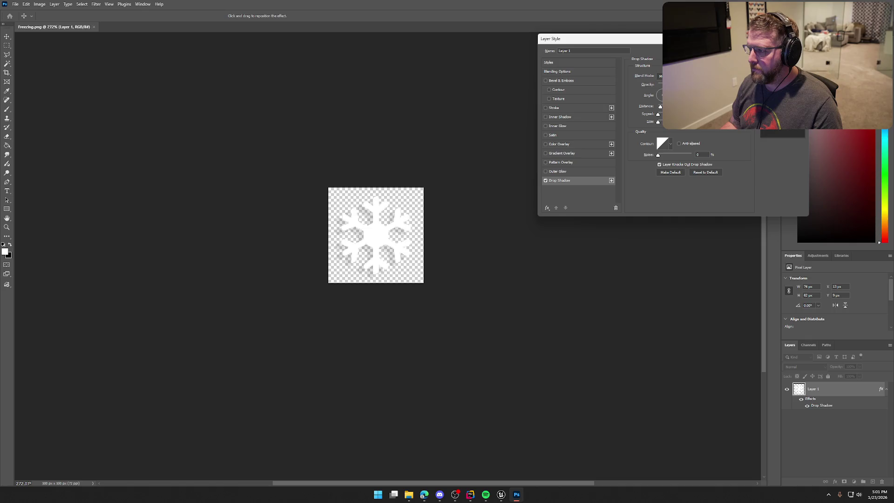
key("Return")
Quick Export the shadowed snowflake as PNG, overwriting Freezing.png in the Icons folder
left_click(16, 3)
mouse_move(28, 126)
left_click(121, 126)
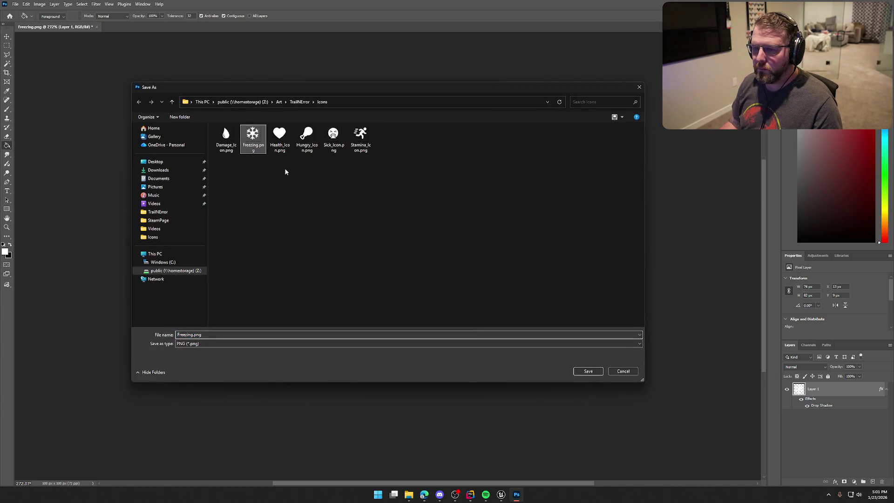
left_click(588, 371)
left_click(459, 246)
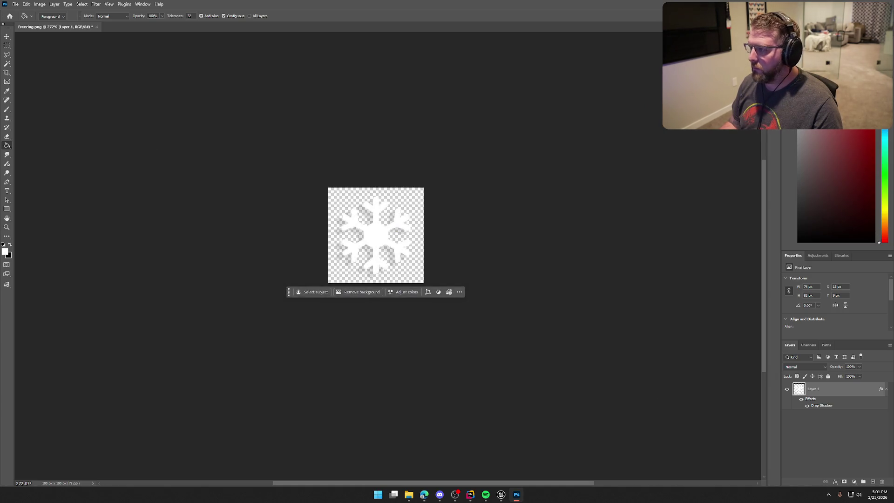
key("alt+Tab")
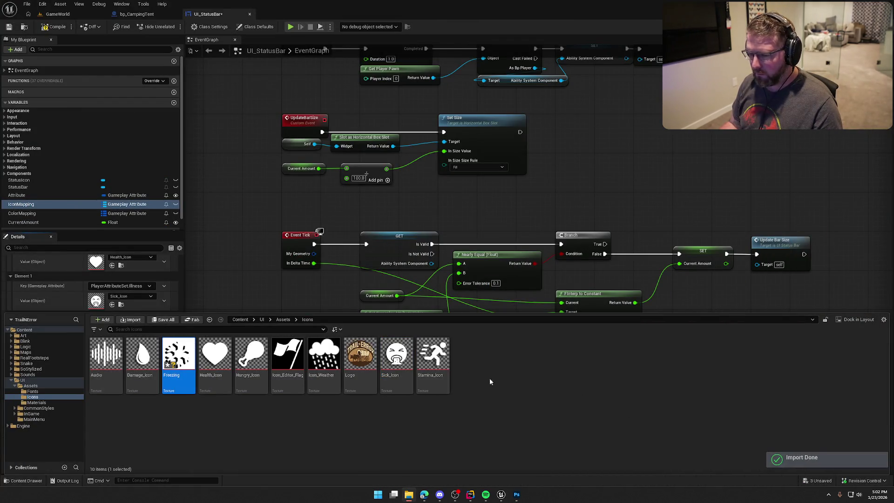
Set Freezing's Mip Gen Settings to FromTextureGroup and Texture Group to UI, then compile UI_StatusBar
key("ctrl+space")
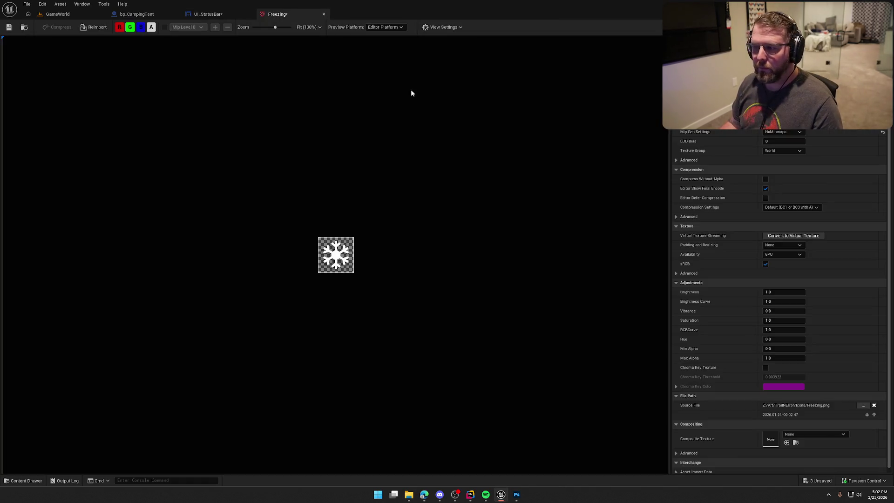
left_click(782, 132)
left_click(775, 149)
left_click(782, 151)
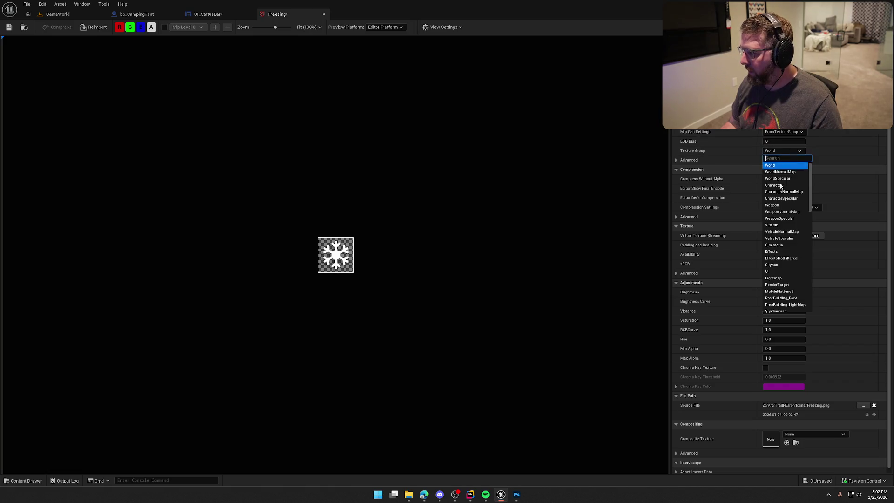
left_click(773, 272)
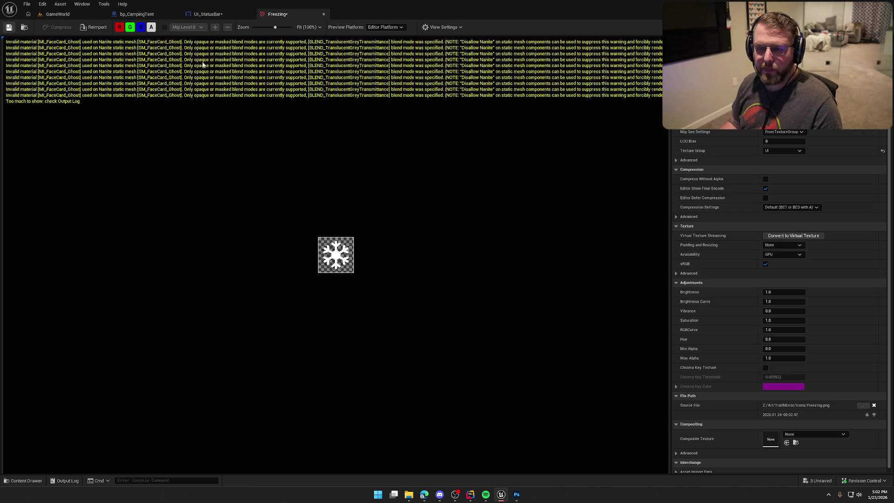
left_click(323, 14)
key("ctrl+s")
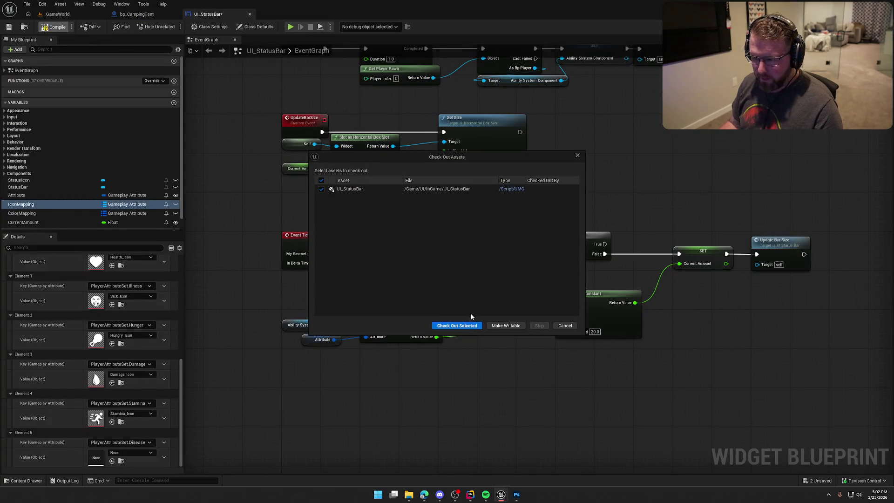
Check out UI_StatusBar and assign the Freezing texture as the Disease icon
left_click(457, 325)
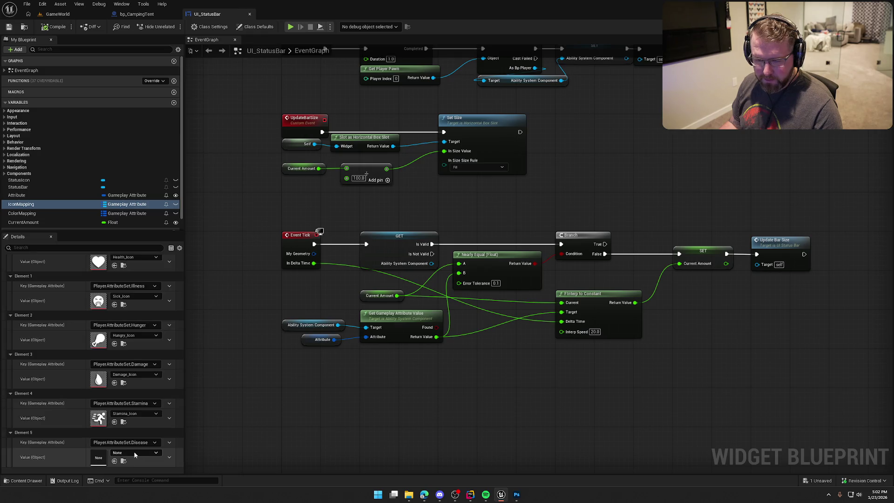
left_click(123, 422)
left_click(184, 366)
left_click(230, 283)
left_click(114, 462)
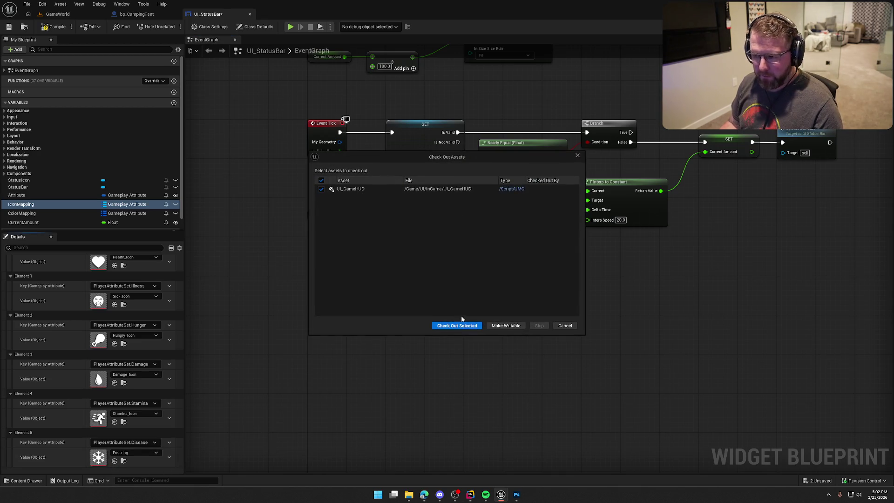
Add a new ColorMapping entry keyed to Disease
left_click(459, 325)
left_click(44, 215)
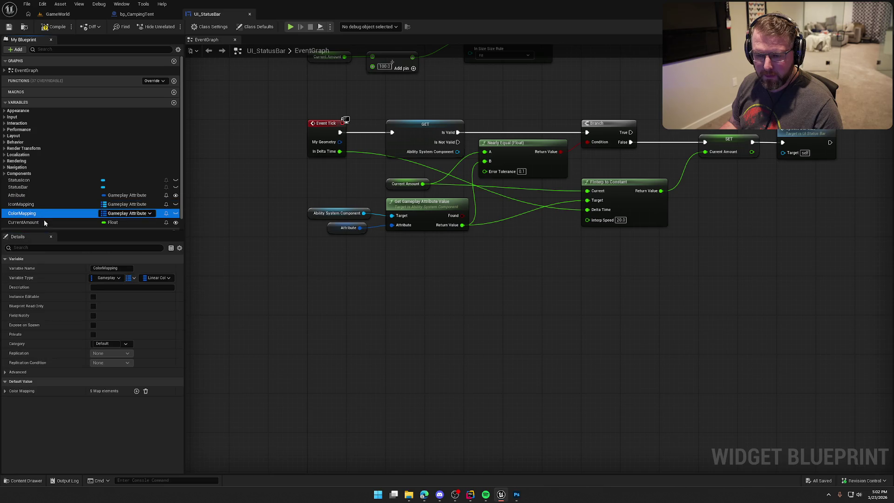
left_click(136, 392)
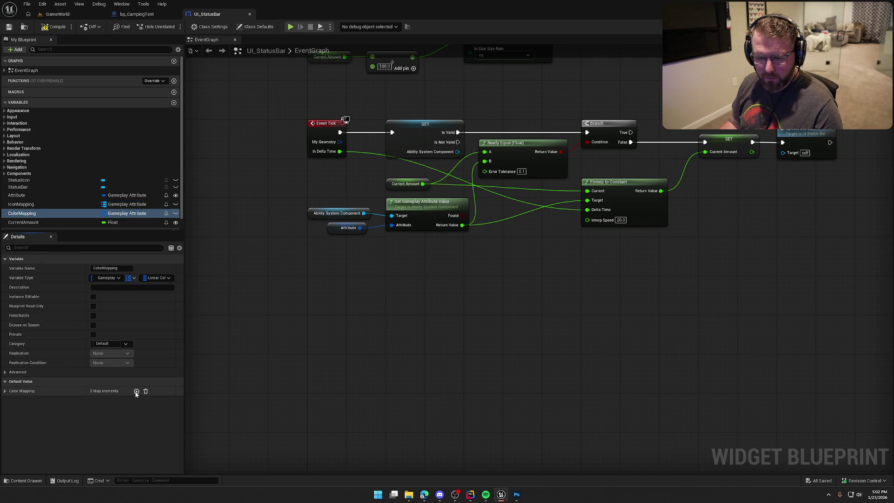
left_click(136, 392)
scroll(74, 394, "down", 5)
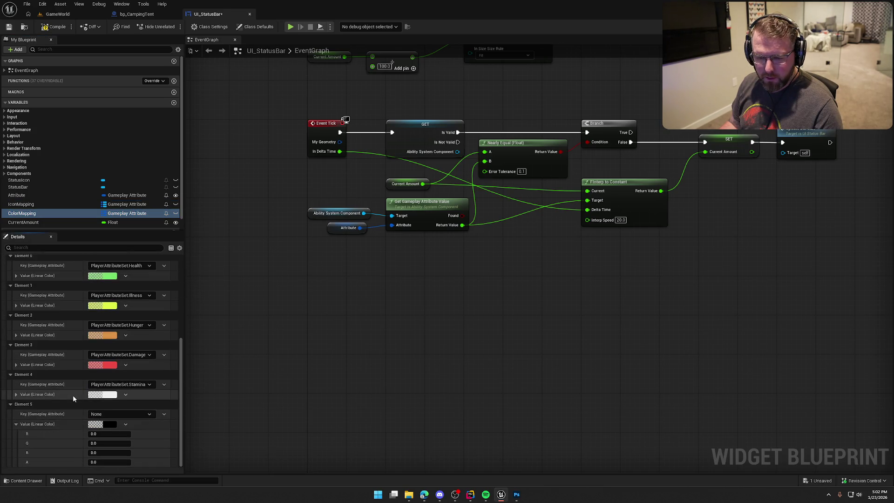
left_click(116, 414)
left_click(142, 391)
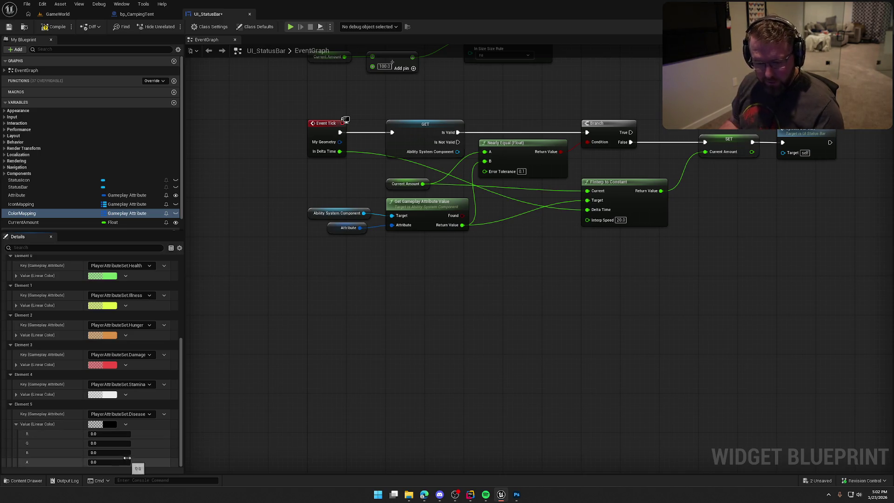
Copy the Damage colour's hex value into the Disease colour entry
left_click(109, 366)
left_click(234, 411)
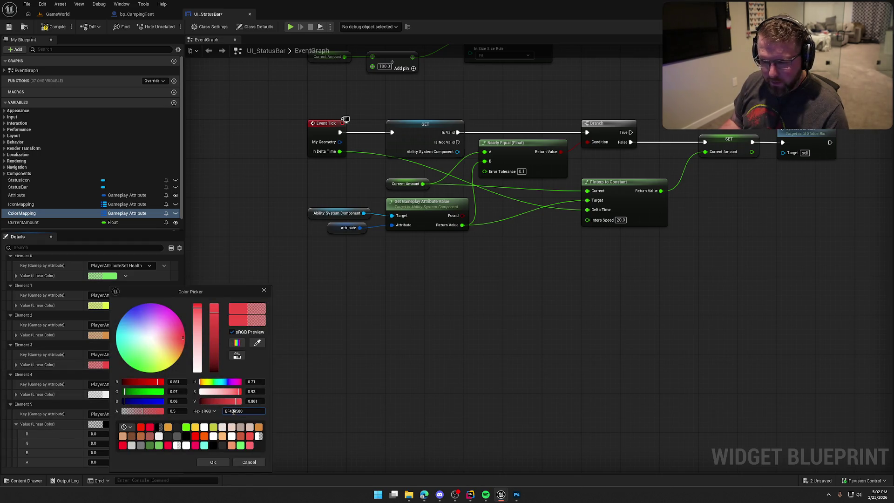
left_click(213, 462)
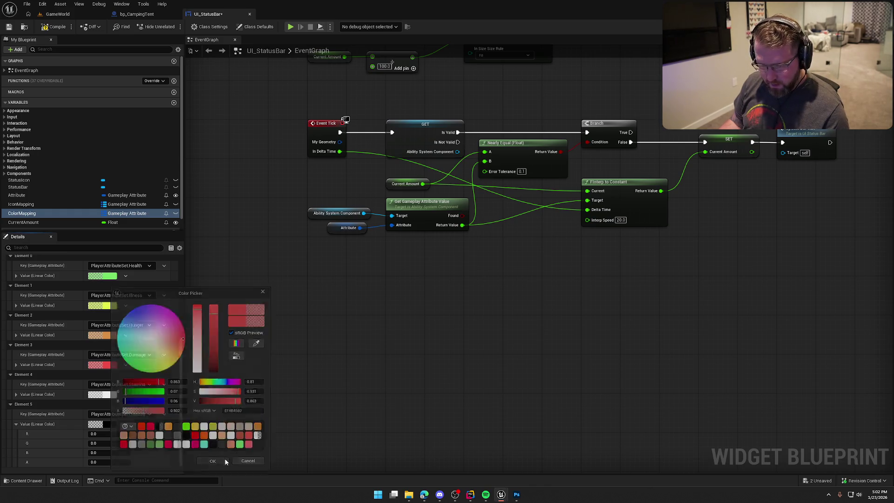
left_click(108, 426)
left_click(229, 411)
key("ctrl+v")
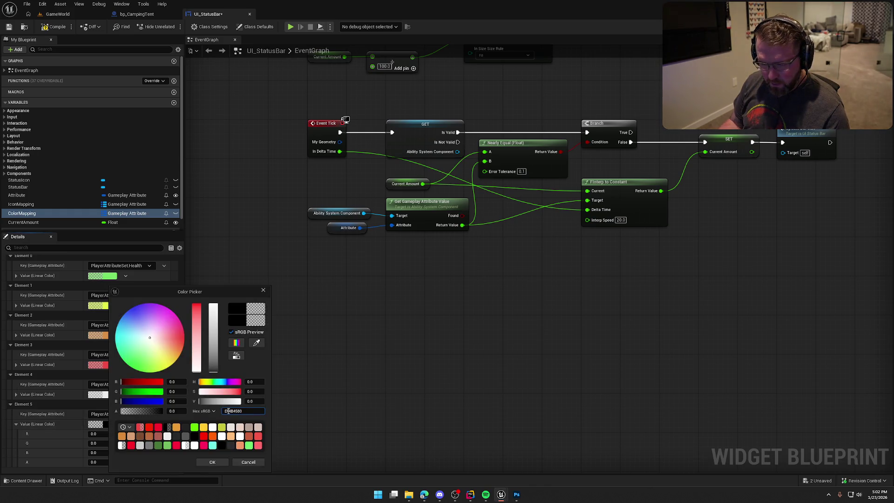
key("Return")
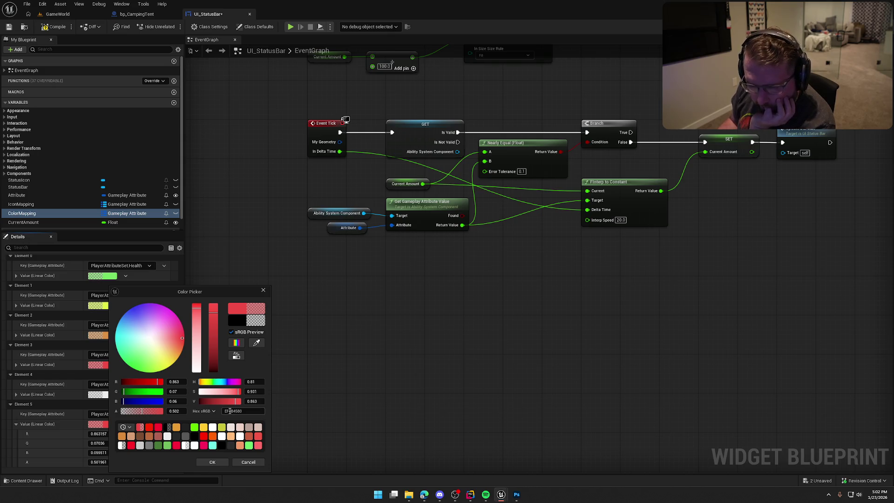
Change the Disease colour to light blue with R 0.06, B 0.863 and raised green
left_click(179, 381)
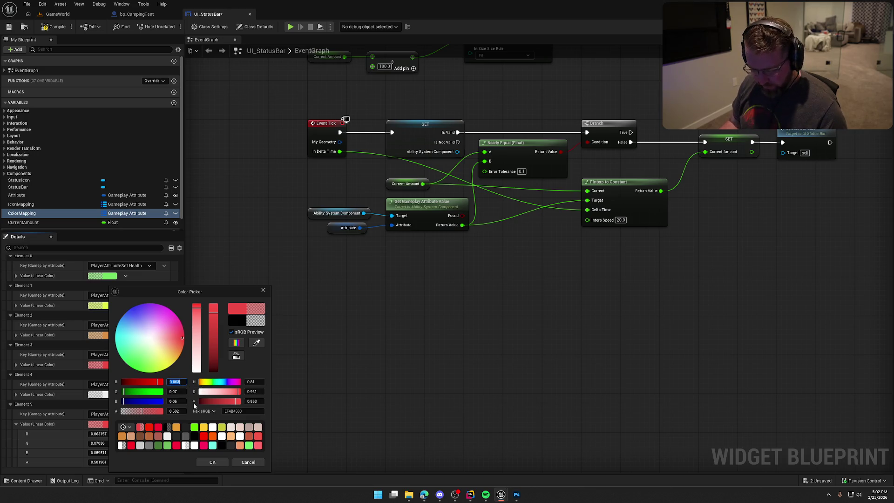
type(".06")
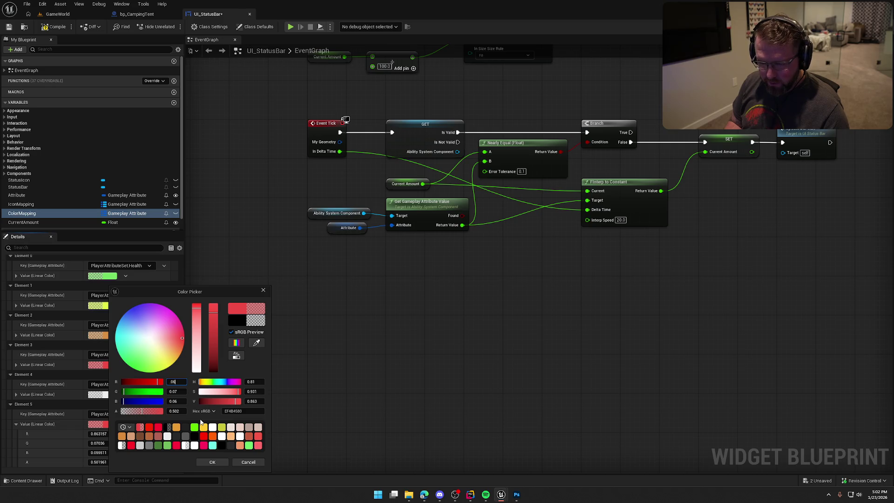
key("Return")
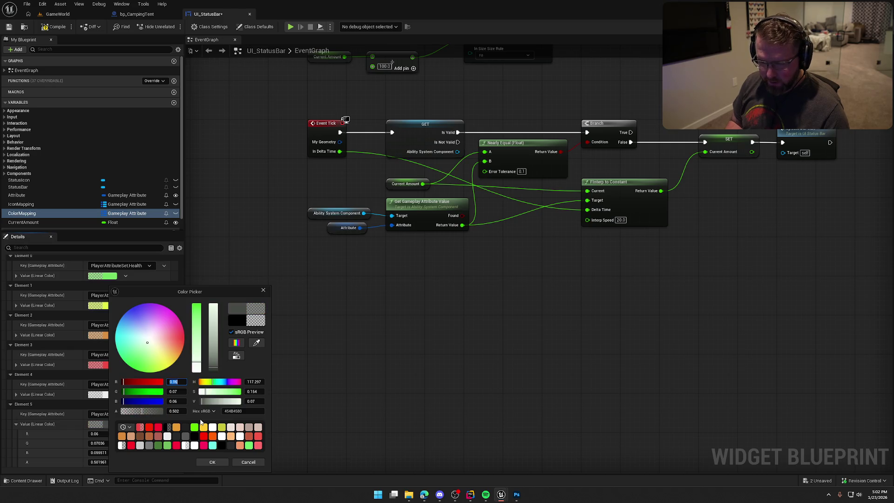
left_click(173, 401)
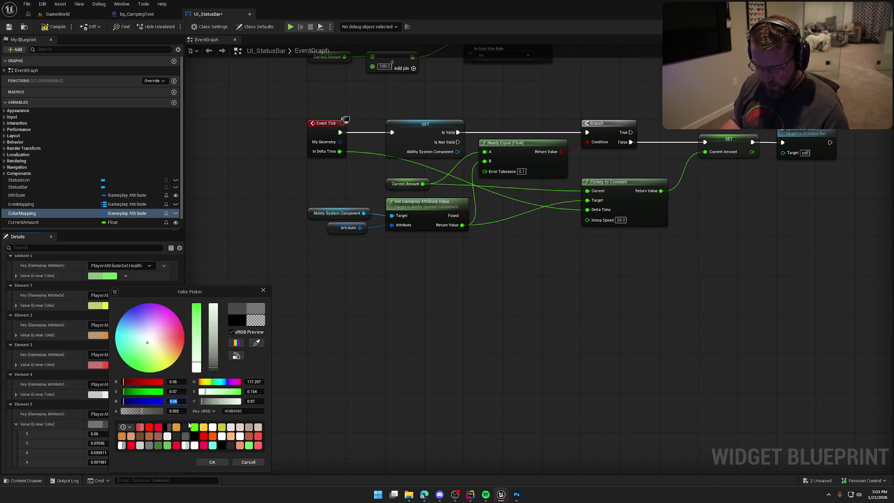
type("0.863")
key("Return")
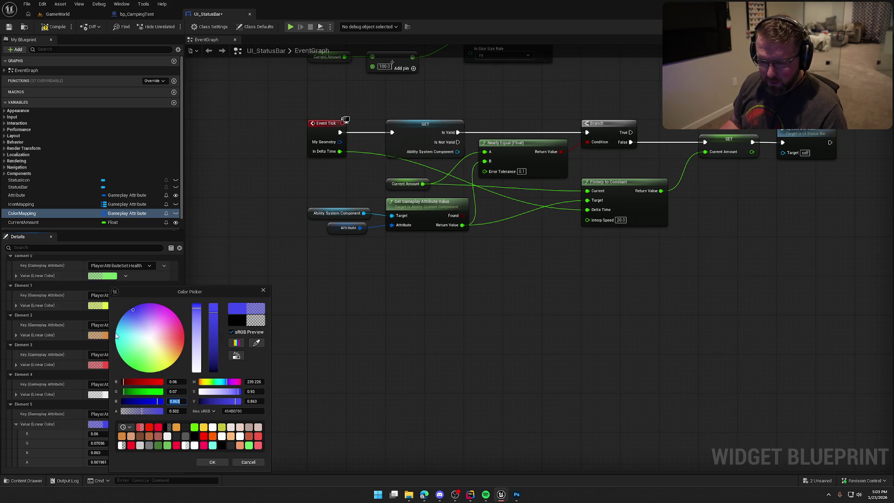
left_click_drag(125, 393, 131, 390)
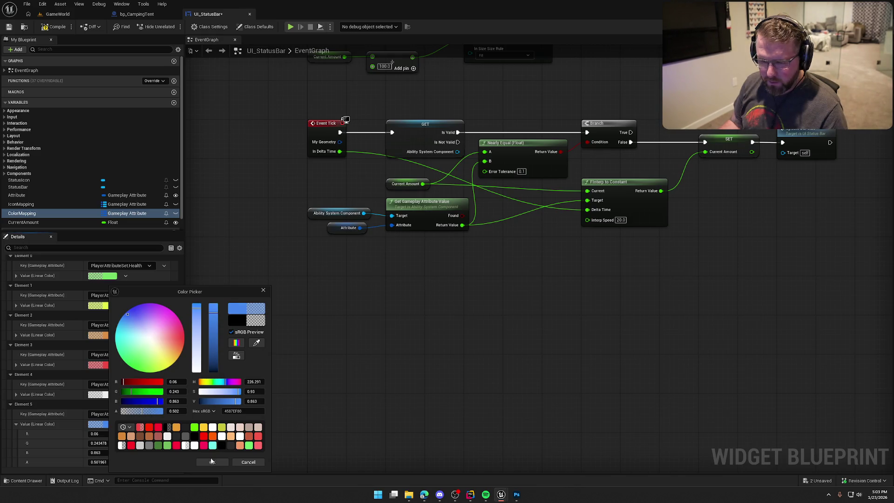
left_click(212, 461)
Compile the UI_StatusBar widget
left_click(54, 29)
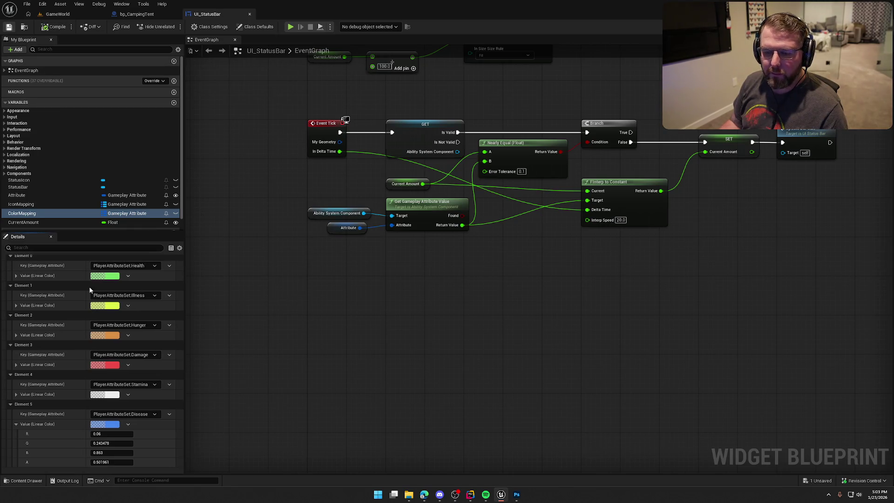
left_click(16, 424)
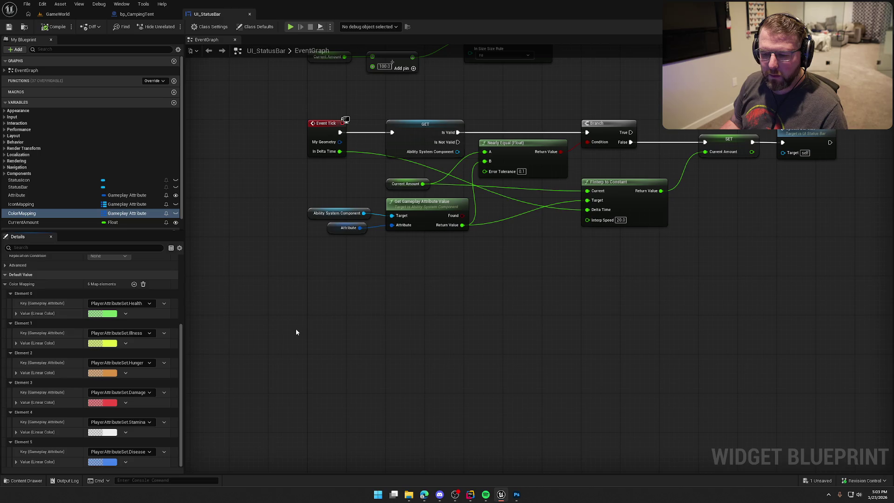
scroll(40, 221, "down", 1)
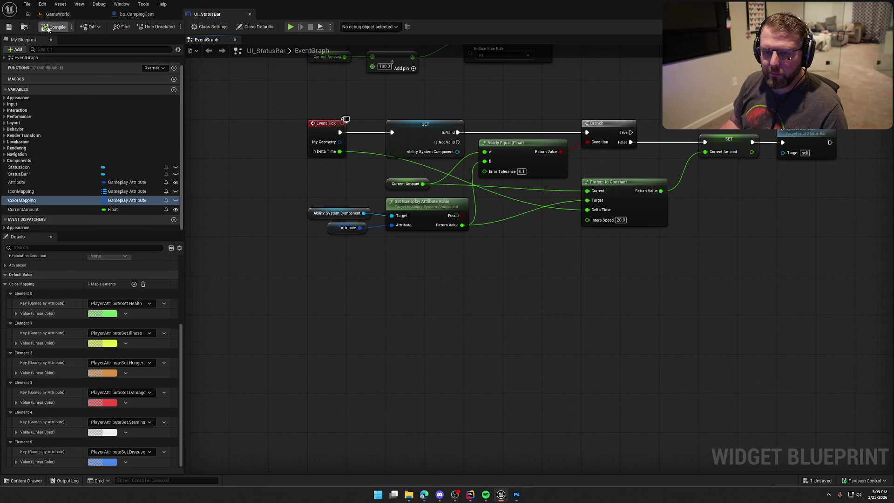
Duplicate IllnessBar in UI_GameHUD and rename the copy FreezingBar
key("ctrl+space")
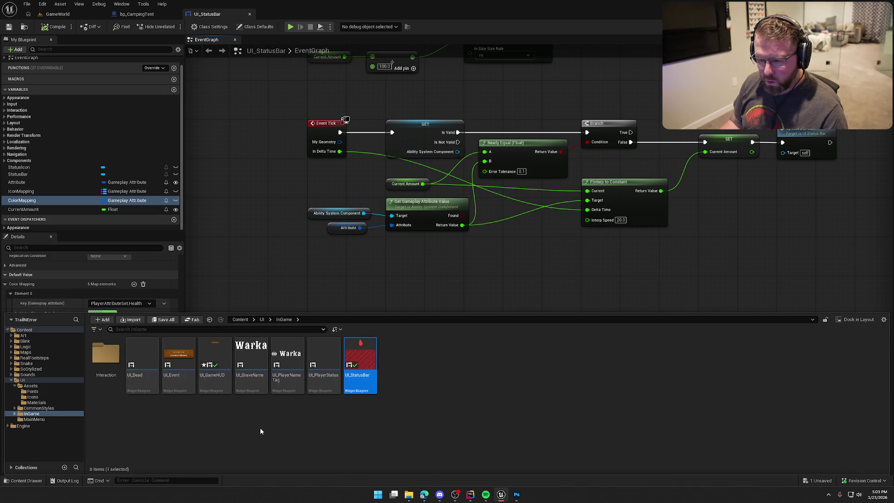
left_click(215, 366)
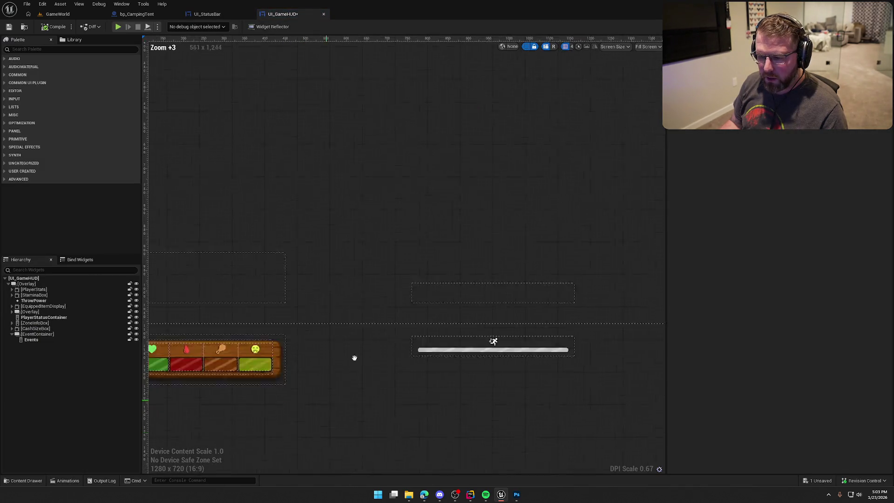
left_click(338, 285)
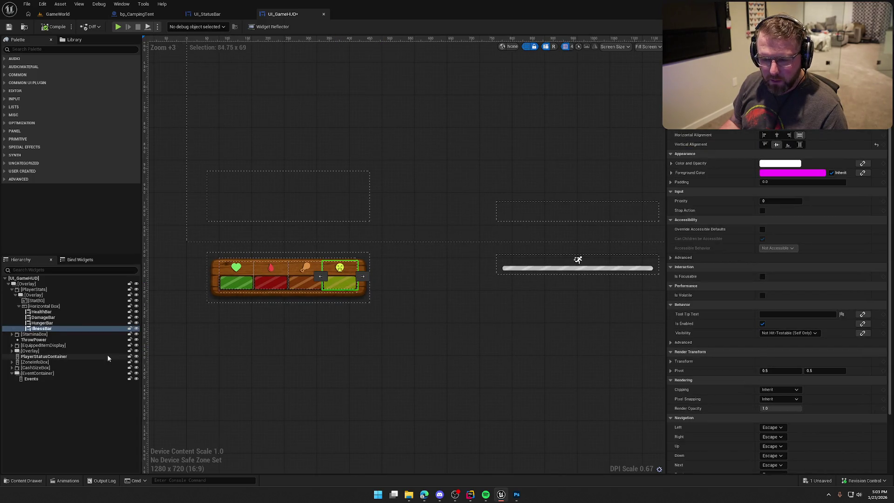
key("ctrl+d")
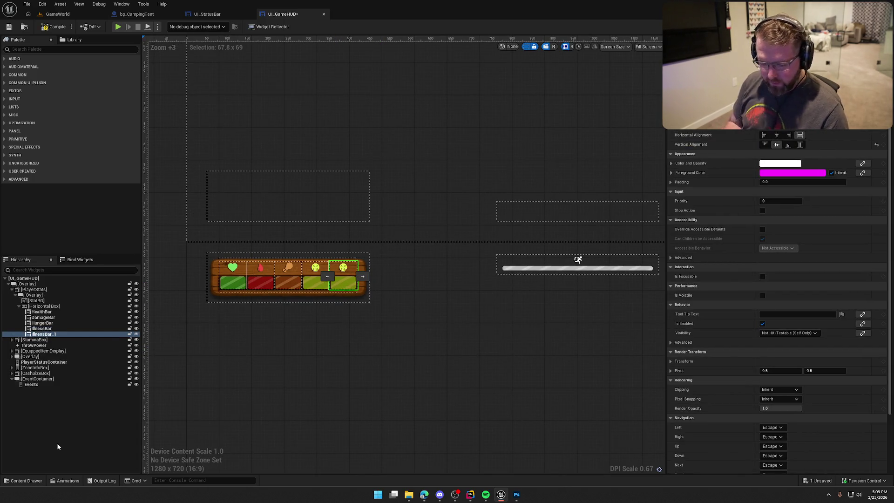
left_click(48, 340)
key("Up")
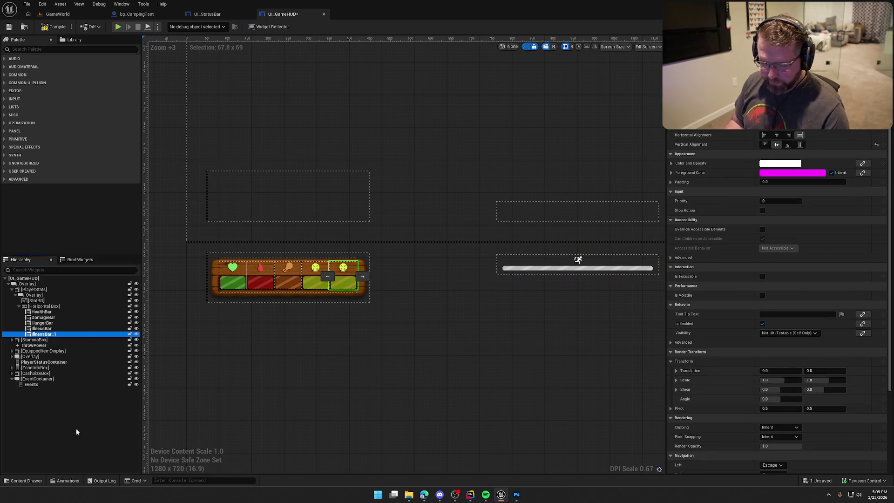
key("F2")
type("Free")
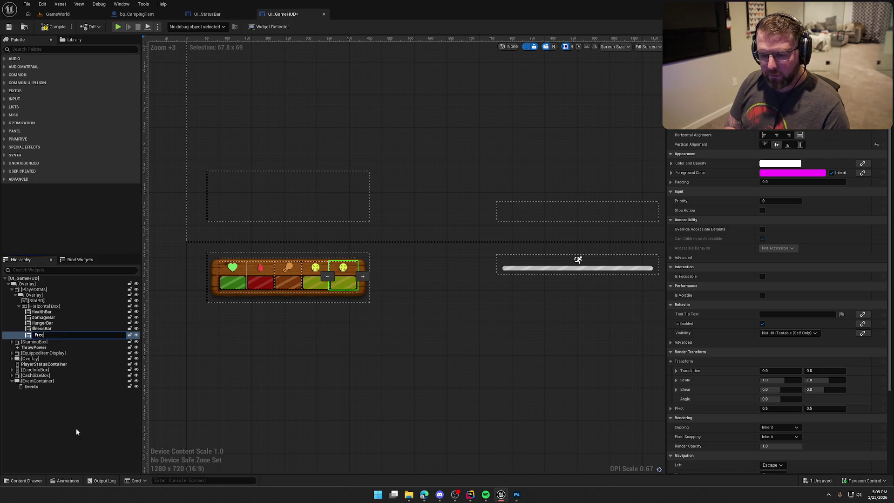
type("zingBar")
key("Return")
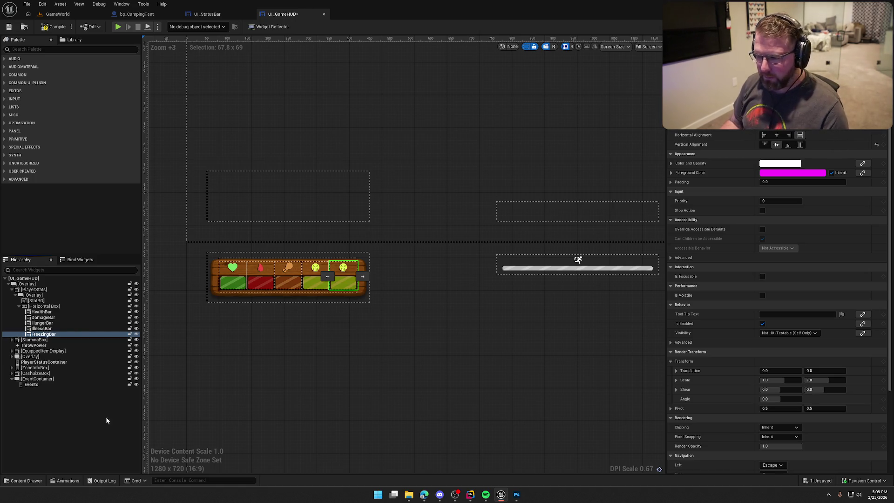
Set FreezingBar's Attribute to PlayerAttributeSet.Disease, compile, and return to GameWorld
scroll(745, 312, "down", 5)
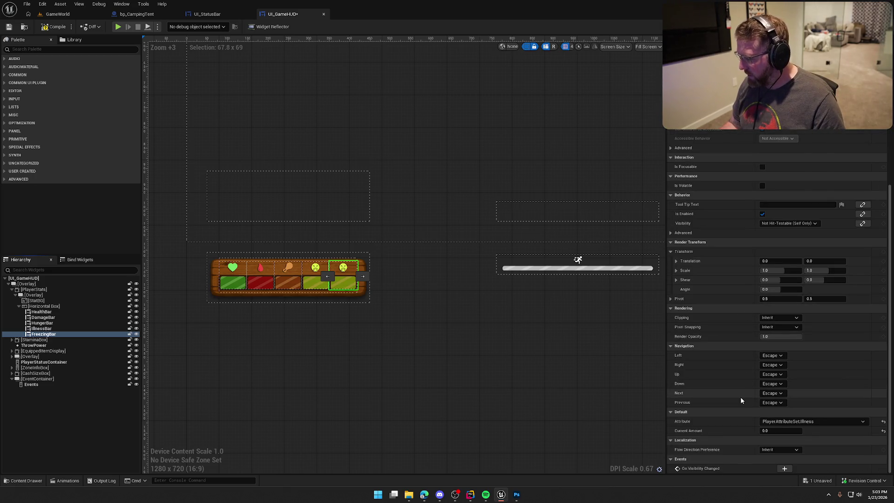
left_click(808, 421)
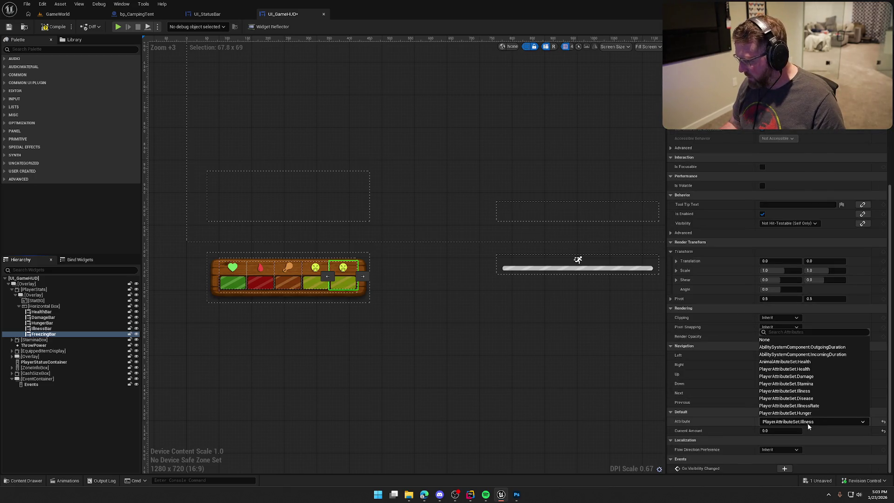
left_click(815, 399)
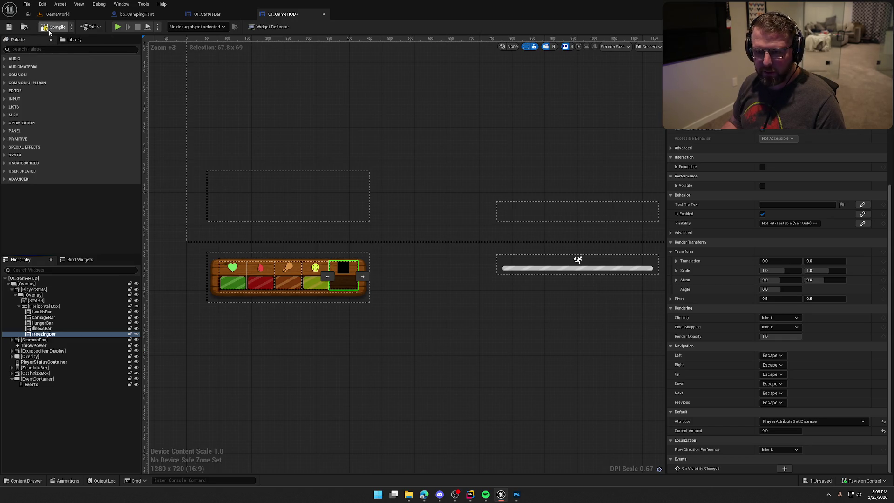
left_click(207, 14)
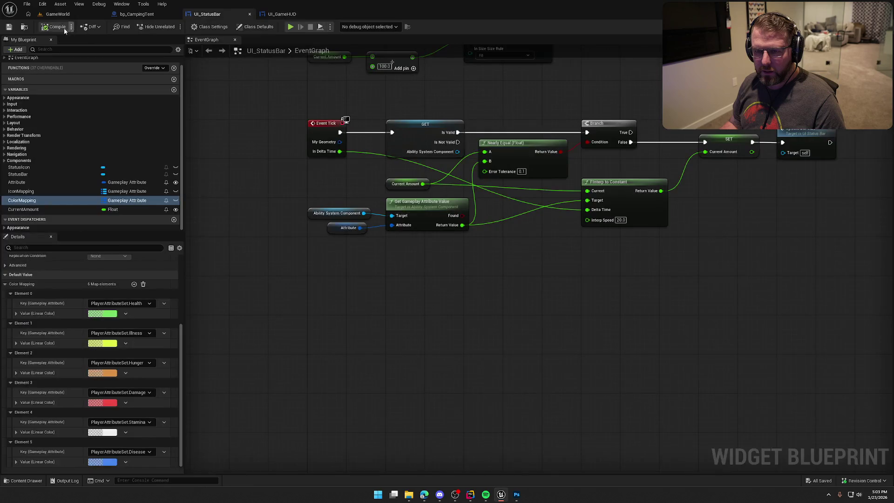
left_click(57, 27)
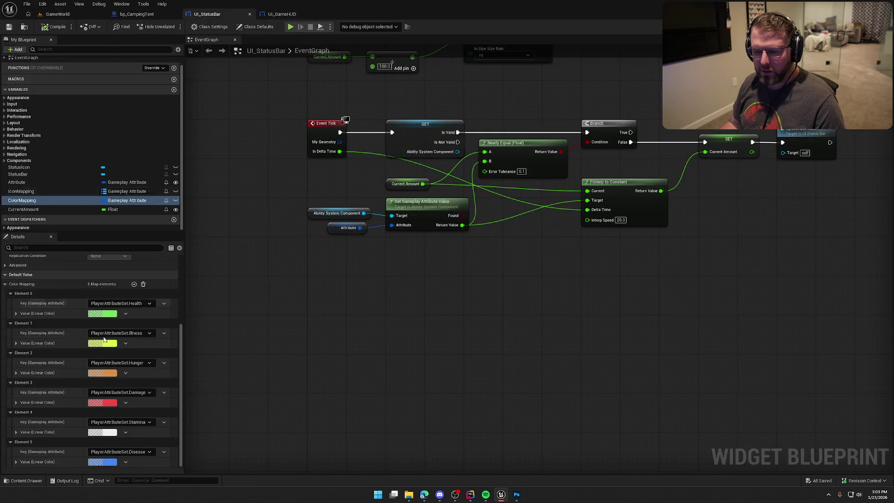
left_click(274, 15)
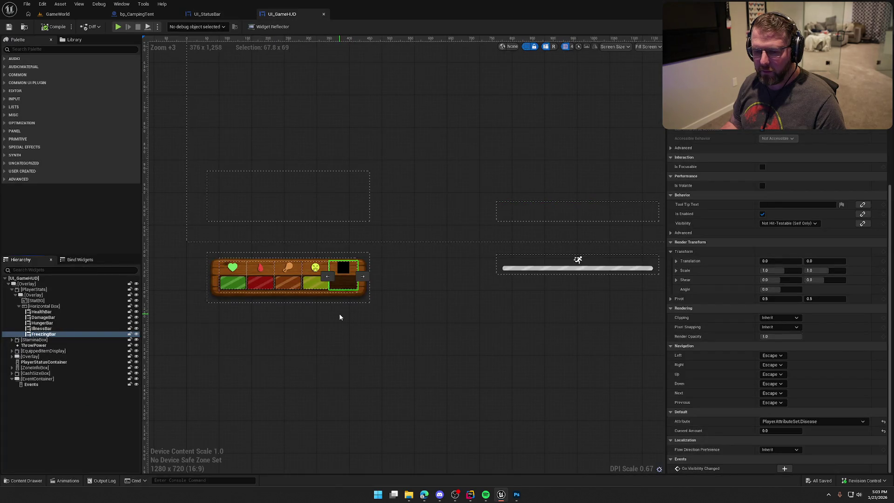
left_click(54, 15)
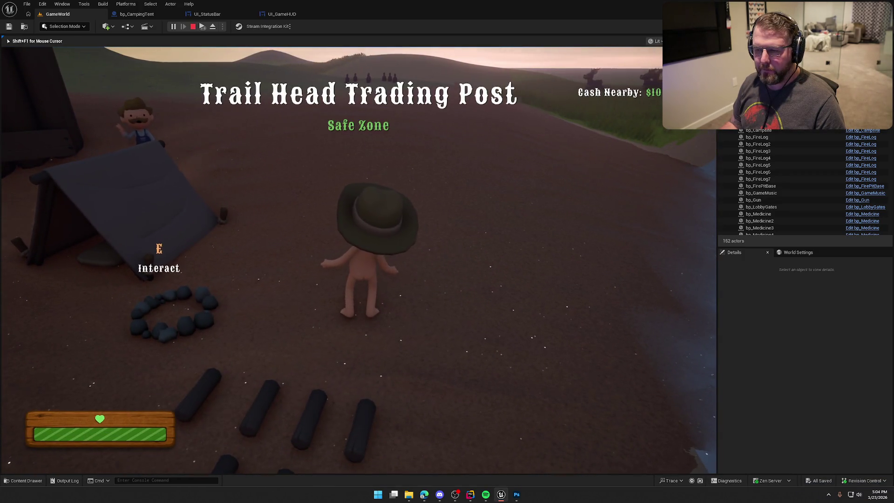
Sprint the character across the field with Shift+W, then turn back toward the camera
key("shift+w")
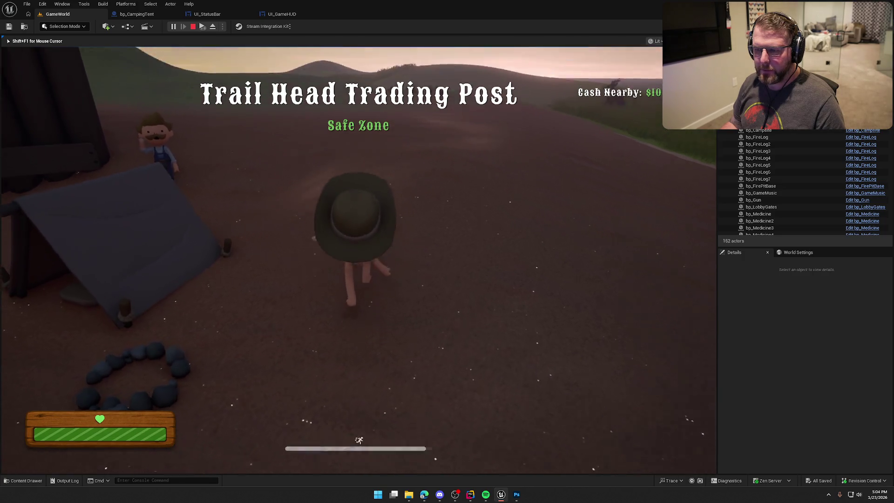
key("shift+w")
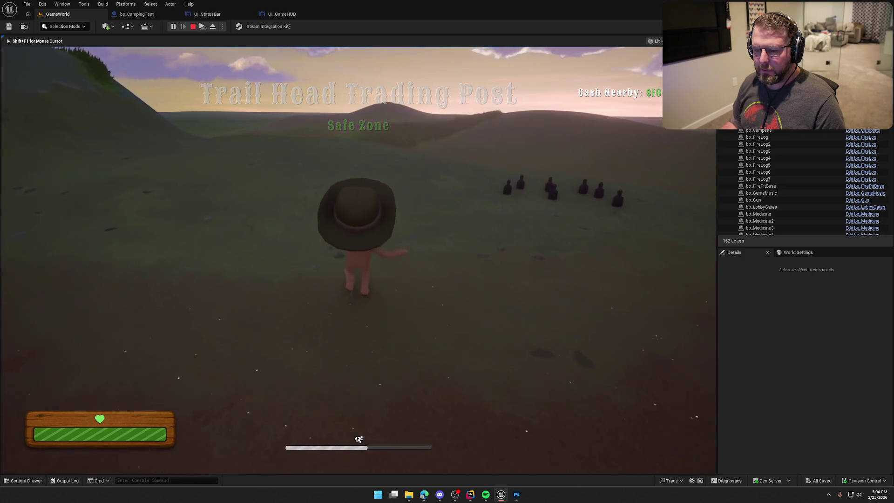
key("shift+w")
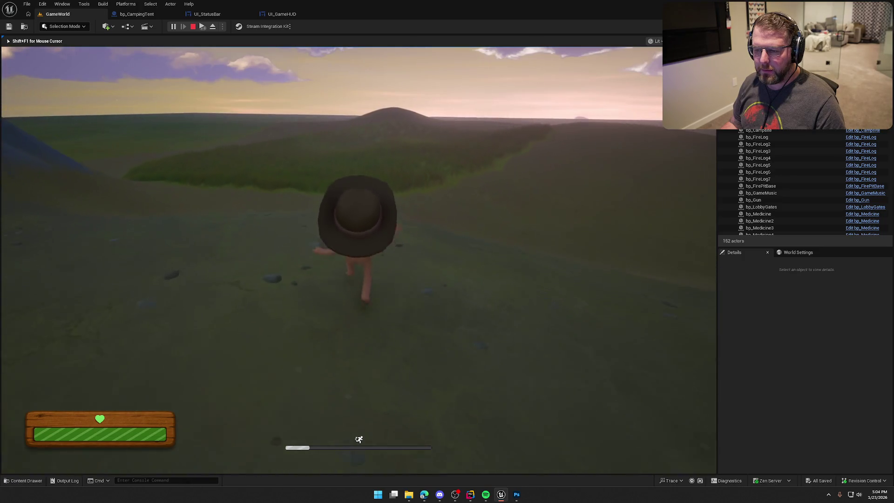
key("s")
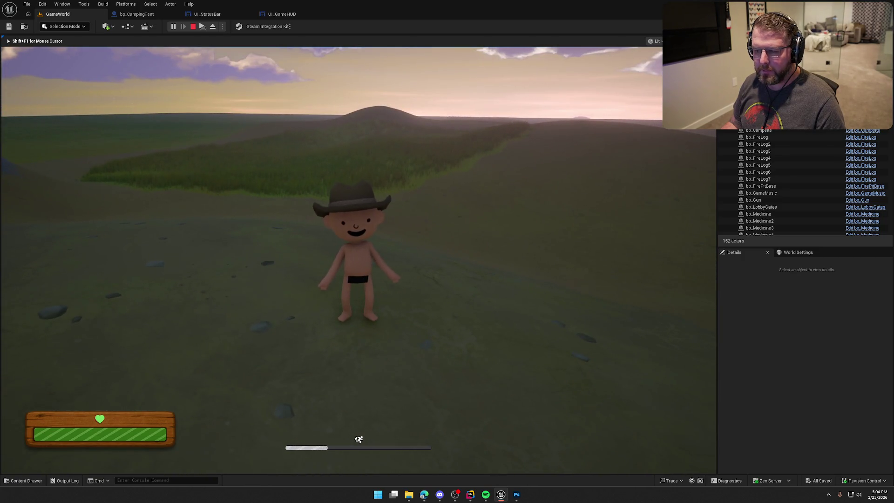
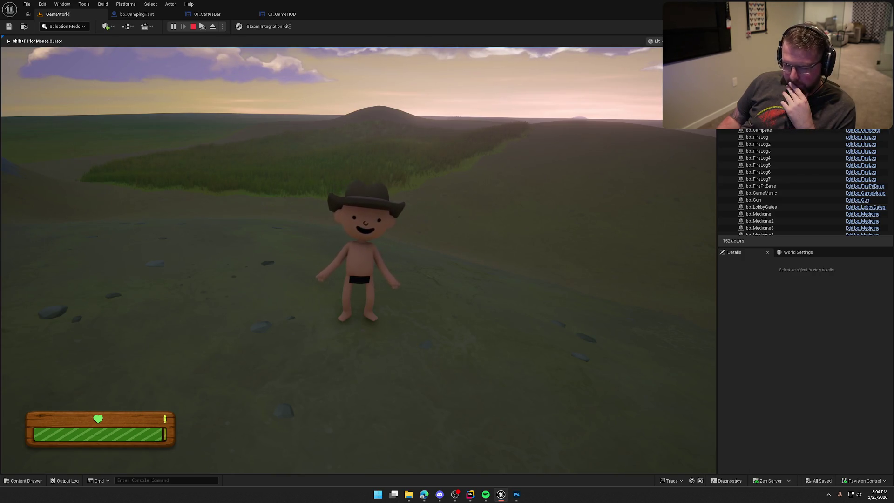
Stop the playtest and select the FreezingBar in UI_GameHUD, comparing it with the IllnessBar
key("Escape")
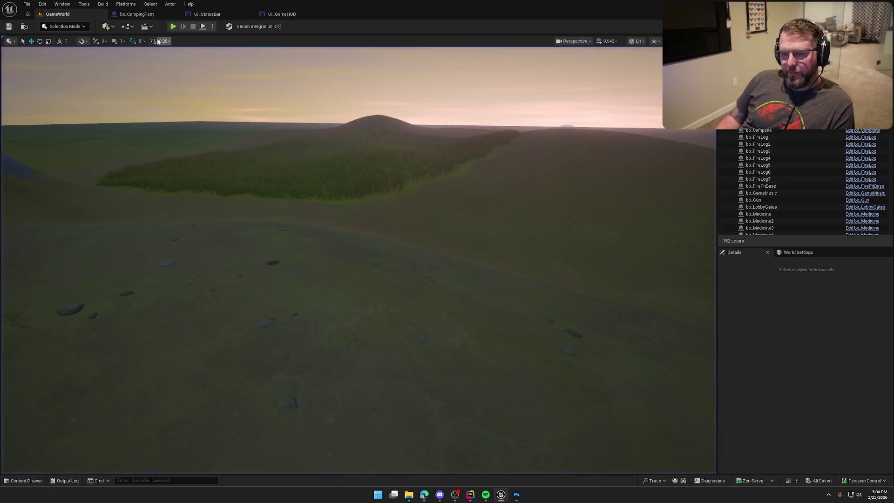
left_click(282, 13)
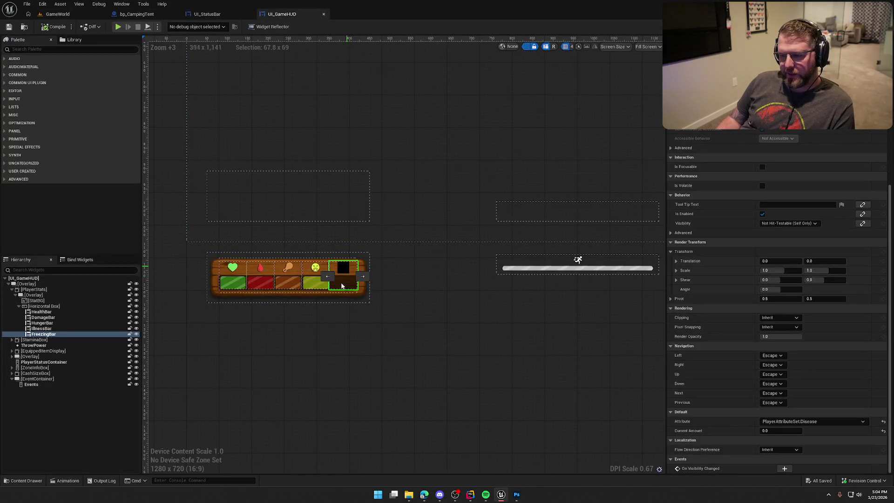
left_click(39, 328)
left_click(39, 334)
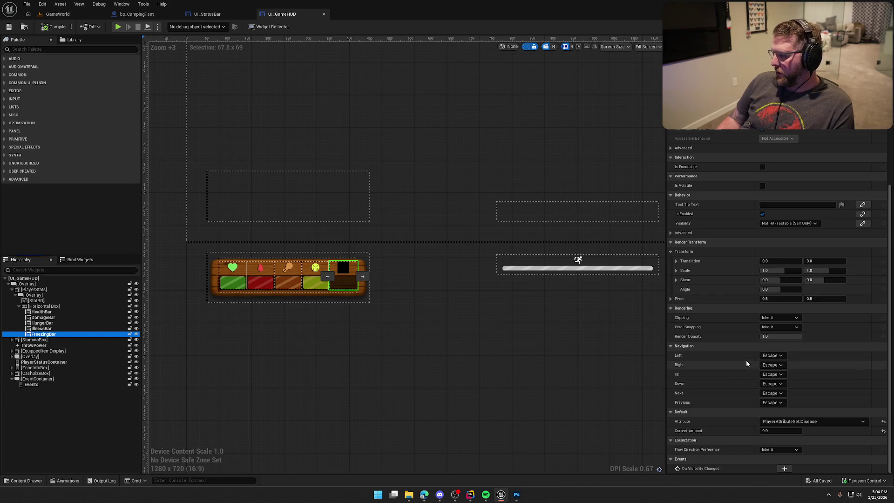
Preview the FreezingBar fill, then set its Current Amount to 0.0 and save
left_click_drag(780, 431, 801, 430)
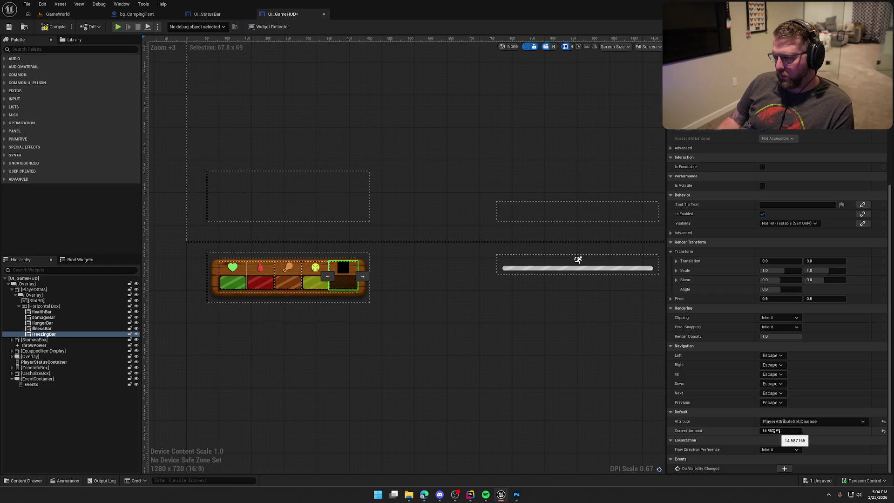
left_click(884, 431)
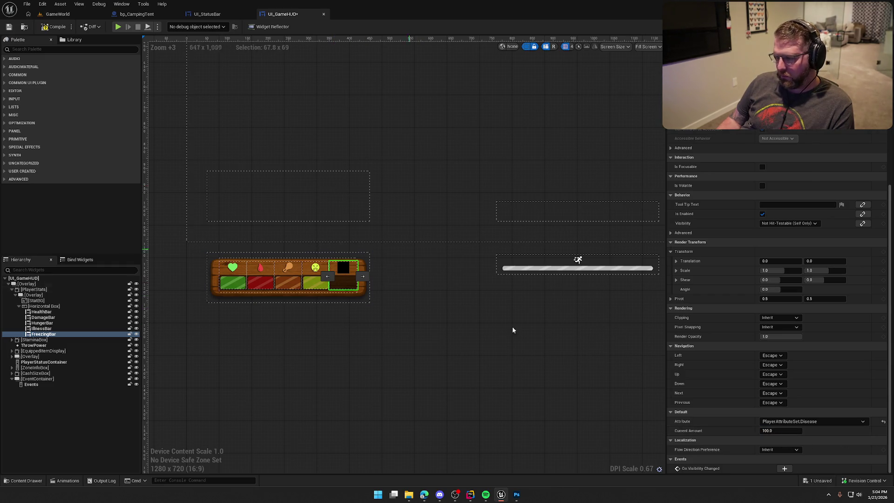
left_click(776, 431)
type("0")
key("Return")
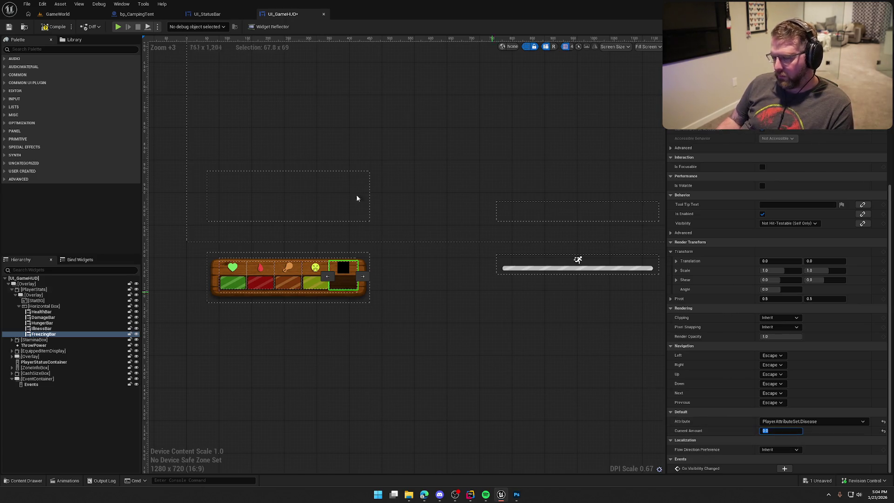
key("ctrl+s")
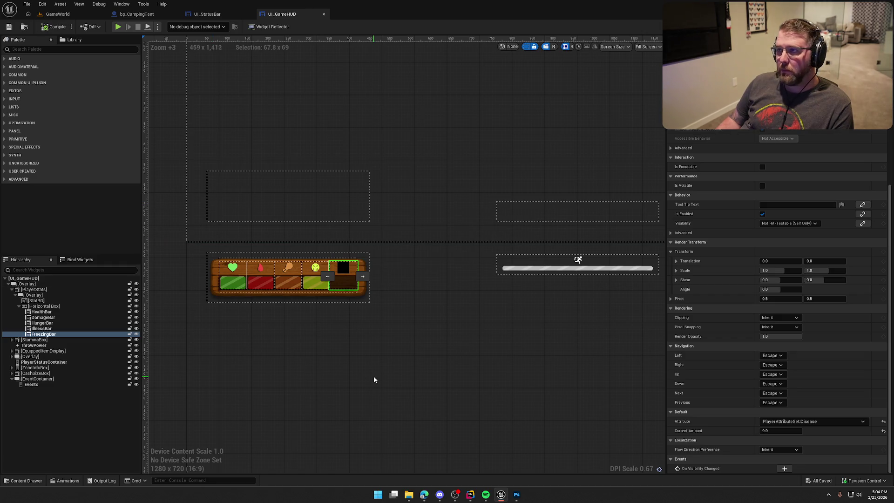
left_click(207, 14)
Set the Attribute variable's default value to PlayerAttributeSet.Disease and compile UI_StatusBar
left_click(838, 26)
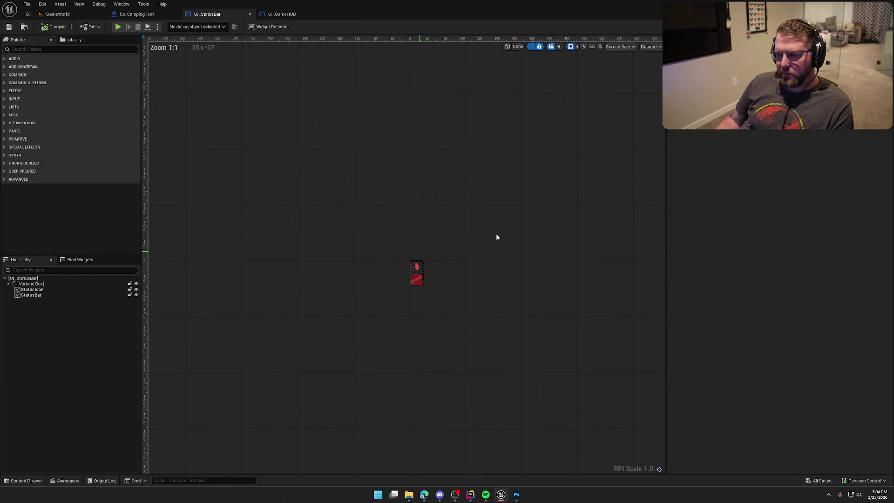
left_click(871, 26)
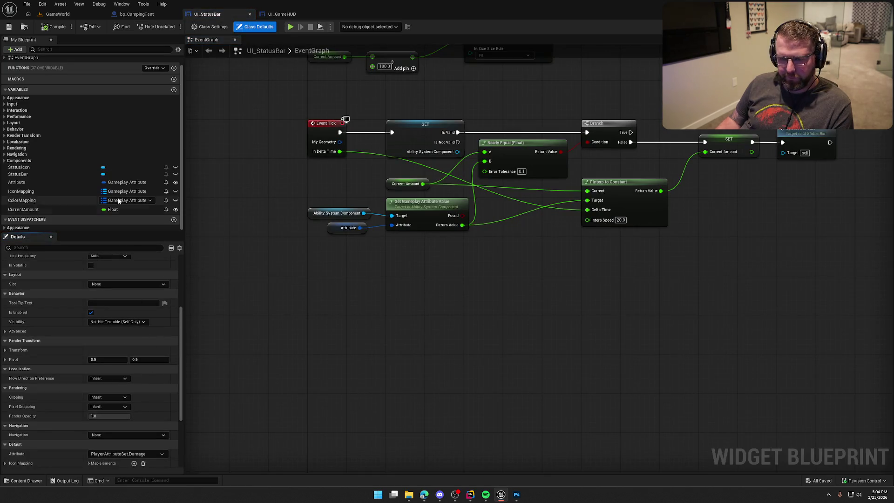
left_click(54, 182)
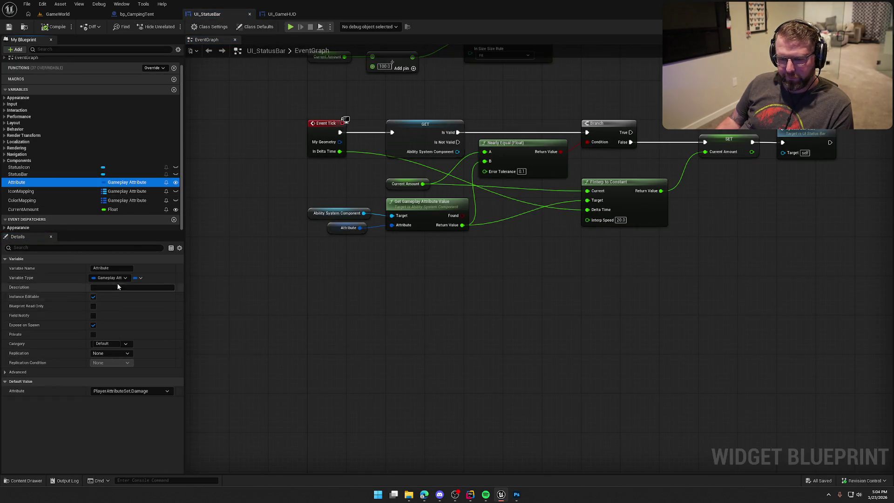
left_click(130, 391)
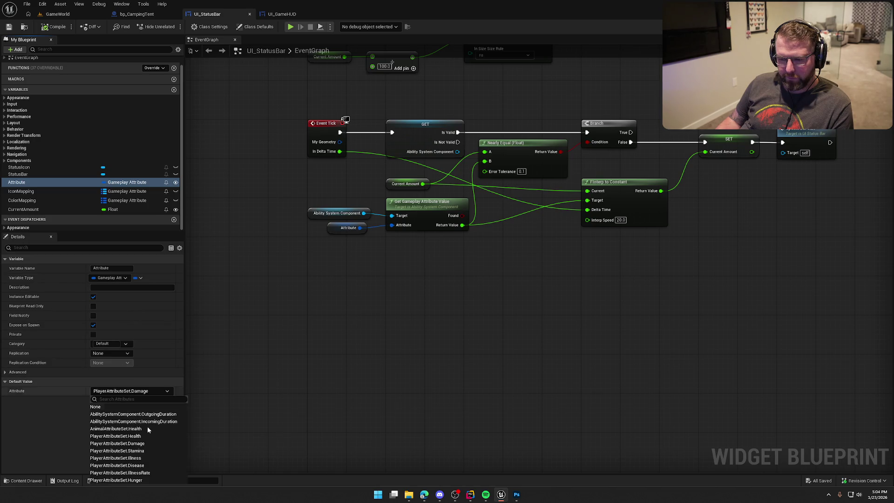
left_click(151, 464)
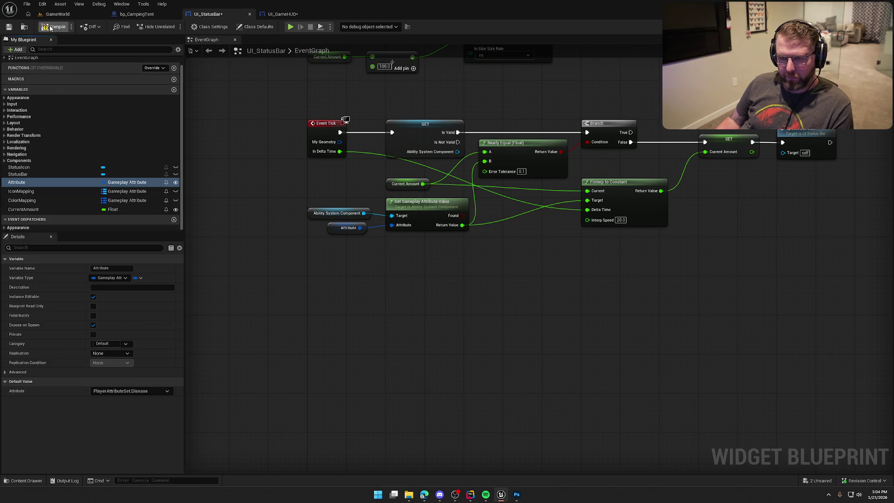
left_click(856, 27)
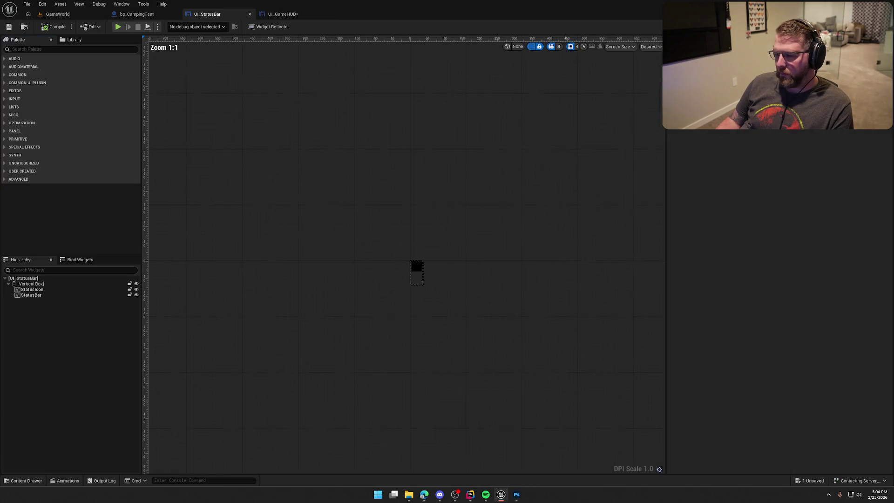
Select and then deselect the StatusIcon image to inspect it
scroll(389, 284, "up", 10)
left_click(404, 191)
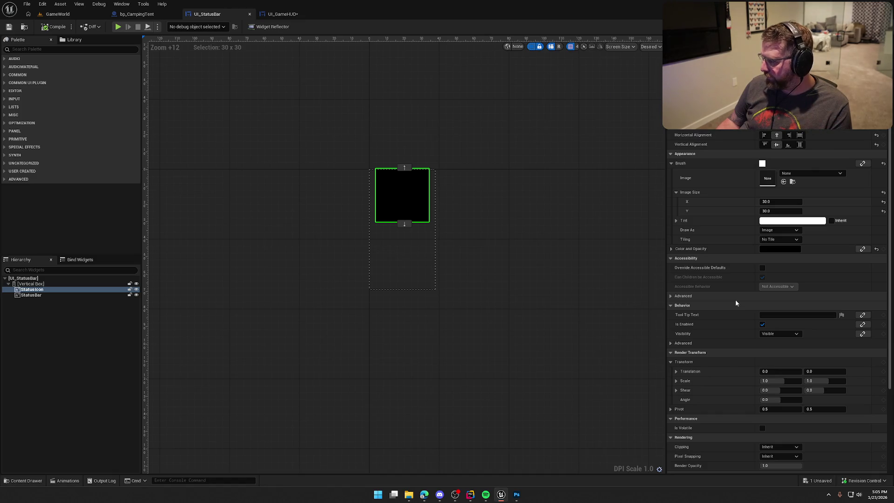
left_click(542, 280)
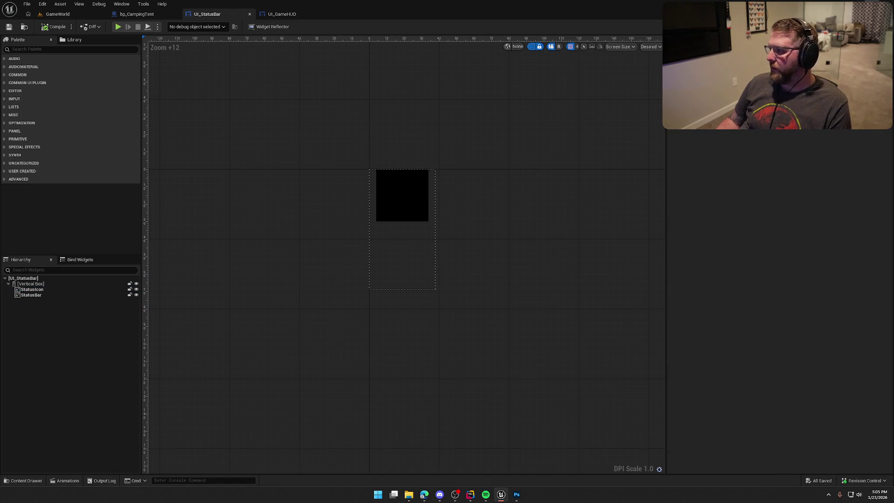
key("alt+Tab")
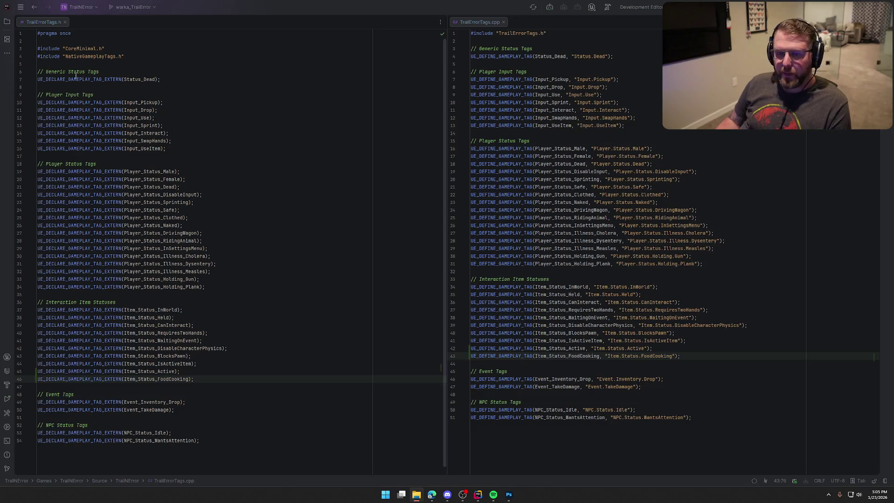
Close the tags files and open PlayerAttributeSet.h and PlayerAttributeSet.cpp side by side
key("ctrl+F4")
key("ctrl+F4")
key("alt+1")
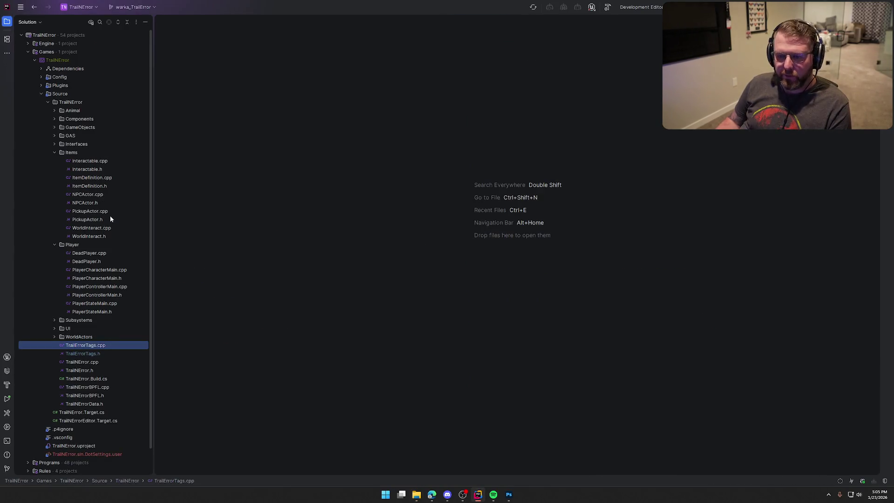
left_click(55, 152)
left_click(54, 169)
left_click(55, 136)
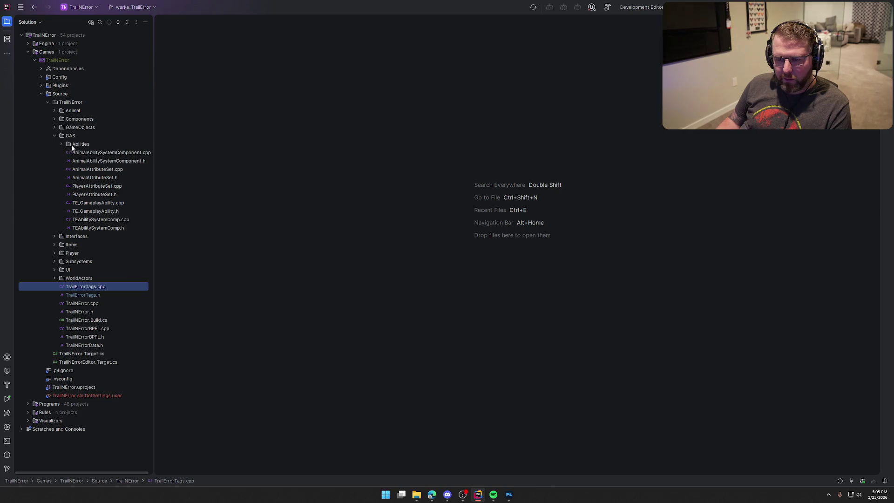
double_click(108, 193)
double_click(102, 186)
left_click(8, 22)
mouse_move(116, 21)
left_mouse_down()
mouse_move(698, 158)
mouse_move(661, 242)
left_mouse_up()
scroll(197, 334, "up", 6)
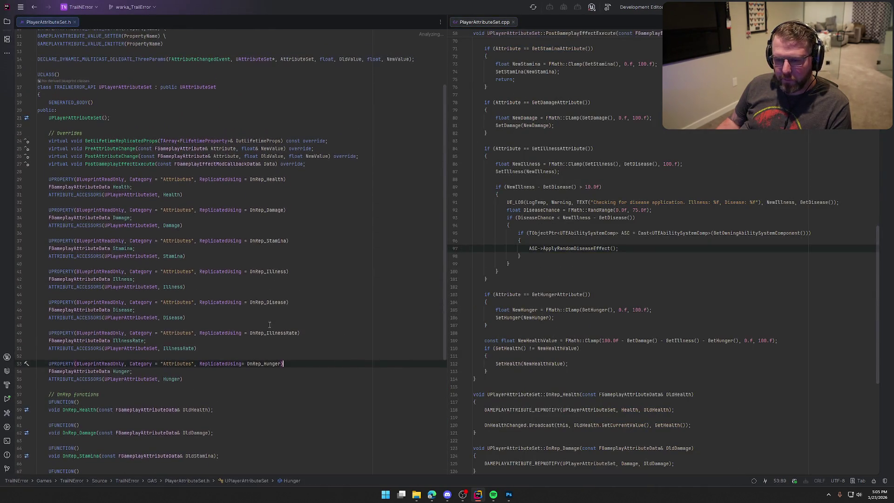
Declare a replicated Freezing attribute with its accessors below Hunger in the header
left_click(199, 331)
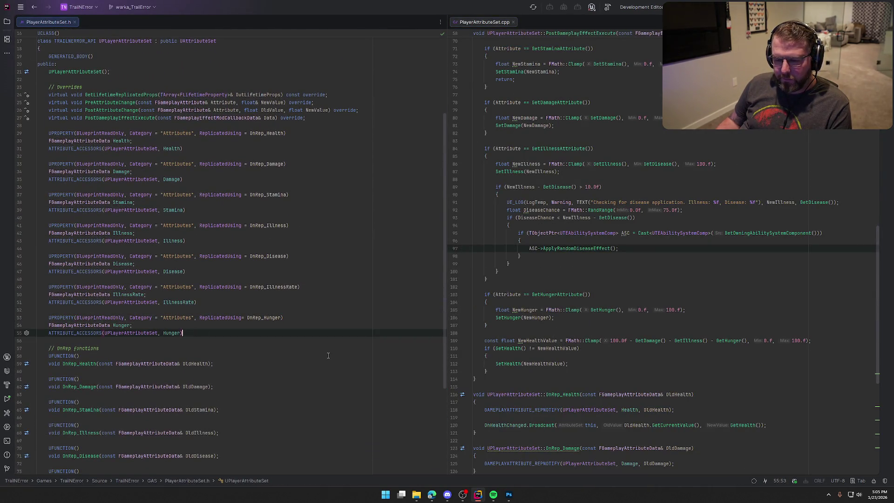
key("Return")
key("Return")
type("U")
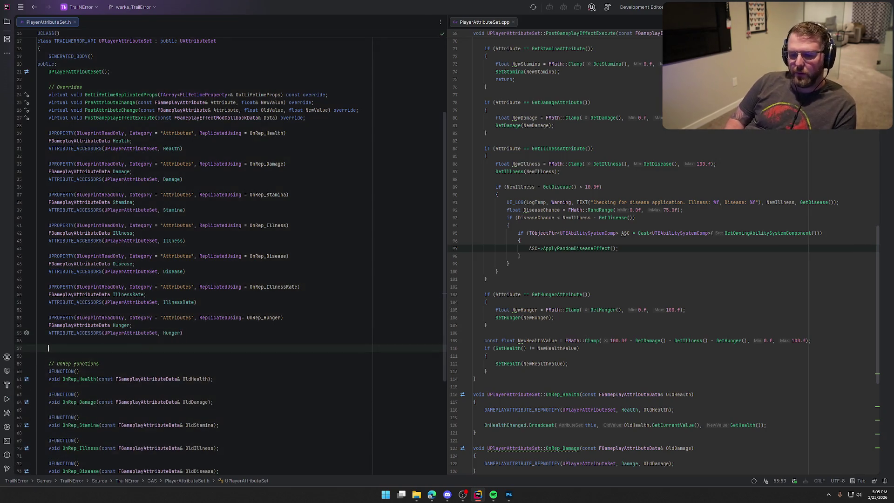
type("PRO")
key("Return")
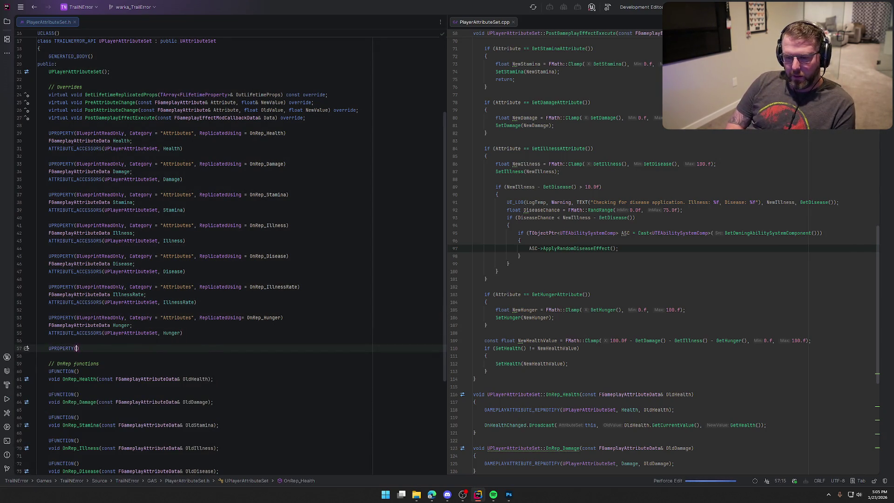
type("Blu")
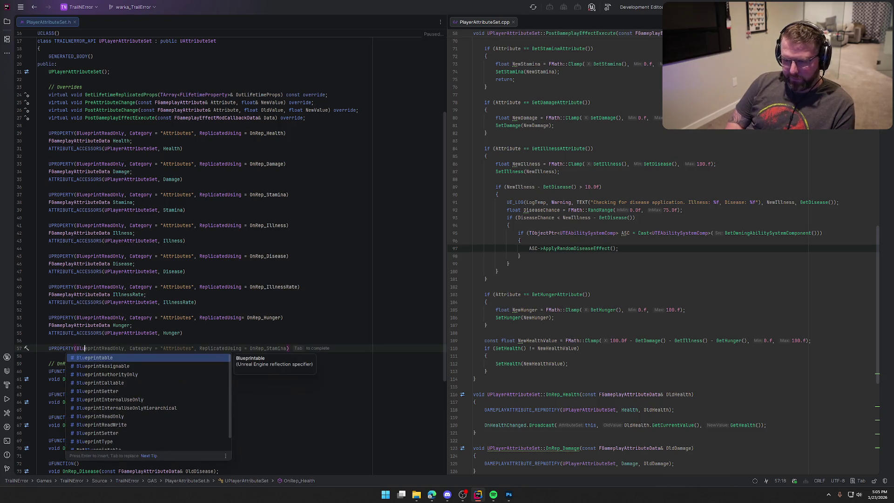
key("Tab")
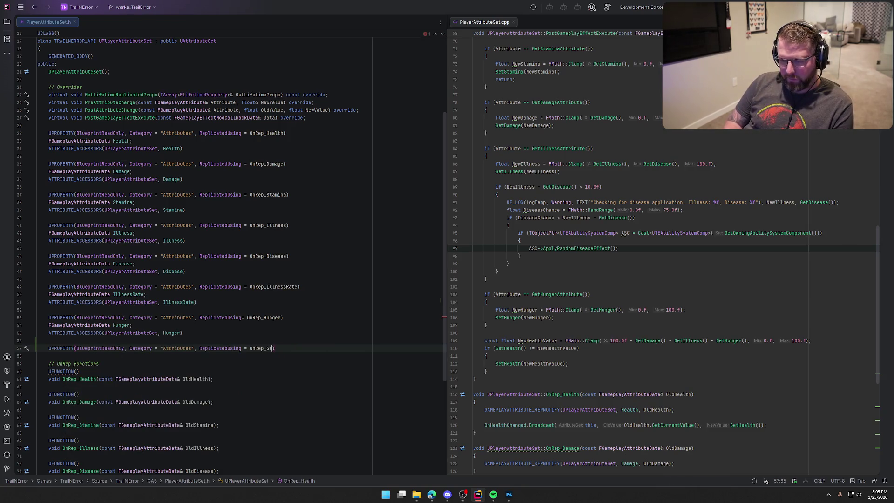
type("Freezing")
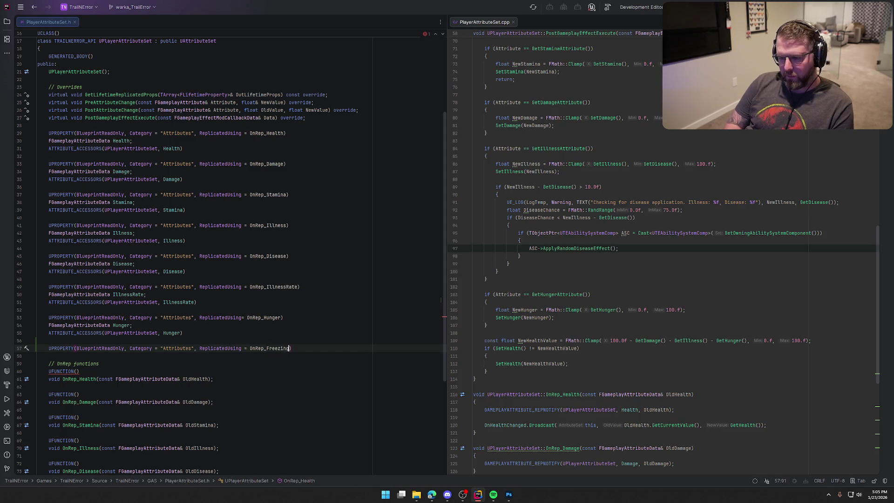
type(")")
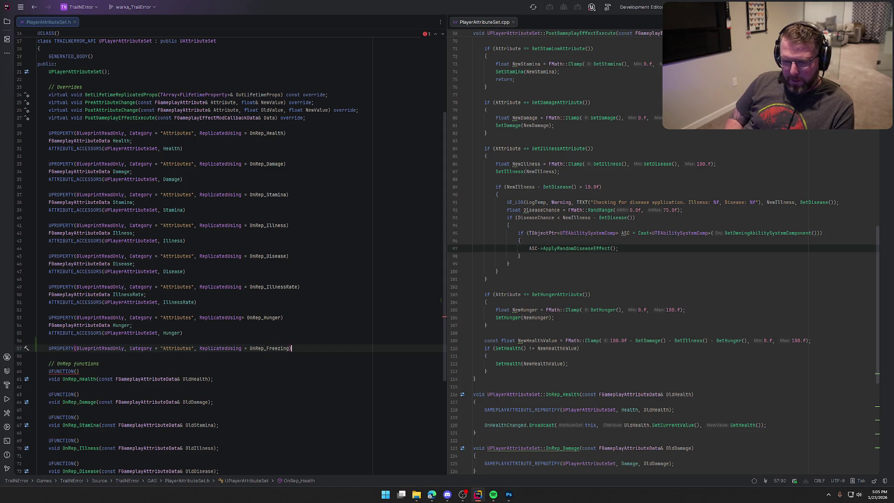
key("Return")
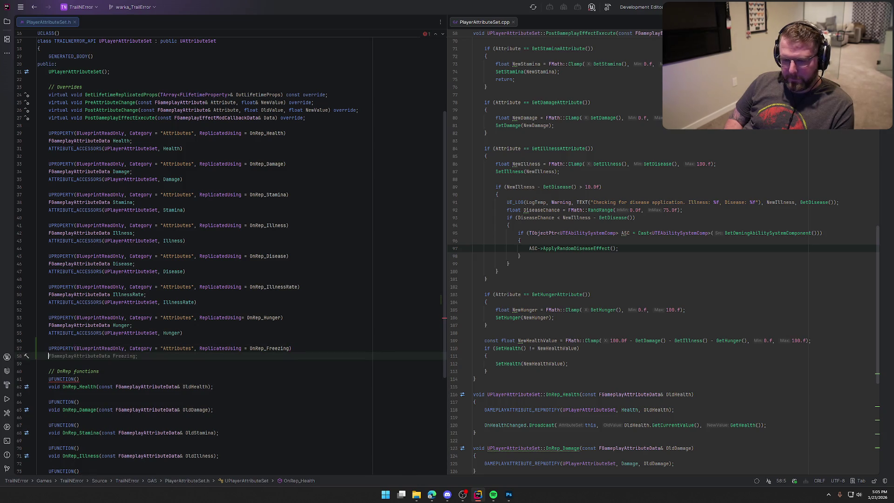
key("Tab")
key("Return")
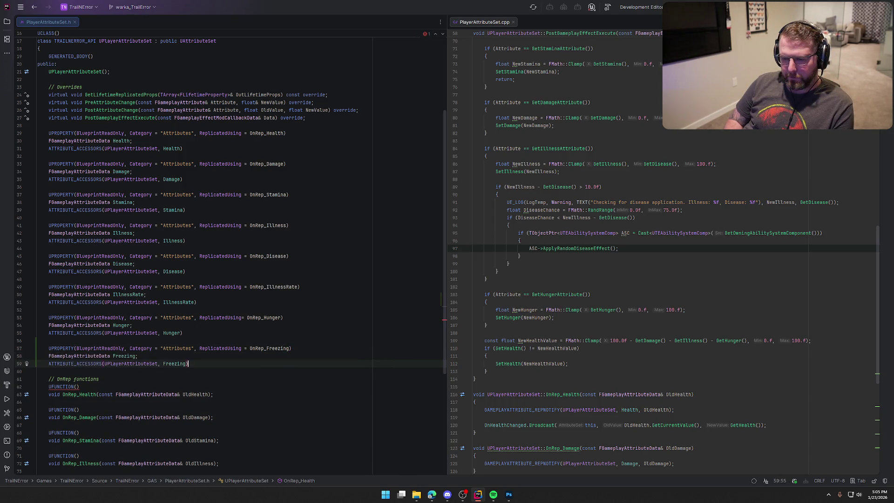
key("Return")
key("Return")
Add a FreezingRate UPROPERTY using OnRep_FreezingRate, with its data member and ATTRIBUTE_ACCESSORS
type("UPROPERTY(")
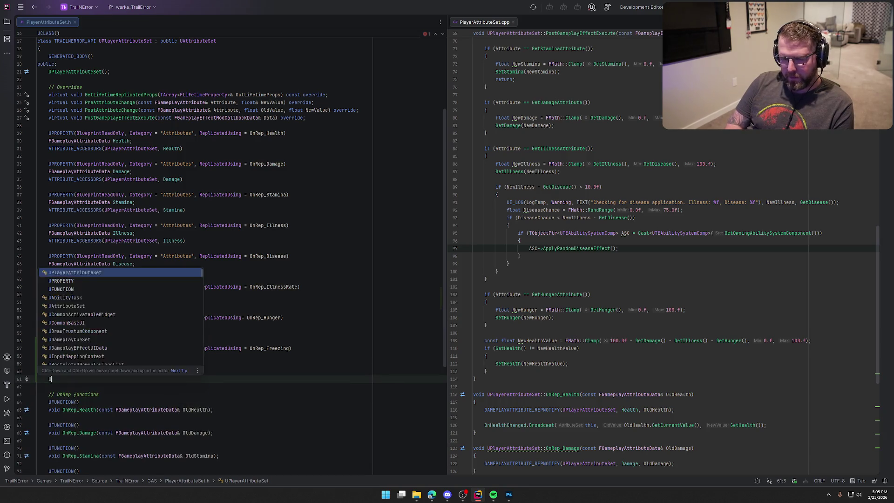
key("Tab")
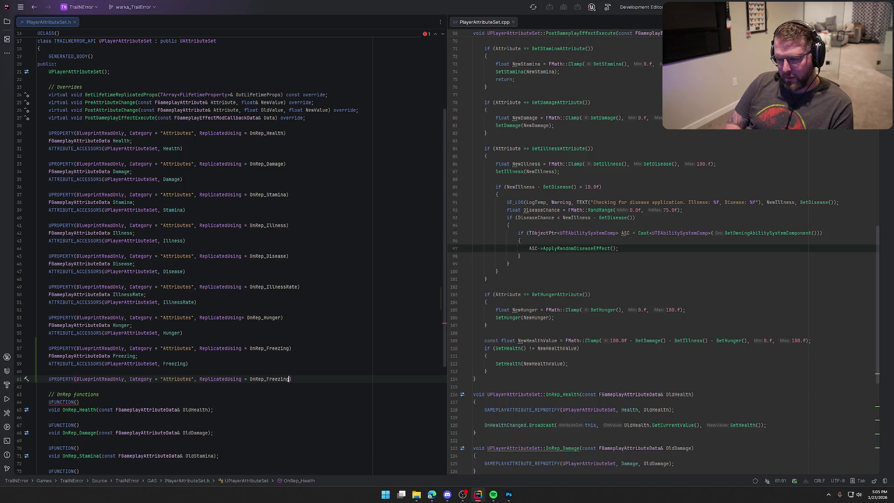
key("Return")
key("Tab")
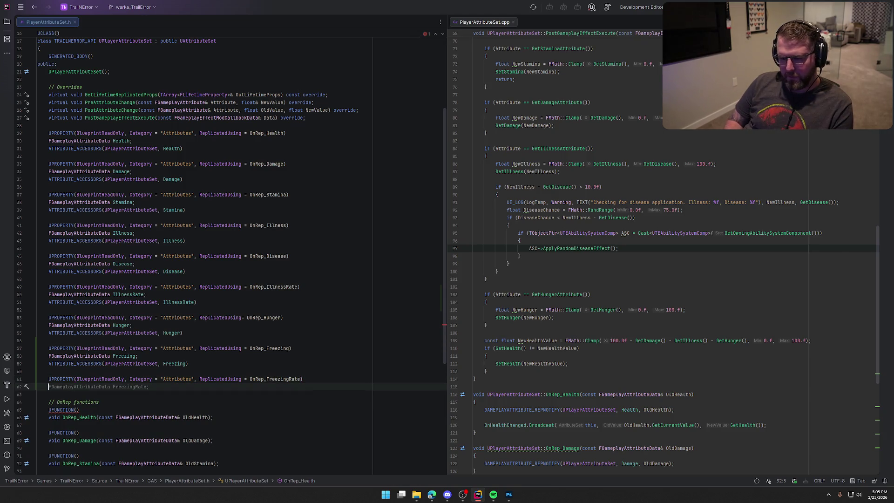
key("Return")
key("Tab")
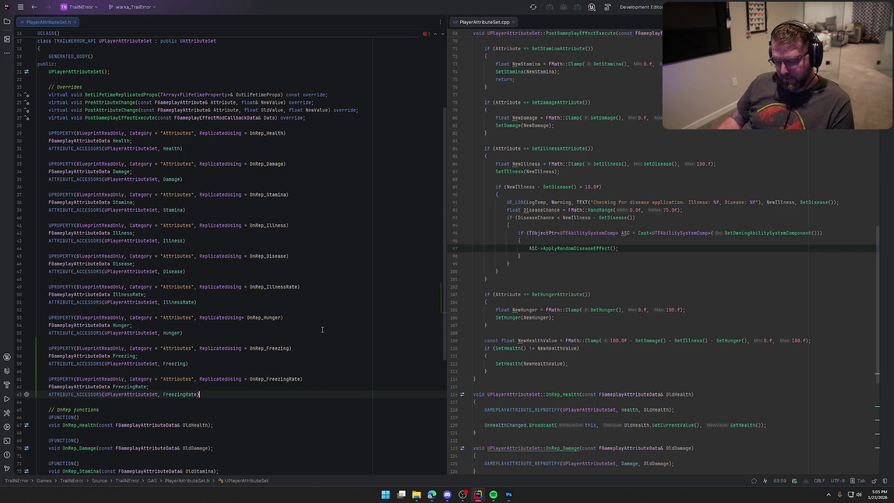
scroll(241, 380, "down", 10)
left_click(204, 364)
Declare OnRep_Freezing and OnRep_FreezingRate below OnRep_Hunger in the header
key("Down")
key("Return")
key("Tab")
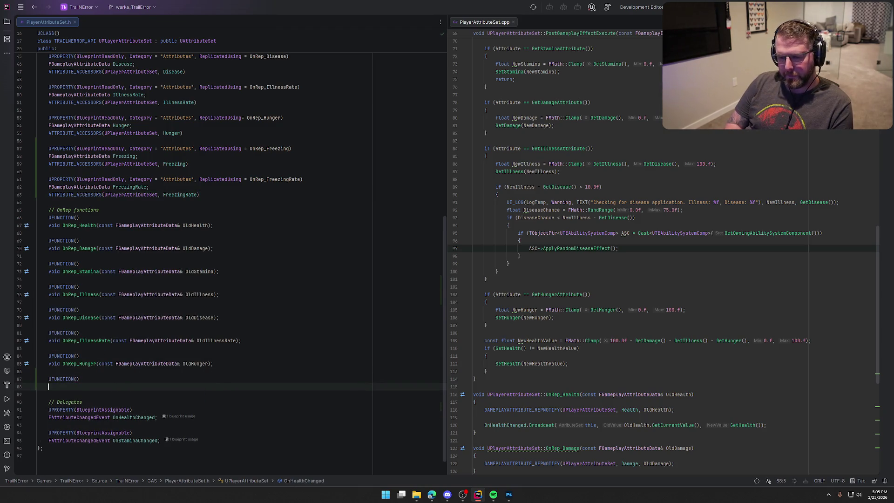
key("Return")
key("Return")
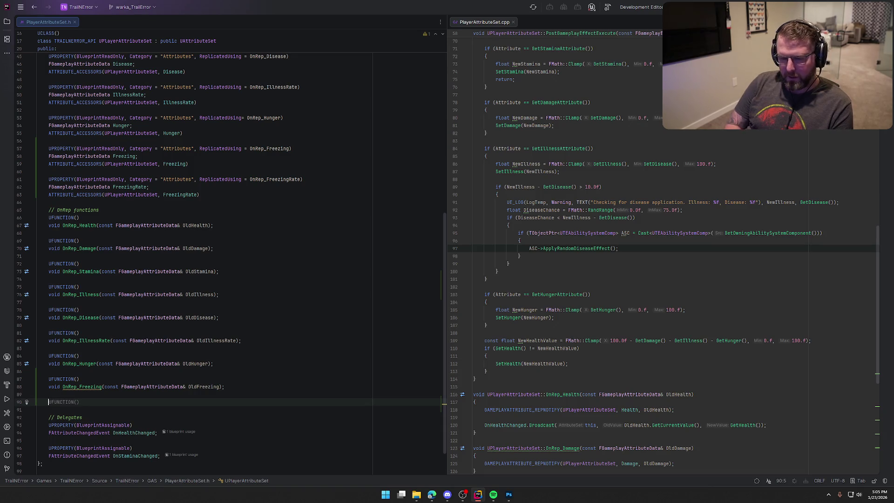
key("Tab")
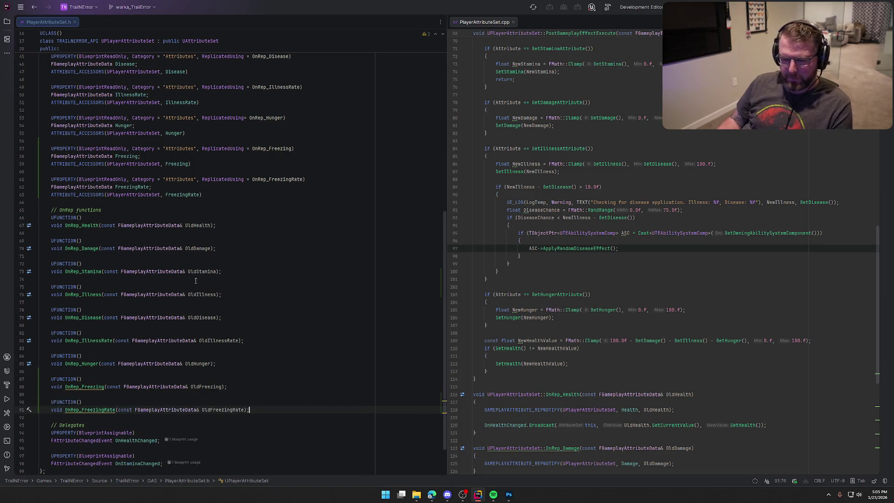
Generate empty definitions for OnRep_Freezing and OnRep_FreezingRate in the .cpp
scroll(52, 334, "down", 2)
left_click(87, 343)
key("alt+Return")
key("Return")
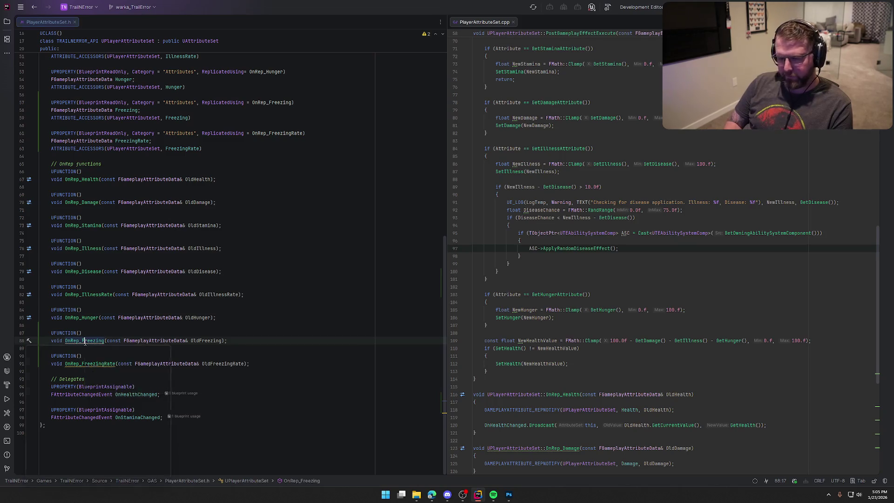
left_click(105, 363)
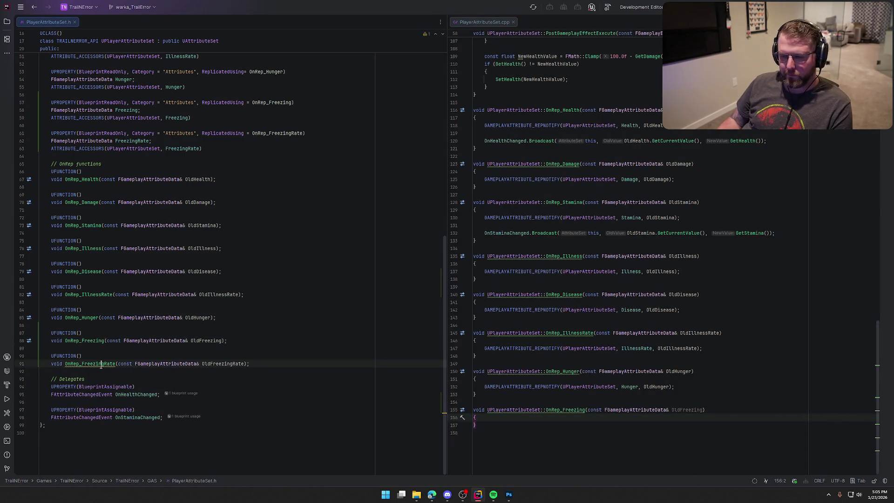
key("alt+Return")
key("Return")
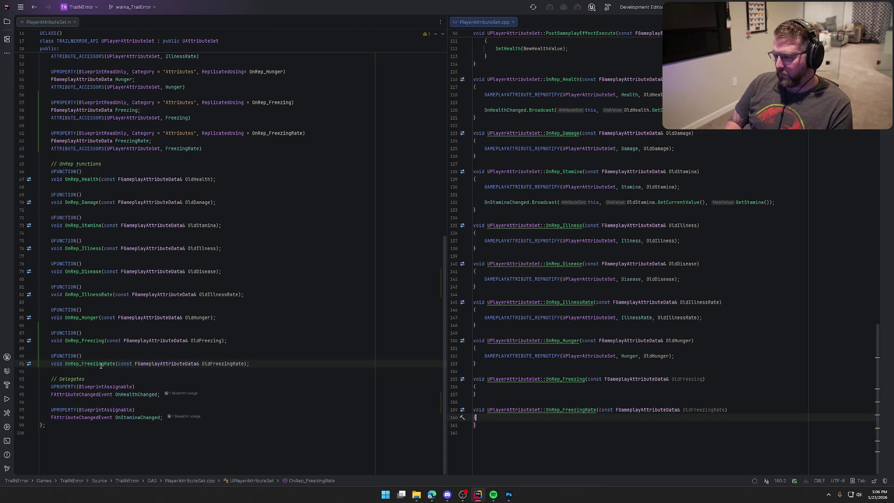
key("Down")
key("Down")
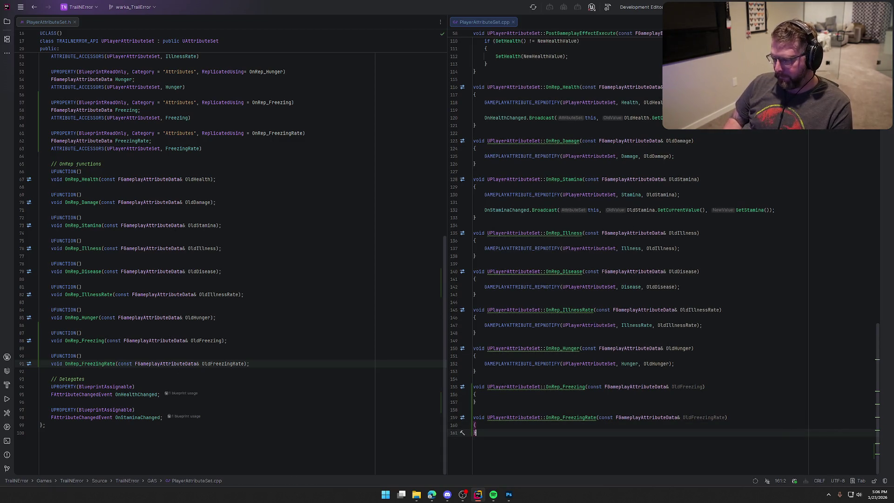
Fill OnRep_Freezing with GAMEPLAYATTRIBUTE_REPNOTIFY(UPlayerAttributeSet, Freezing, OldFreezing), reusing the Hunger call
left_click(484, 364)
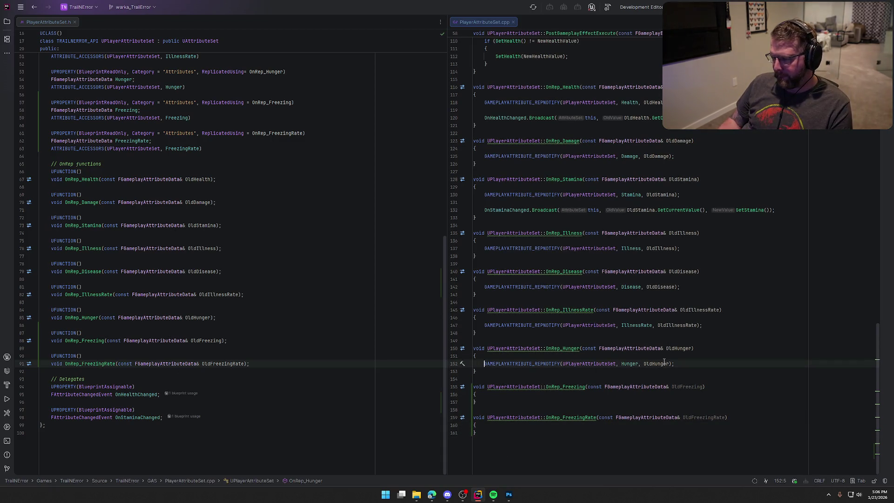
left_click(622, 363, "shift")
key("shift+Right")
key("shift+Right")
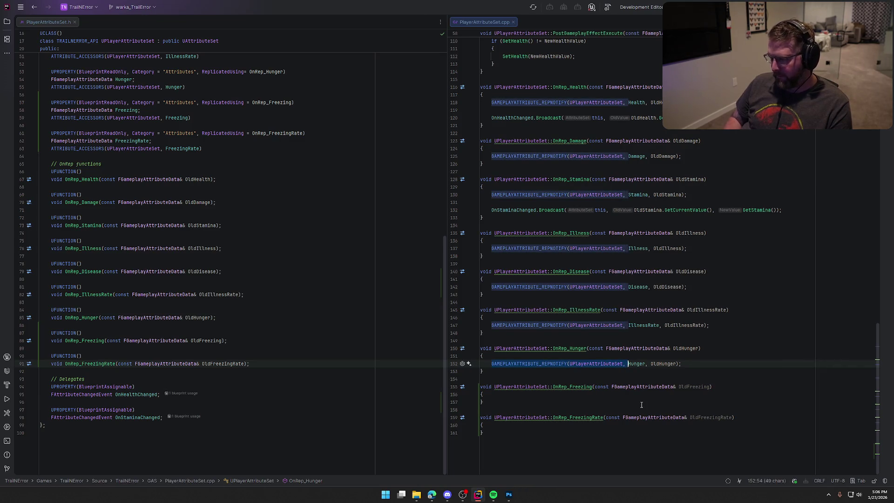
key("ctrl+c")
key("Down")
key("Down")
key("Down")
key("End")
key("Return")
key("ctrl+v")
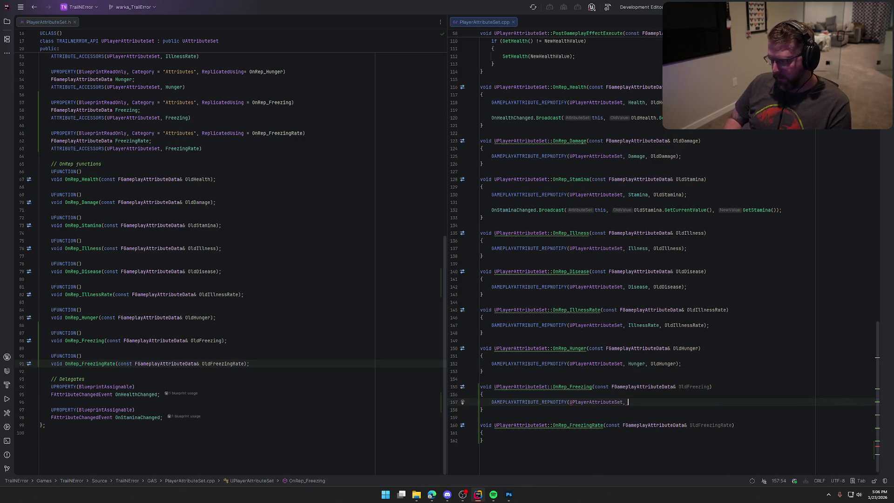
type("F")
key("Return")
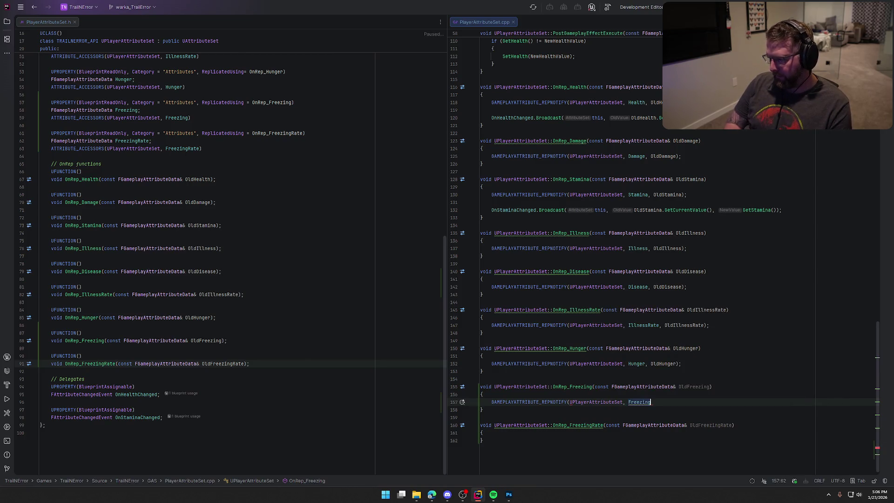
key("Tab")
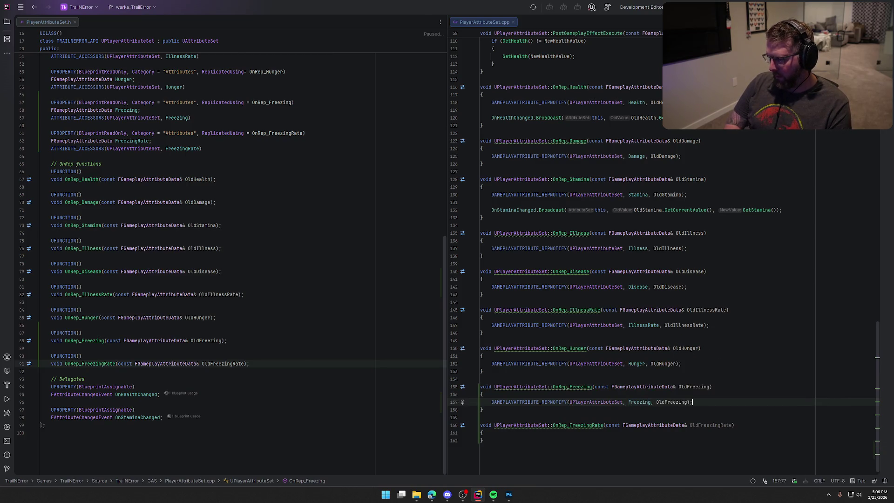
Fill OnRep_FreezingRate with GAMEPLAYATTRIBUTE_REPNOTIFY(UPlayerAttributeSet, FreezingRate, …)
key("Down")
key("Down")
key("Down")
key("Return")
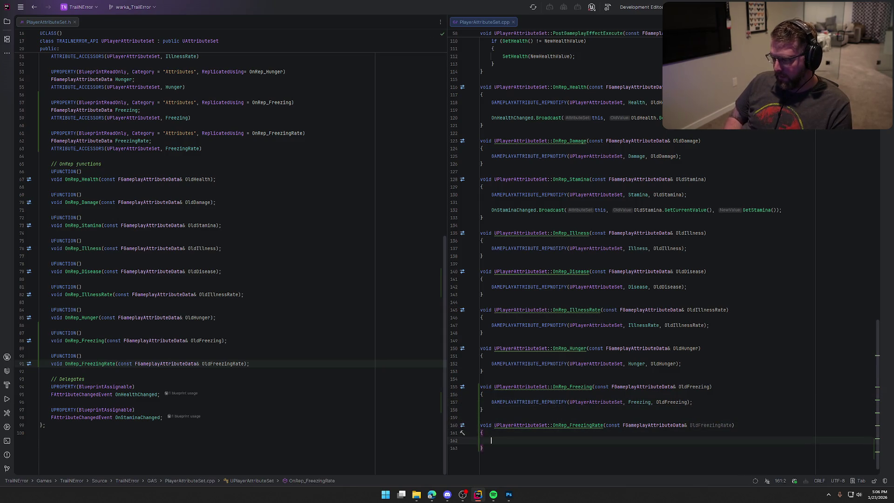
type("GAMEPLAYATTRIBUTE_REPNOTIFY(UPlayerAttributeSet, Fr")
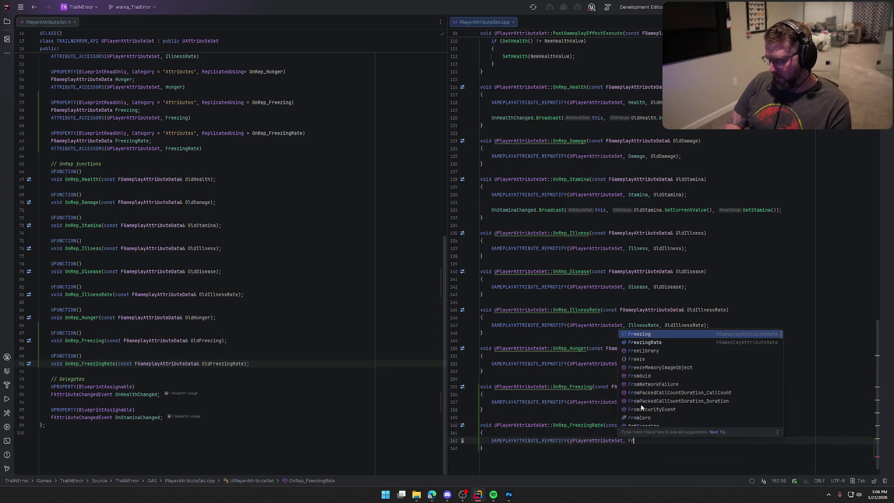
key("Tab")
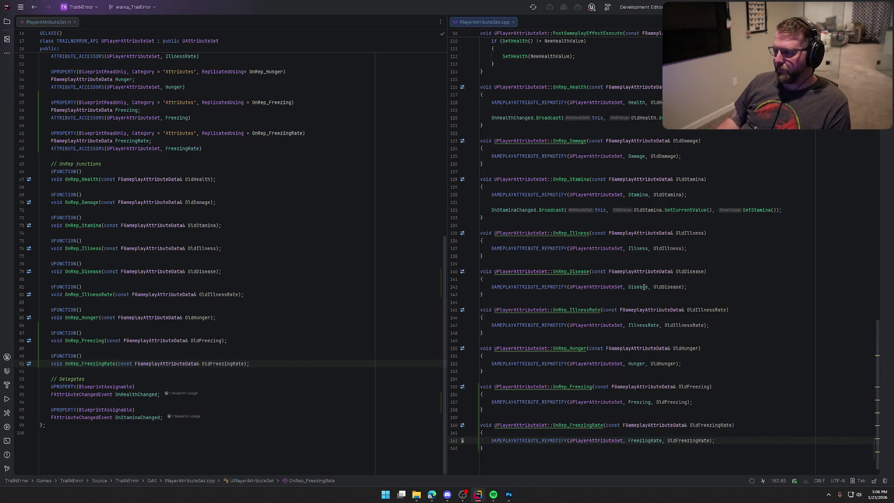
scroll(637, 267, "up", 9)
scroll(636, 266, "up", 19)
Add DOREPLIFETIME lines for Freezing and FreezingRate after the Hunger entry
left_click(630, 233)
key("Return")
key("Tab")
key("Return")
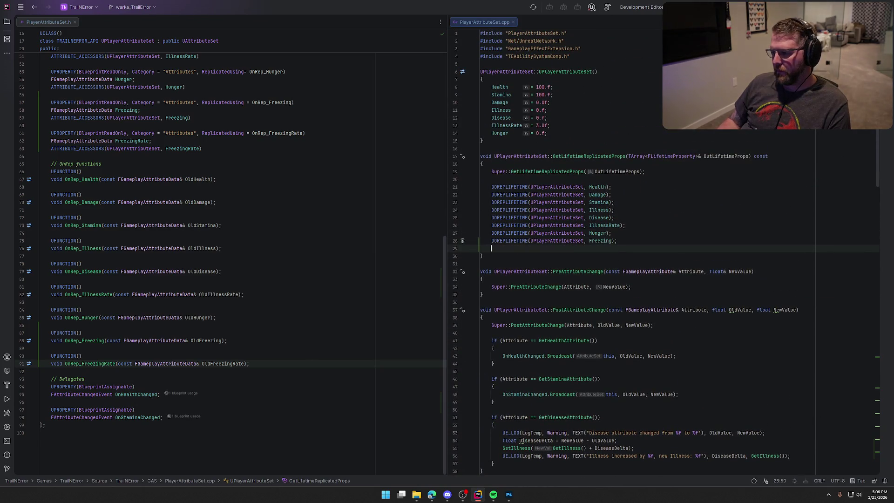
Initialize Freezing to 0.f and FreezingRate to 2.0f in the constructor
left_click(566, 135)
key("Return")
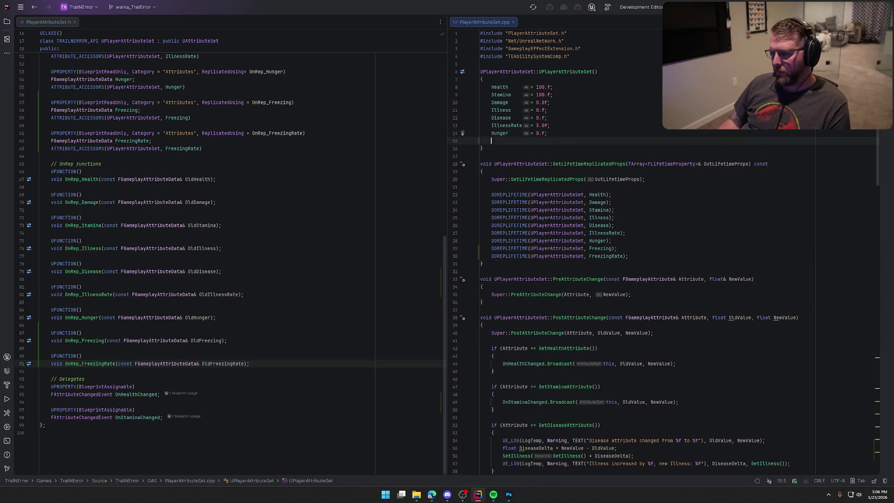
type("Freezing  = 0.f;")
key("Tab")
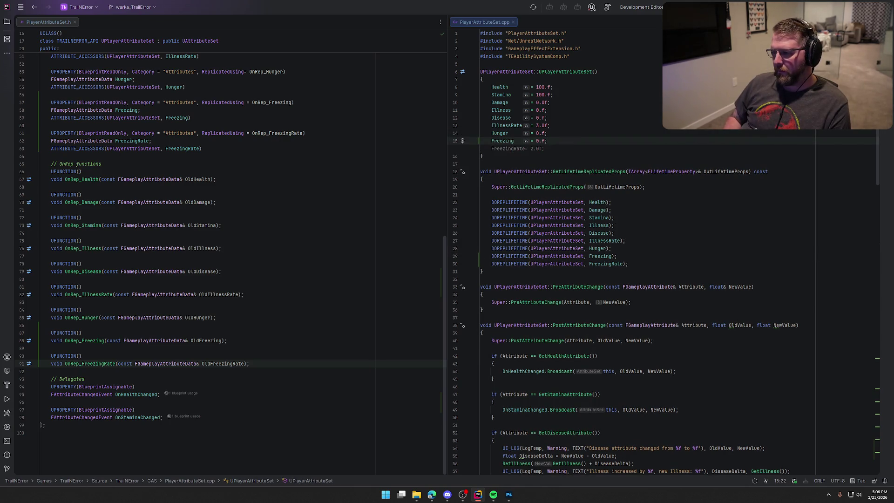
key("Tab")
key("Down")
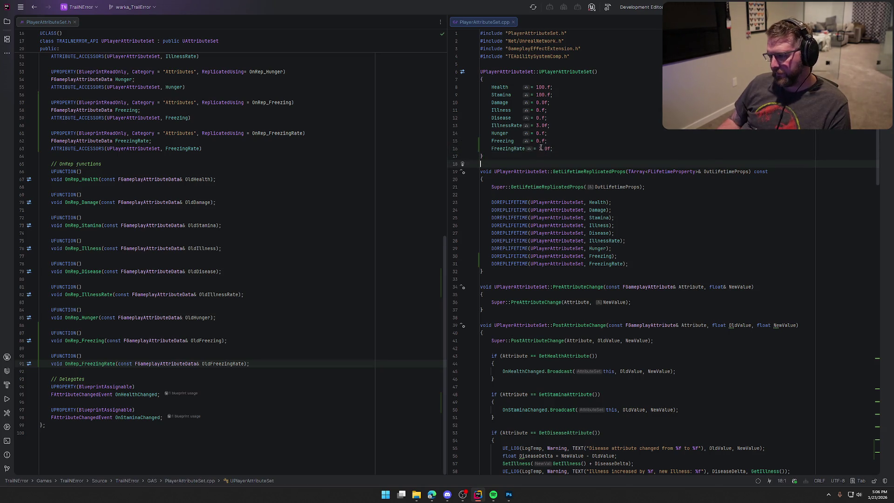
left_click(538, 86)
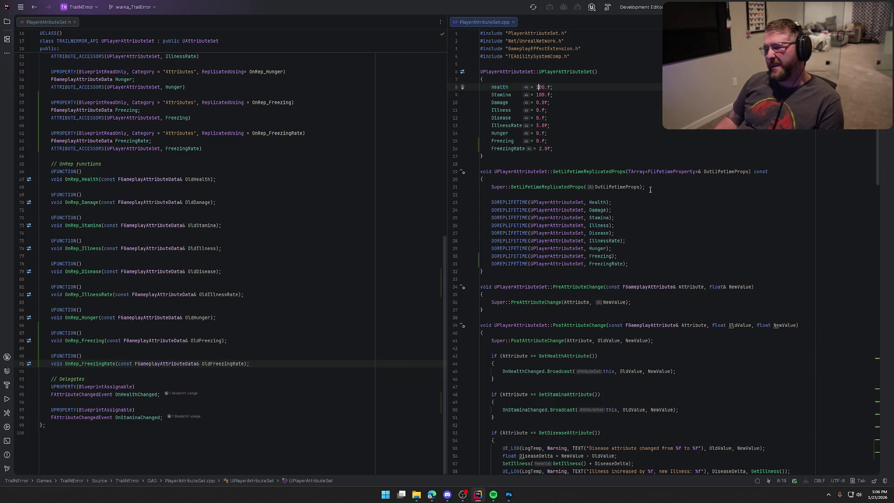
left_click(538, 88)
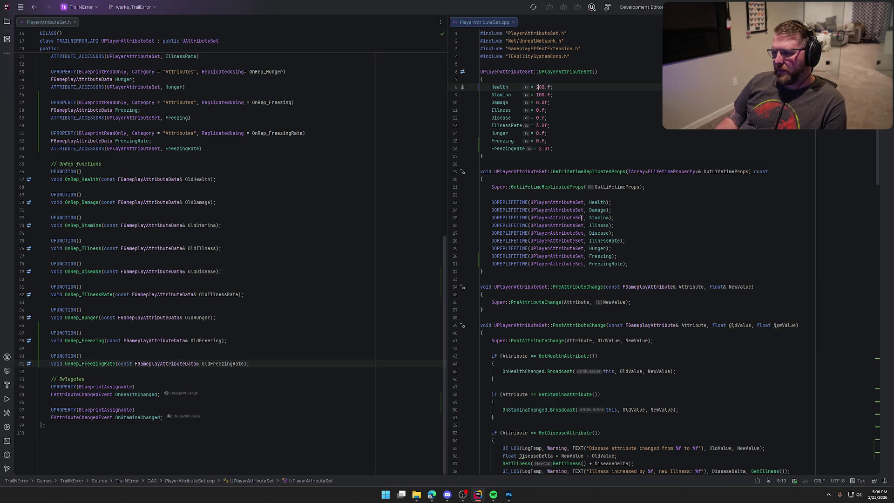
type("2")
scroll(685, 290, "down", 7)
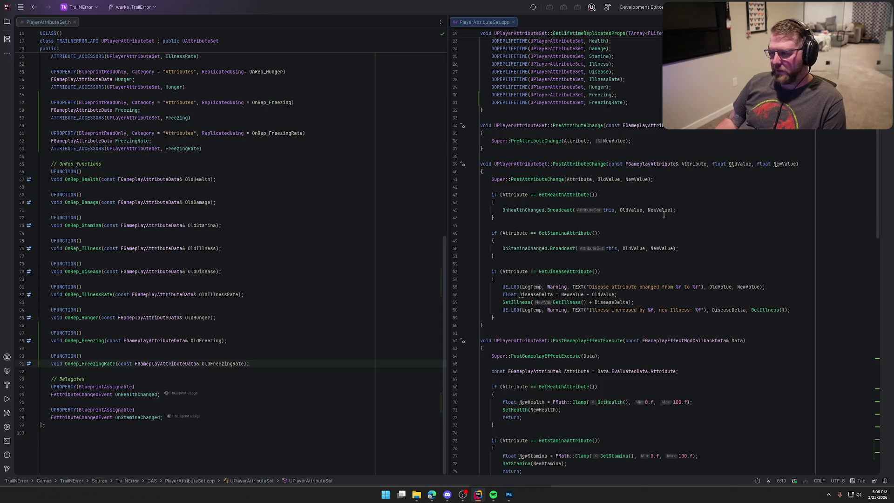
scroll(664, 214, "down", 3)
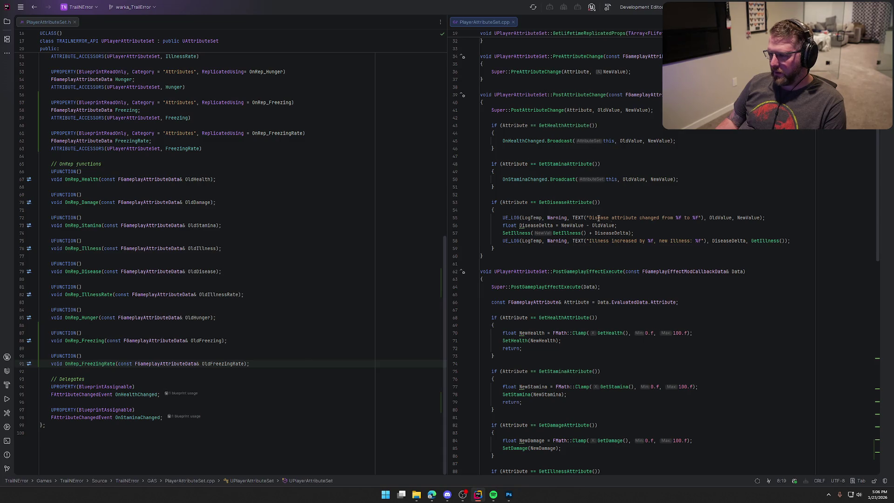
left_click(774, 216)
key("shift+Home")
key("shift+Home")
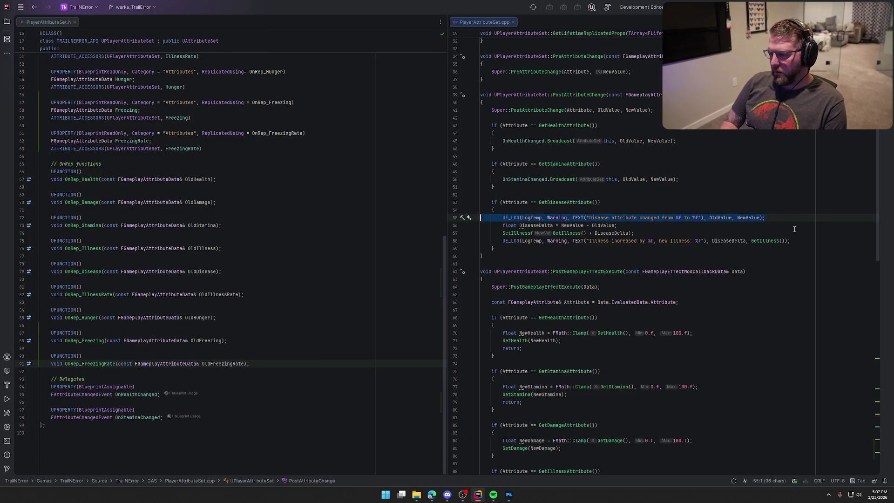
key("BackSpace")
key("BackSpace")
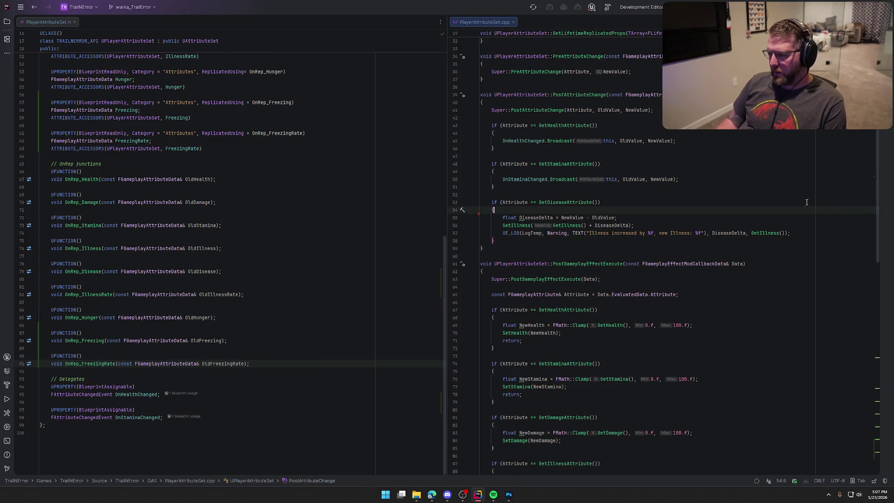
left_click(799, 232)
key("shift+Home")
key("shift+Home")
key("BackSpace")
key("BackSpace")
scroll(700, 252, "down", 4)
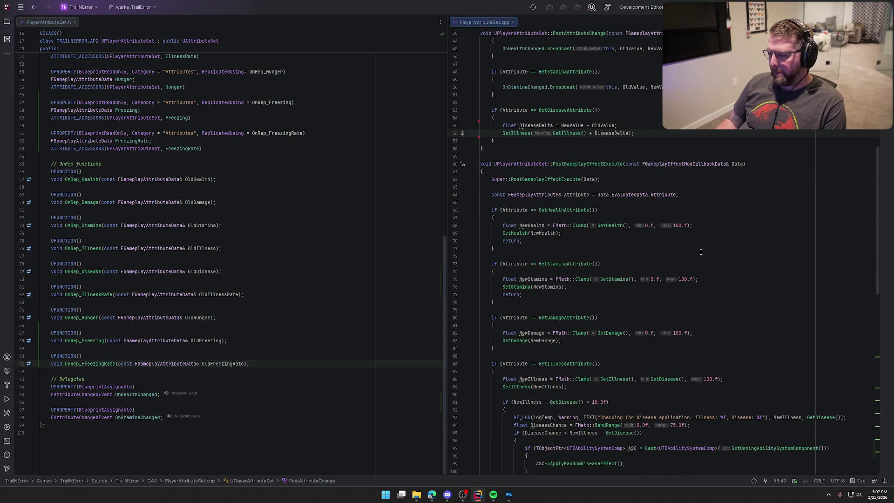
scroll(701, 251, "down", 3)
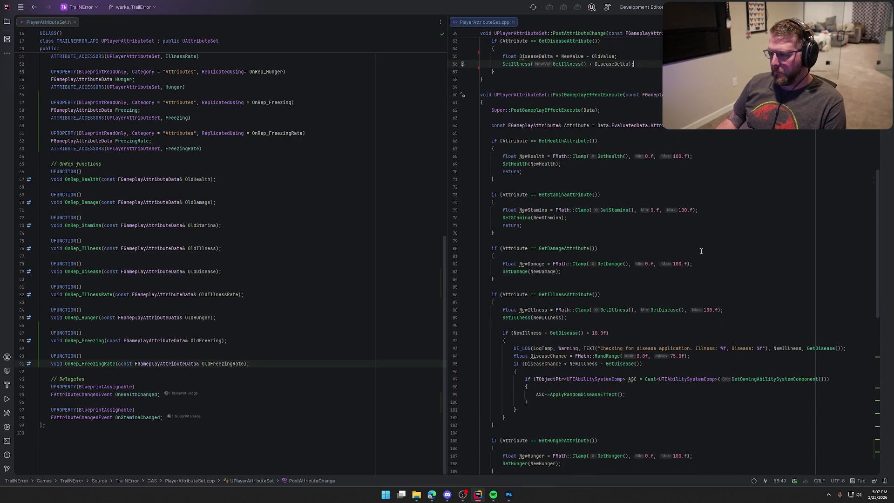
scroll(701, 251, "down", 3)
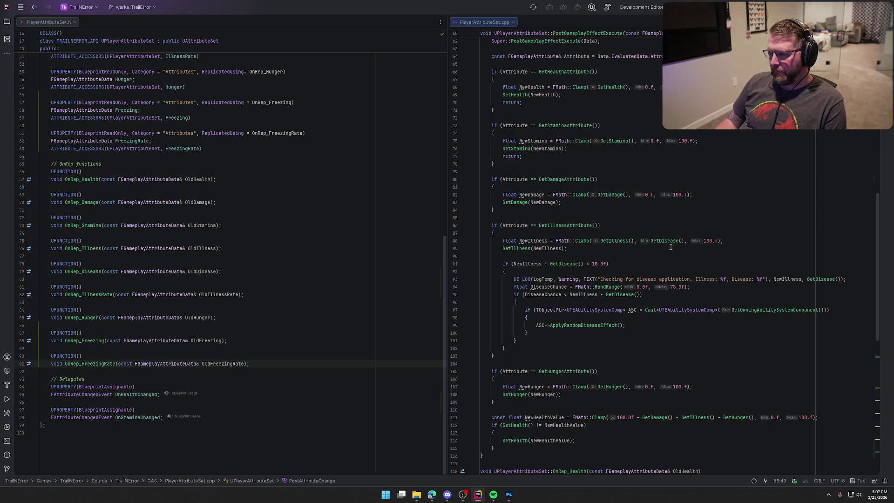
scroll(547, 240, "down", 4)
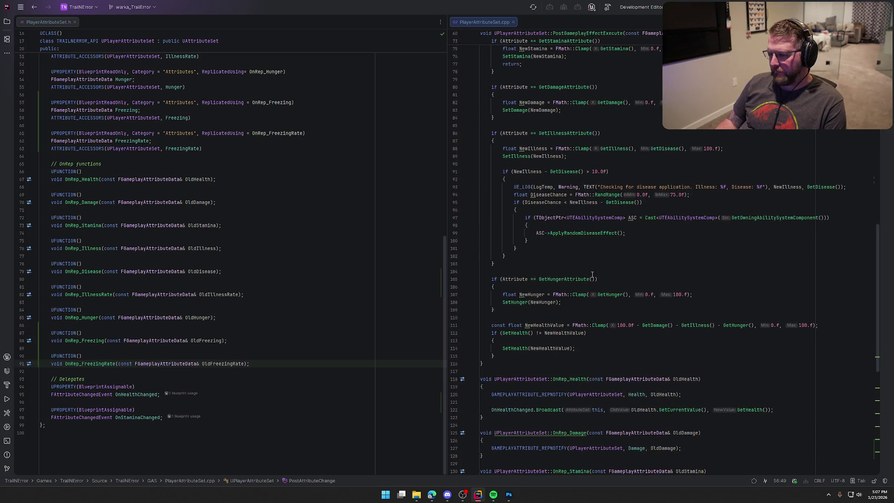
left_click(511, 312)
Add a GetFreezingAttribute clamp block below the Hunger block from the code suggestion
key("Return")
key("Return")
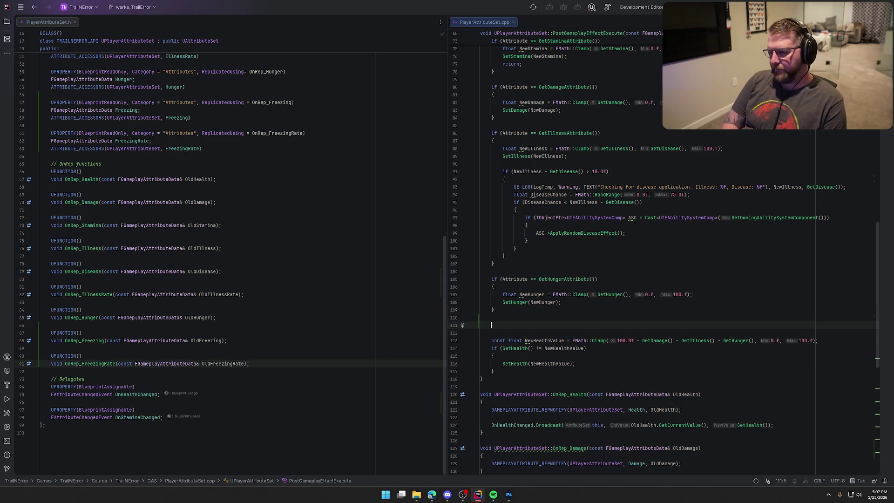
type("if")
key("BackSpace")
key("BackSpace")
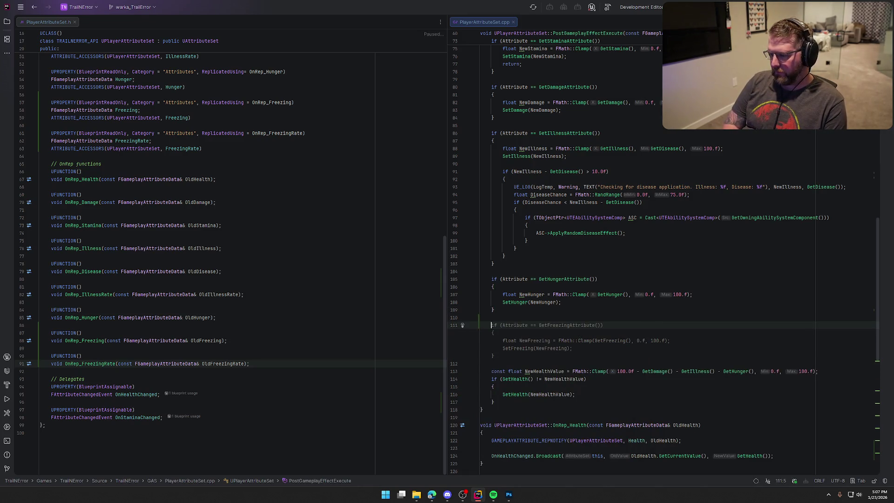
key("Tab")
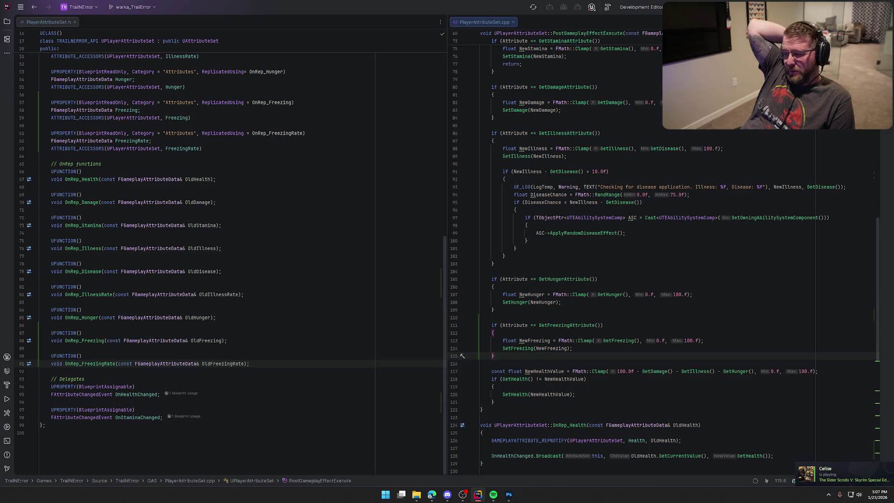
Change the Freezing and Hunger clamp maximums to 200.f
left_click(688, 340)
key("BackSpace")
type("2")
key("Up")
key("Up")
key("Up")
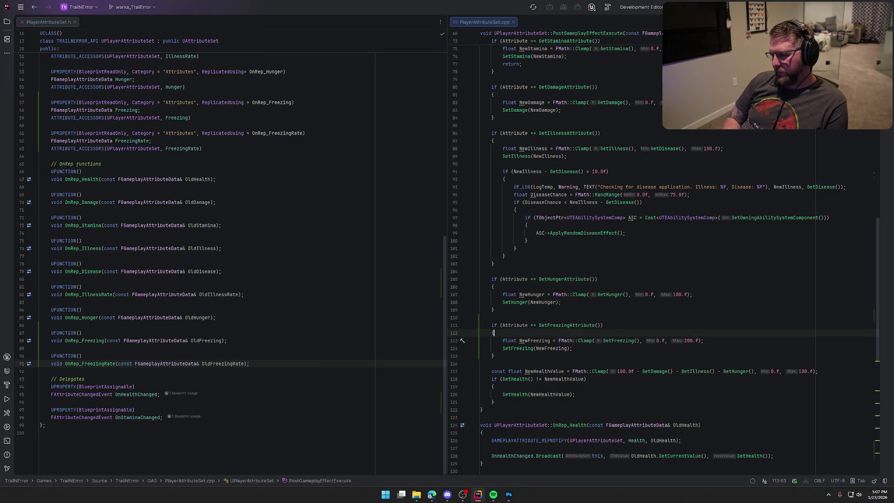
key("BackSpace")
key("BackSpace")
type("2")
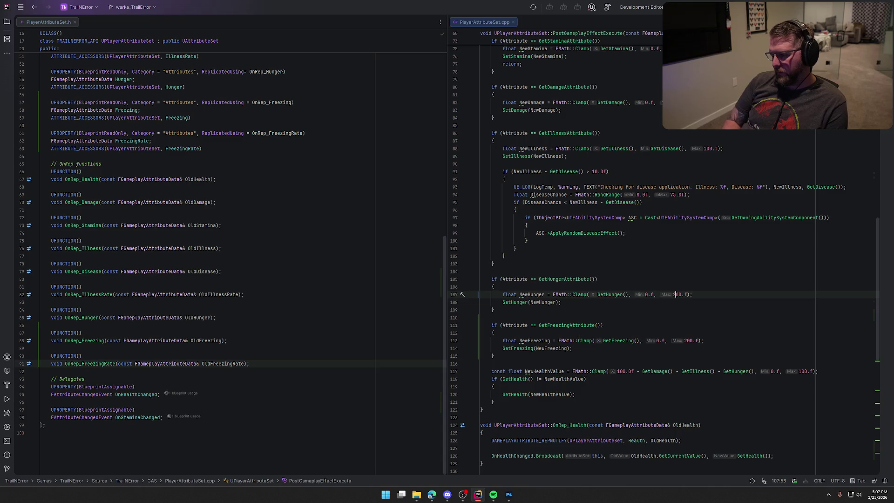
scroll(655, 255, "up", 3)
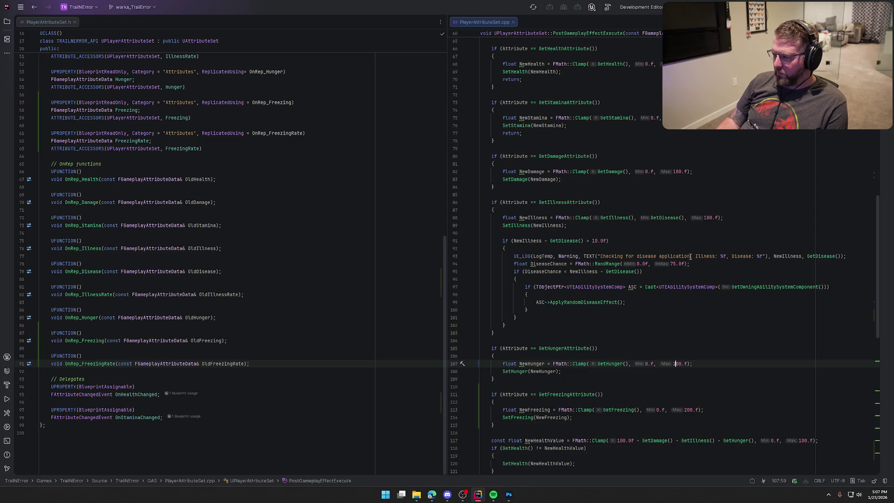
Delete the disease-check UE_LOG line
left_click(848, 256)
key("shift+Home")
key("shift+Home")
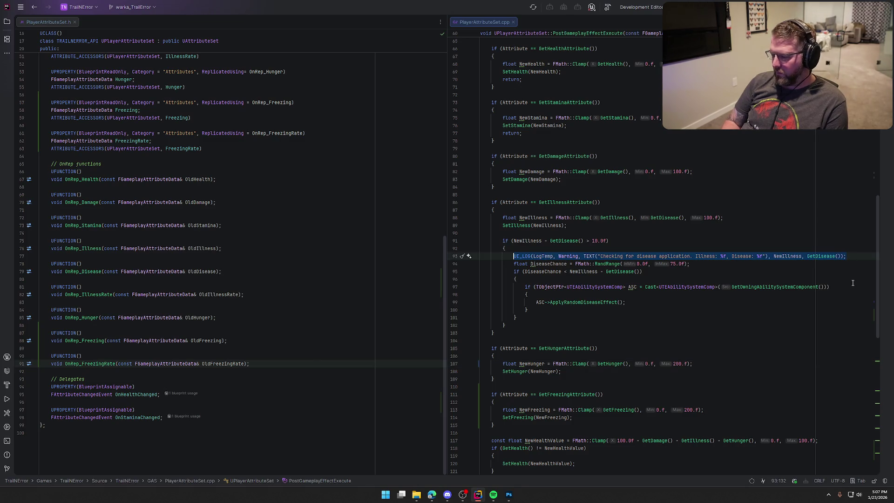
key("BackSpace")
key("BackSpace")
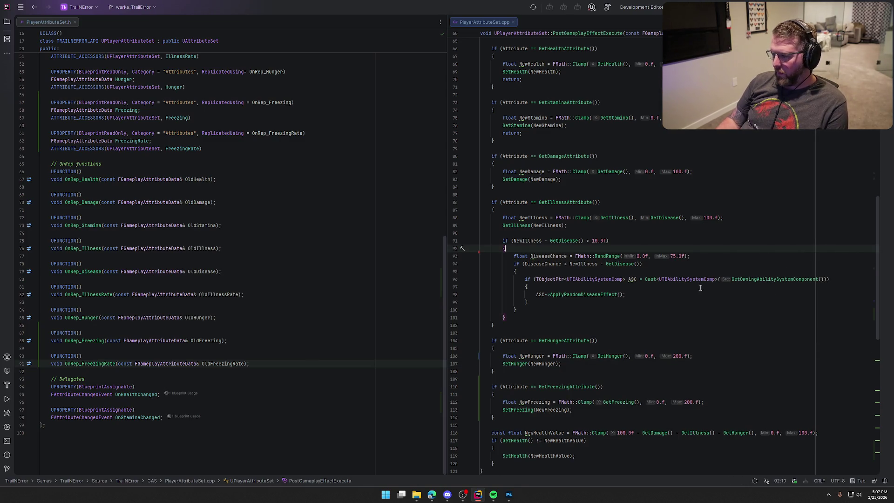
Raise the Illness and Damage clamp maximums to 200.f
left_click(707, 217)
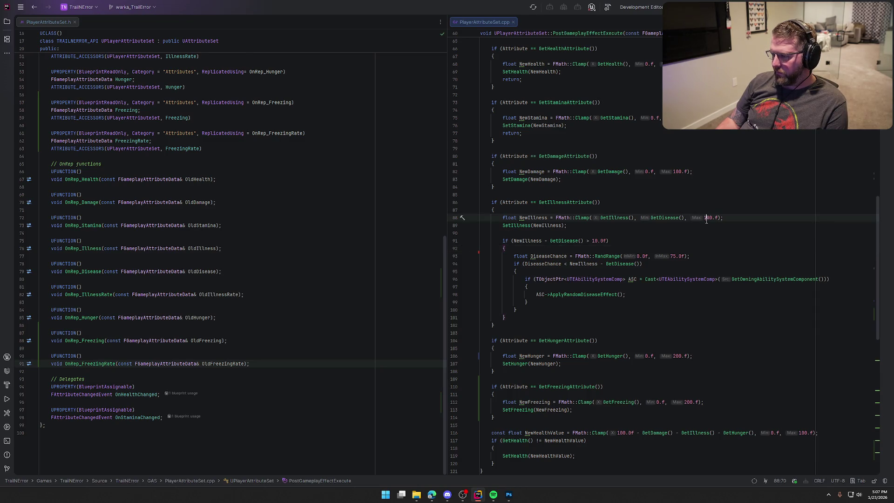
key("BackSpace")
type("2")
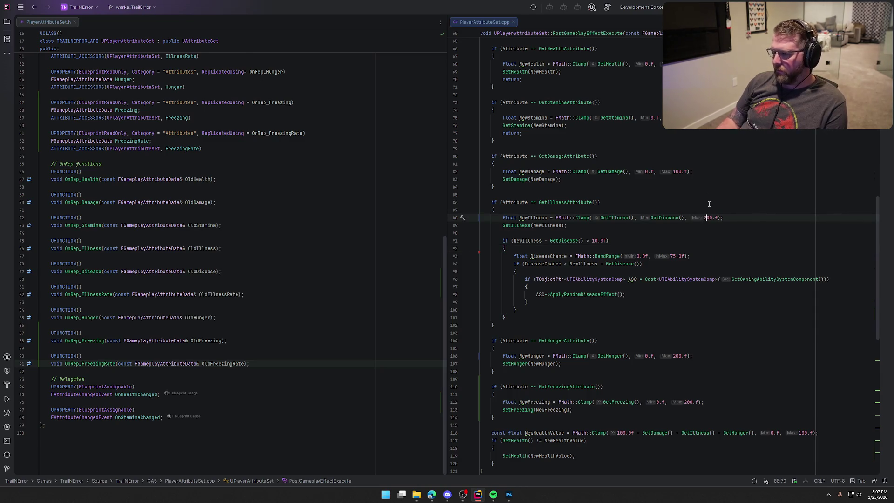
left_click(676, 171)
key("BackSpace")
type("2")
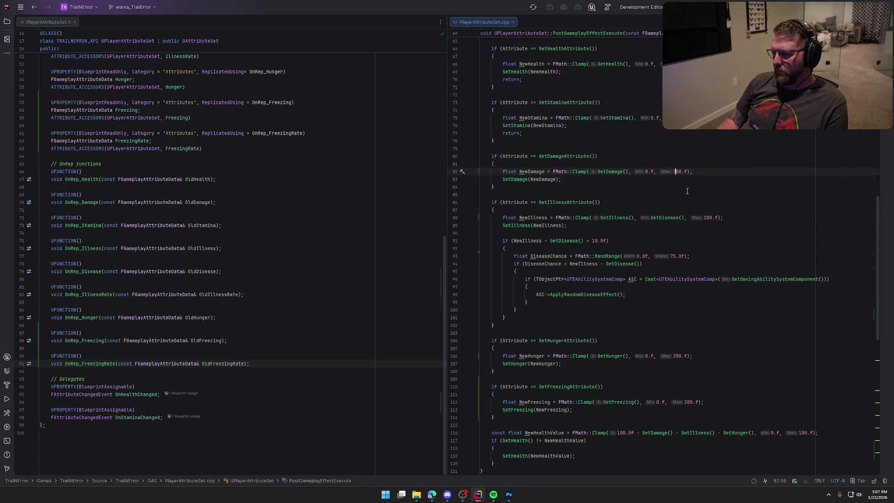
Change the base health value to 200.0f and the health total's maximum to 200
scroll(686, 191, "up", 2)
left_click(676, 110)
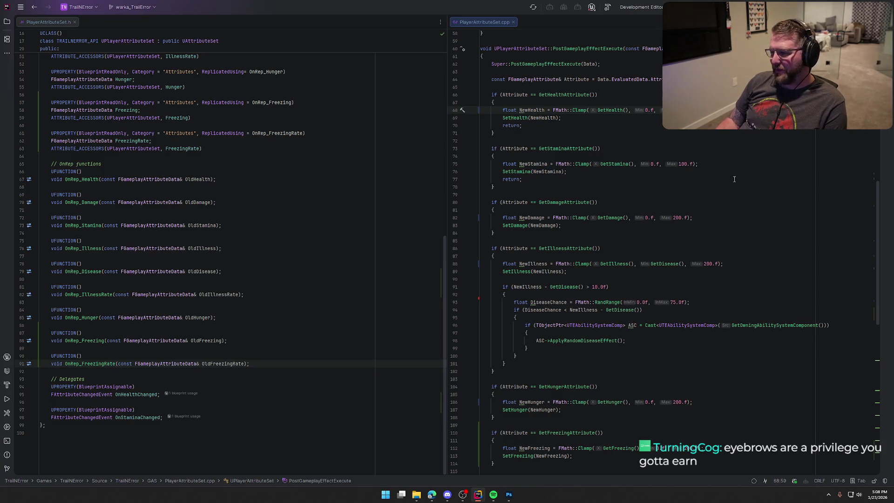
scroll(739, 183, "up", 7)
scroll(739, 183, "down", 8)
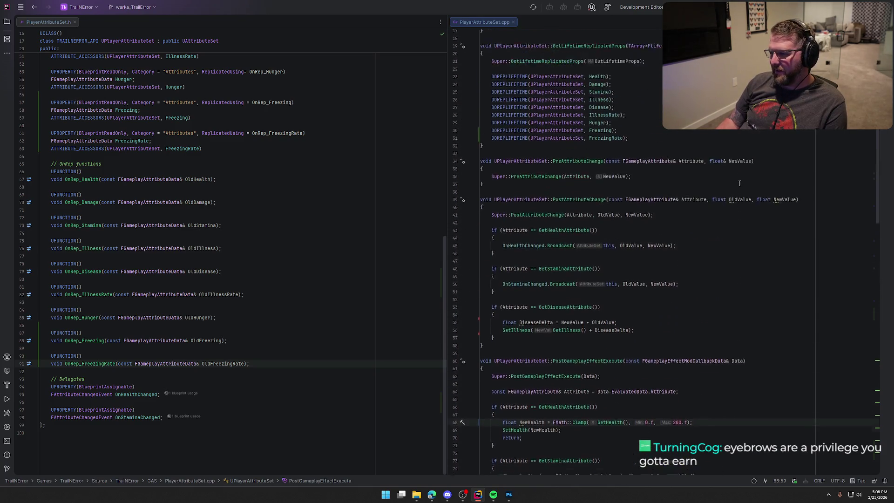
scroll(746, 183, "down", 14)
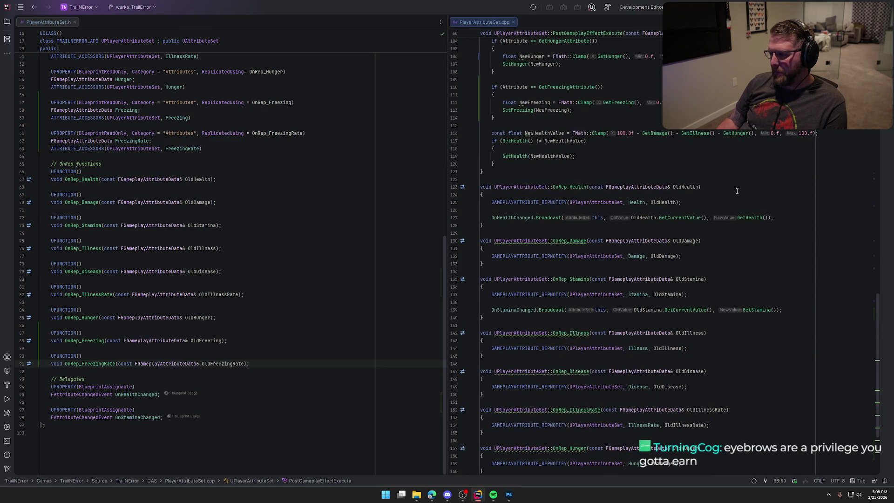
scroll(737, 191, "up", 2)
left_click(616, 179)
key("Delete")
type("2")
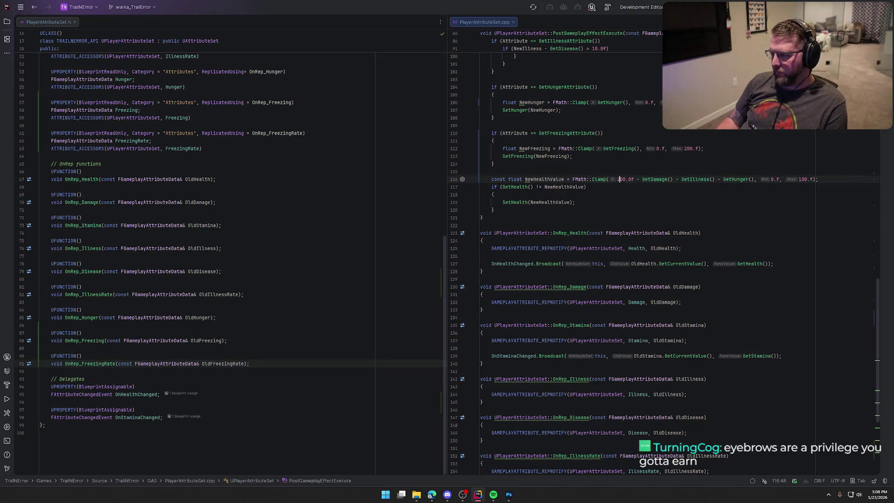
left_click(799, 179)
key("Delete")
type("2")
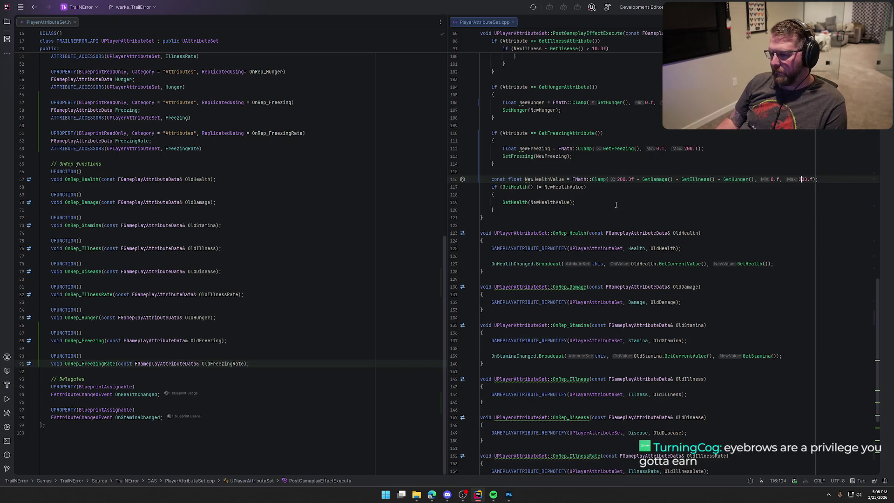
key("Up")
key("Up")
scroll(622, 193, "down", 2)
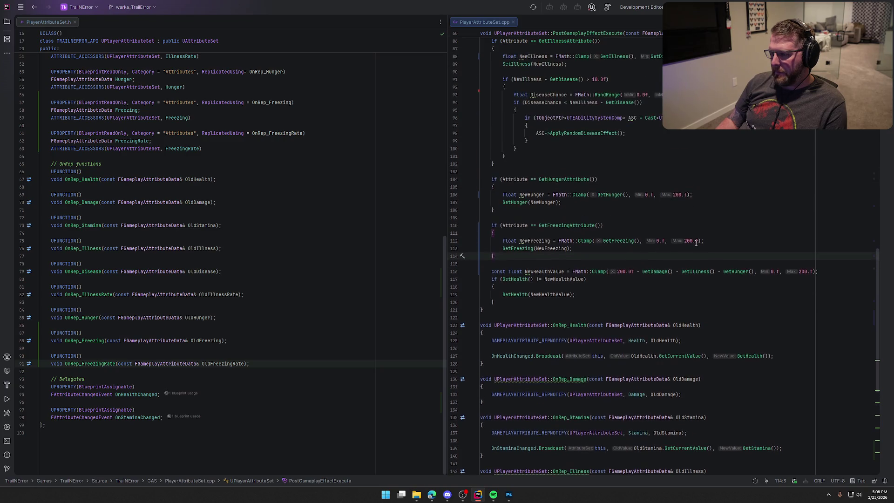
scroll(718, 260, "up", 20)
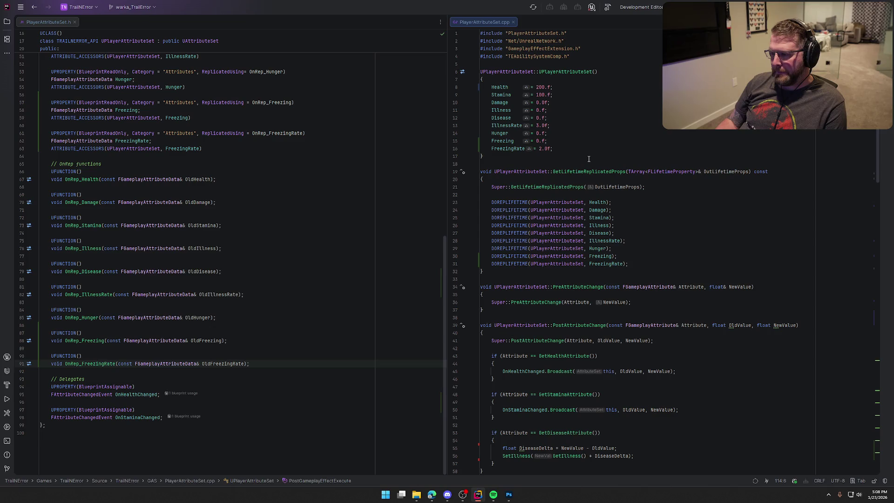
Change the constructor's default FreezingRate to 0.0f
left_click(541, 149)
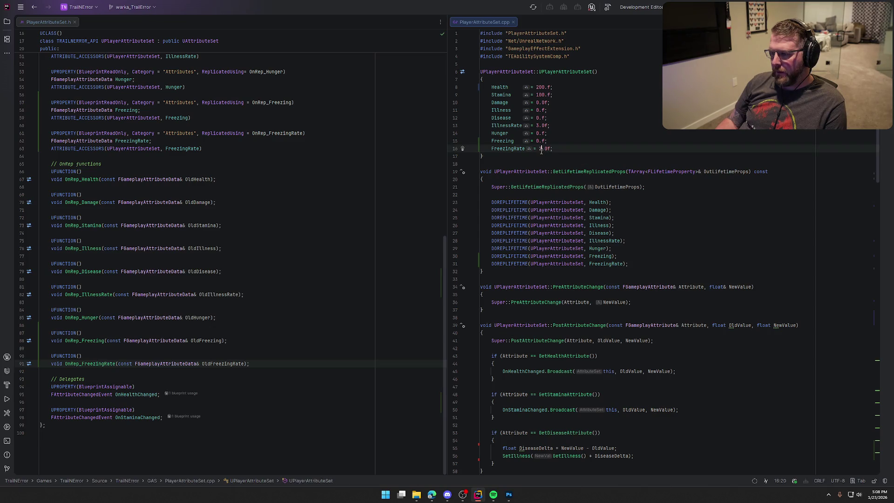
mouse_move(546, 174)
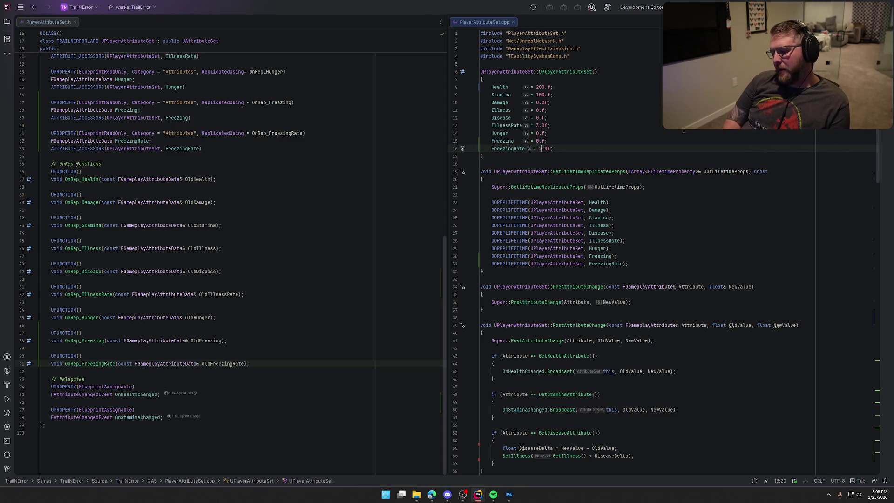
key("BackSpace")
type("5")
left_click(574, 147)
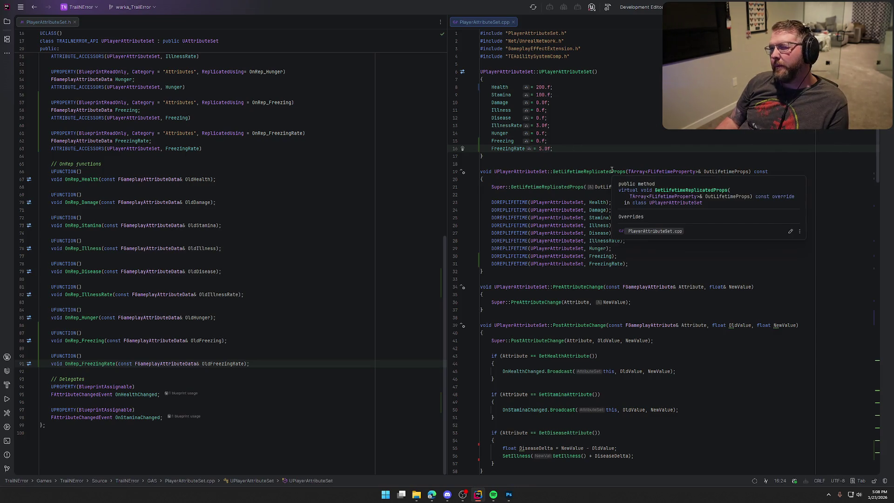
double_click(542, 148)
type("0")
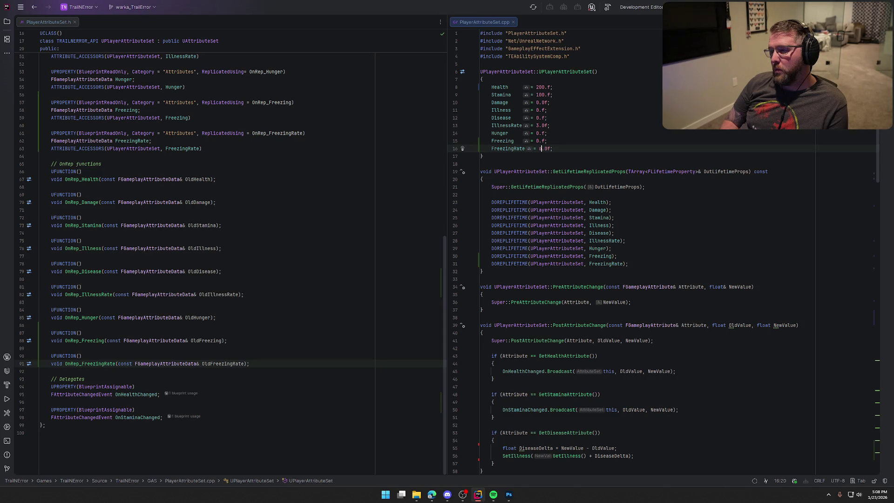
Build the project with Ctrl+Shift+B
scroll(618, 181, "down", 20)
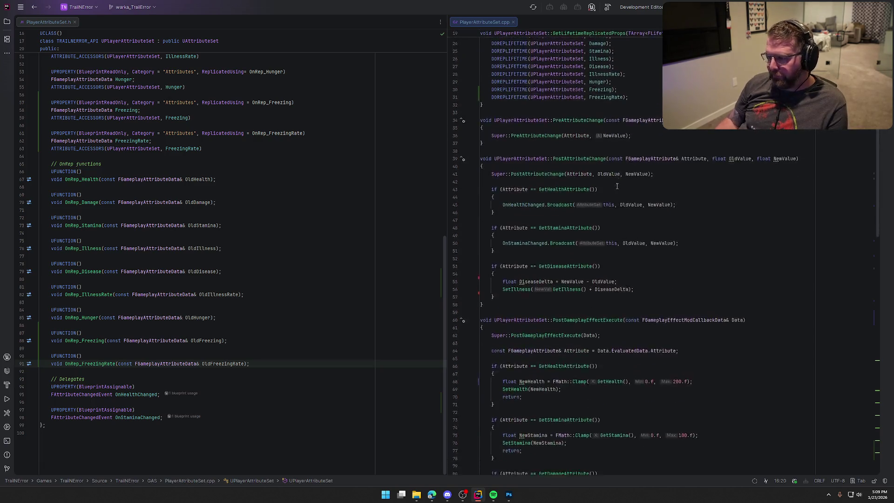
scroll(636, 203, "down", 8)
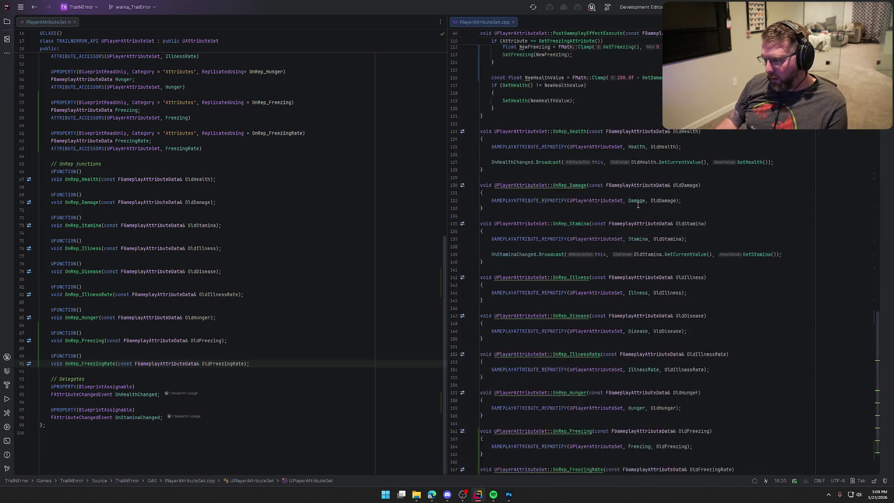
key("ctrl+shift+b")
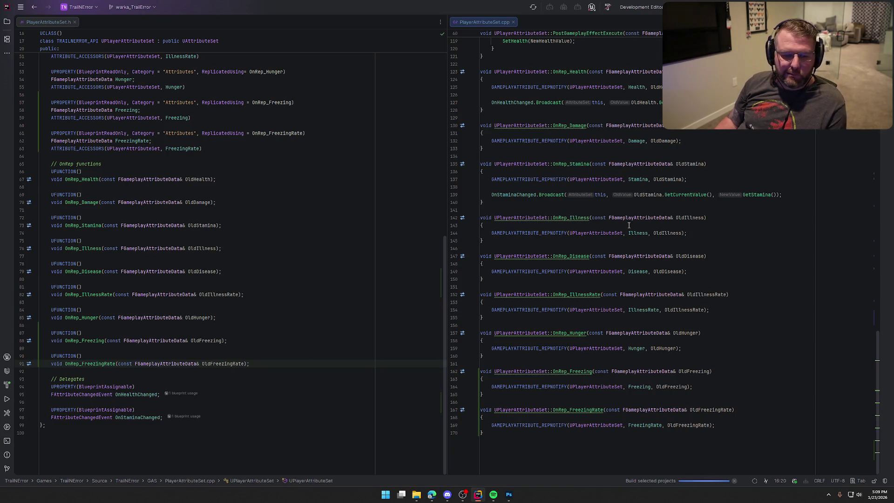
left_click(507, 496)
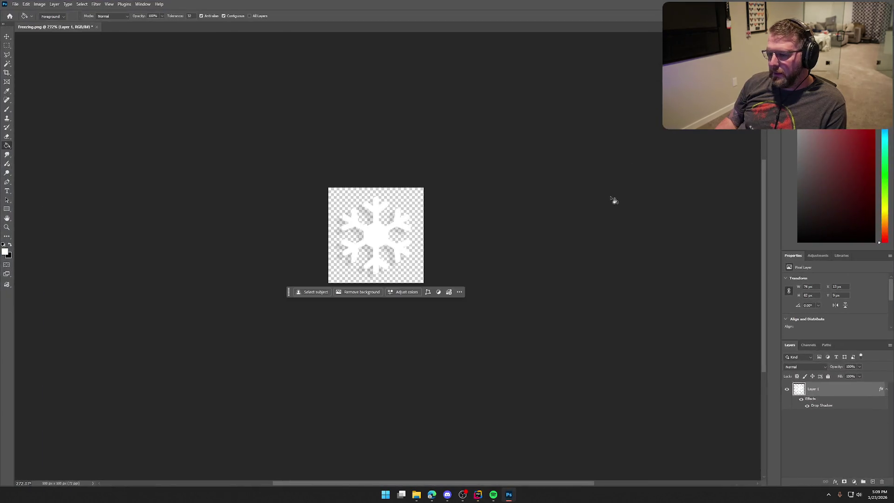
Quit Photoshop without saving changes to Freezing.png
key("ctrl+q")
left_click(440, 178)
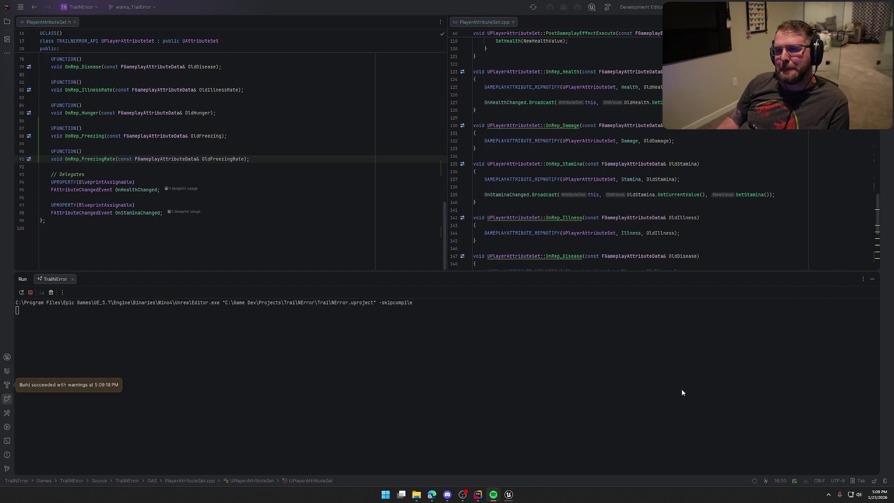
Hide Rider's run output, then return from Rider to the Unreal Editor window
left_click(873, 280)
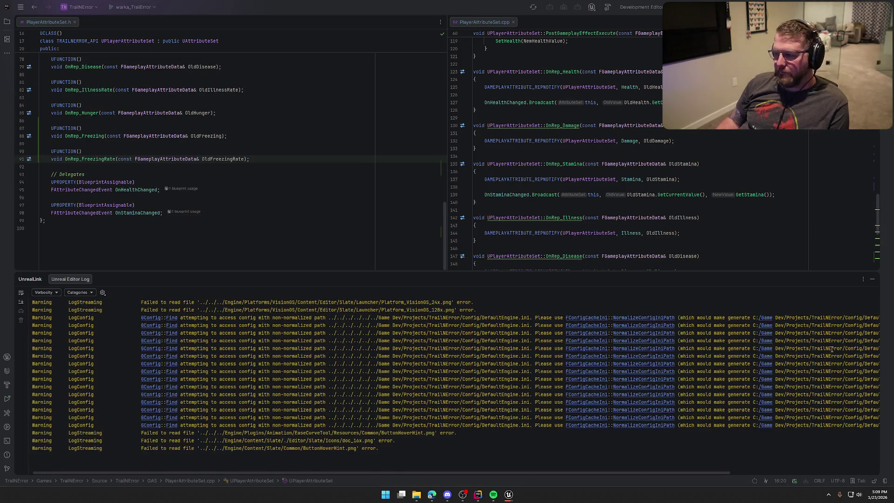
left_click(695, 427)
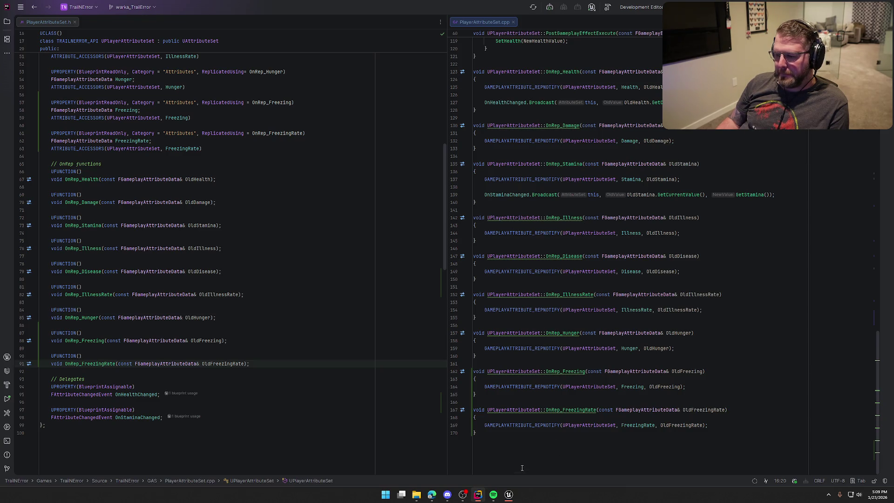
left_click(510, 494)
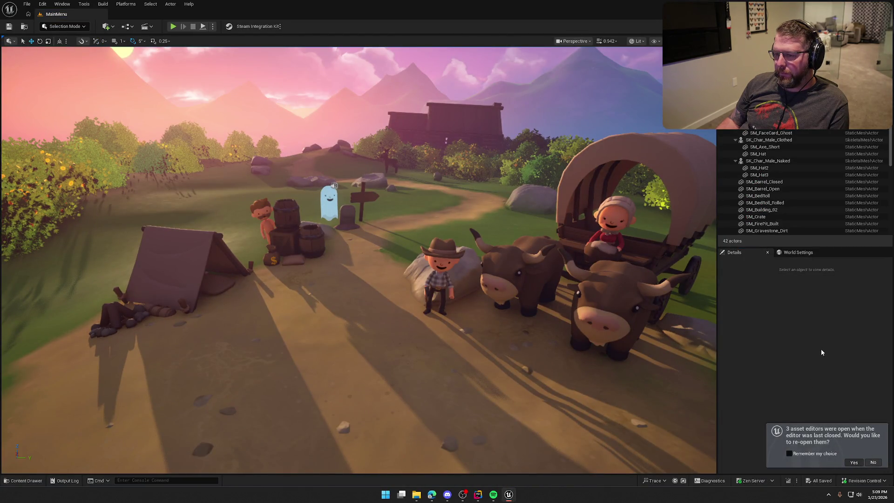
Reopen the last session's asset editors and bring up the UI_StatusBar widget editor
left_click(853, 462)
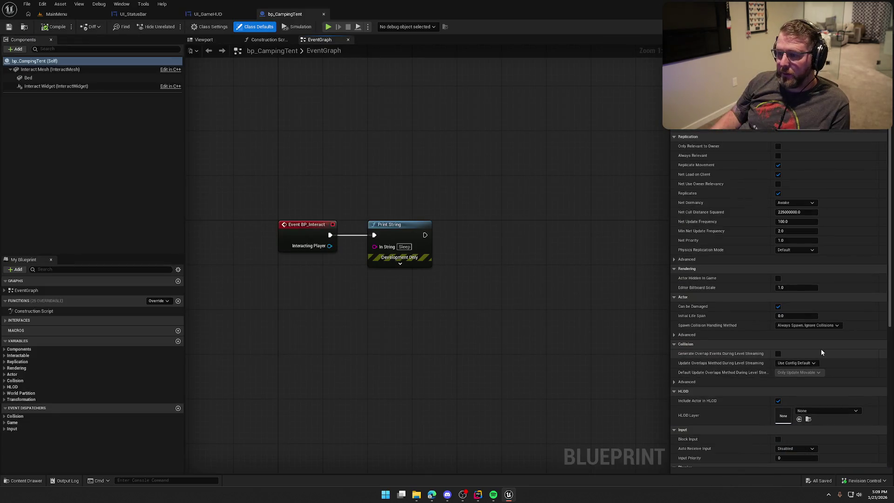
left_click(198, 14)
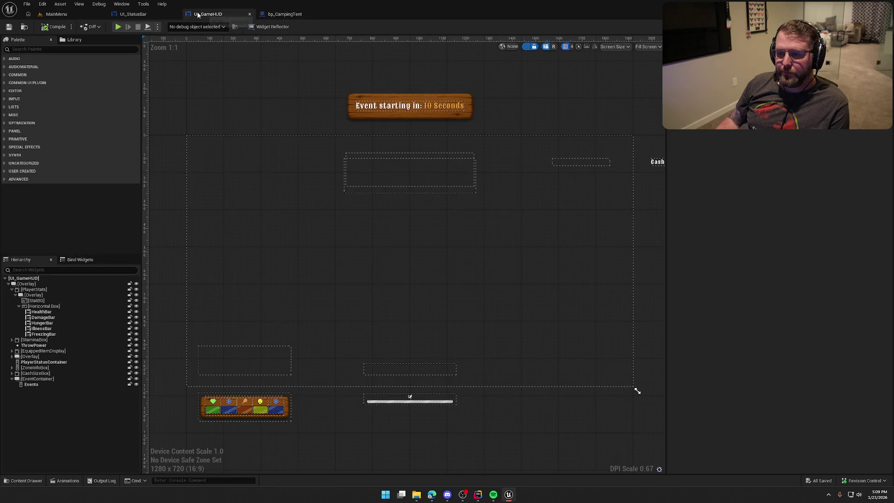
scroll(321, 268, "up", 4)
left_click(345, 284)
left_click(452, 194)
Key Element 5 of IconMapping and ColorMapping to PlayerAttributeSet.Freezing and save UI_StatusBar
double_click(453, 195)
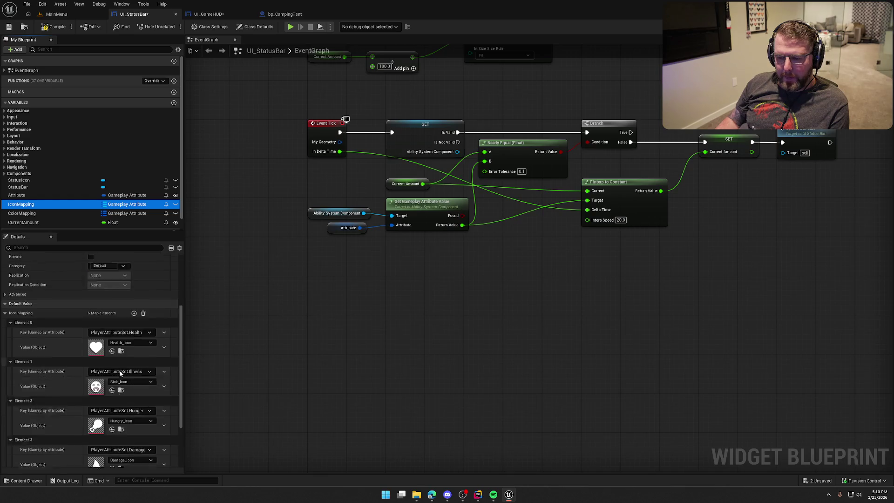
left_click(120, 442)
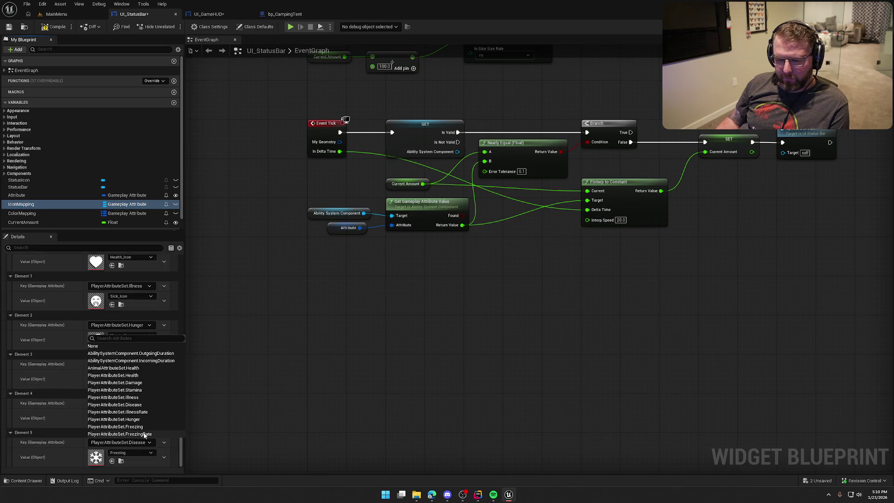
left_click(150, 427)
left_click(127, 213)
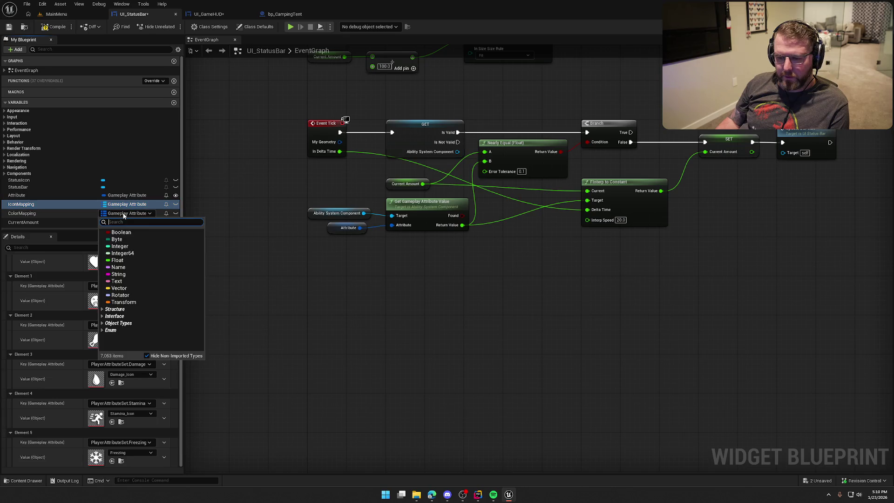
left_click(76, 213)
left_click(132, 452)
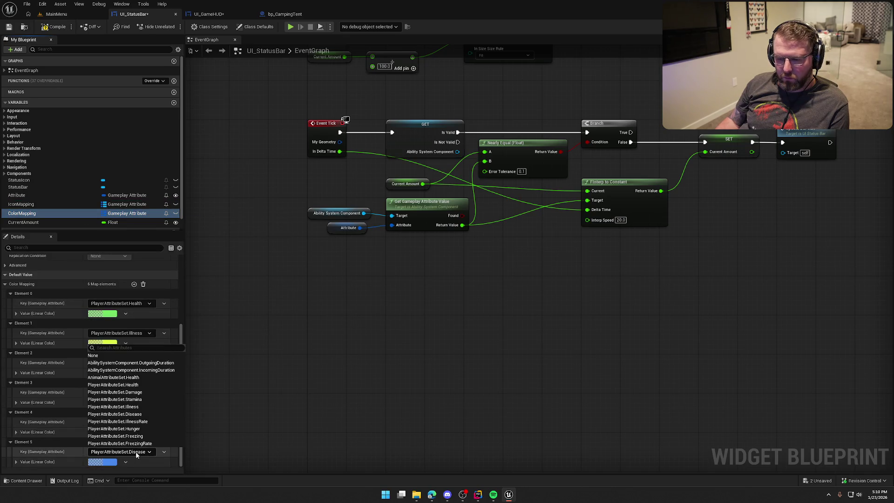
left_click(122, 436)
left_click(103, 461)
left_click(264, 248)
key("ctrl+s")
key("shift+F4")
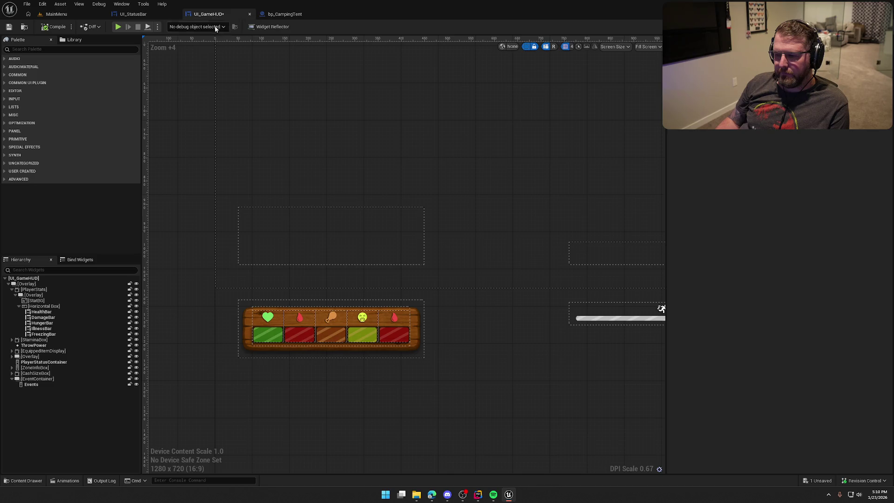
Set the FreezingBar's Attribute to PlayerAttributeSet.Freezing and save UI_GameHUD
left_click(396, 339)
scroll(808, 391, "down", 4)
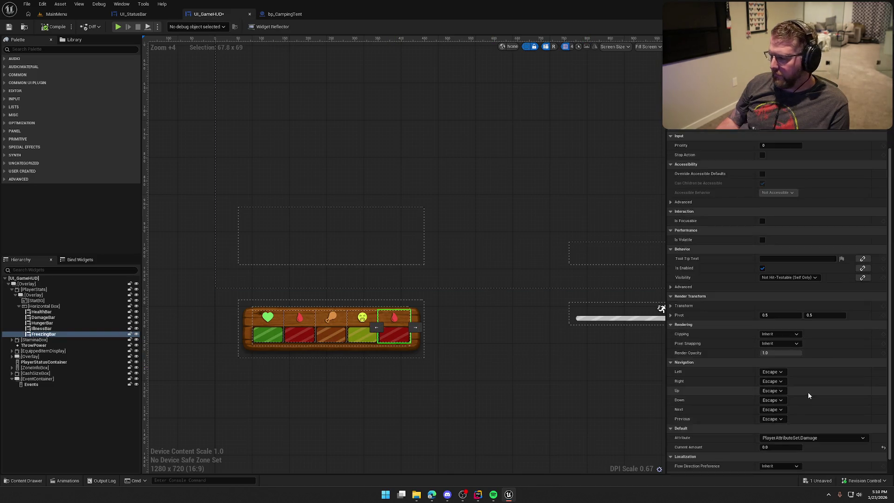
left_click(808, 421)
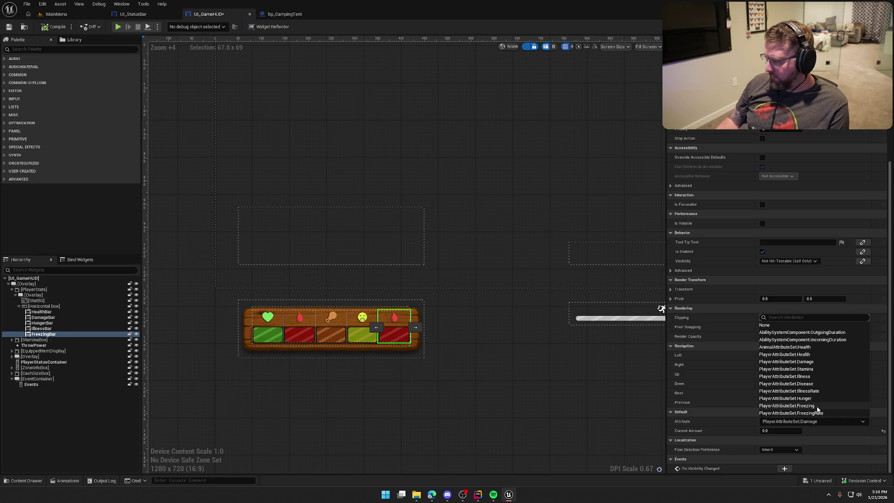
left_click(816, 405)
key("ctrl+s")
Give the PlayerStats panel a Width Override of 500 and review the widened panel
left_click(31, 290)
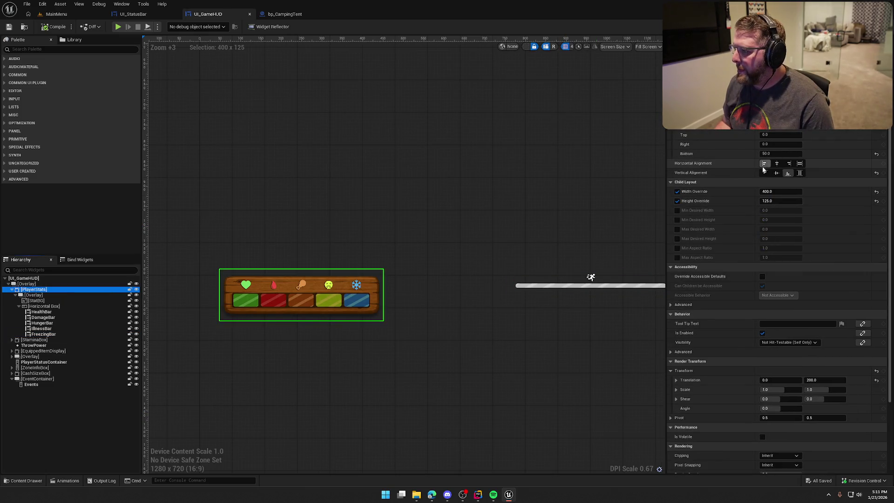
left_click(781, 192)
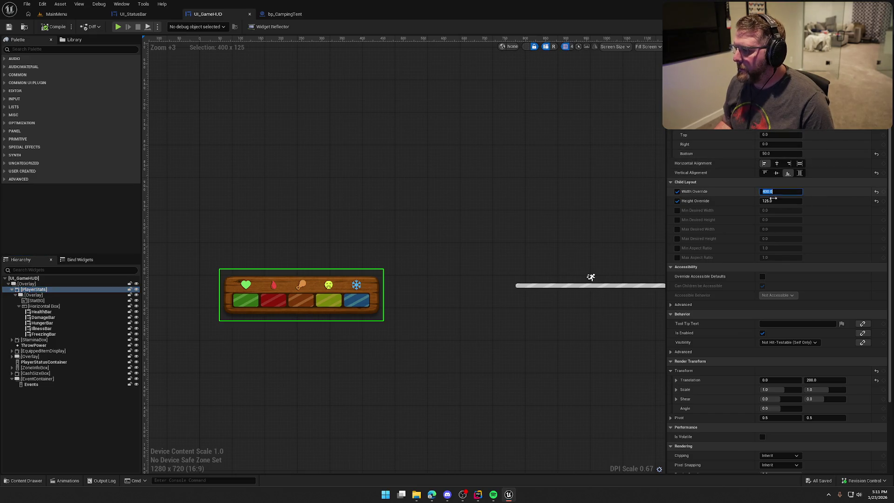
scroll(405, 333, "down", 4)
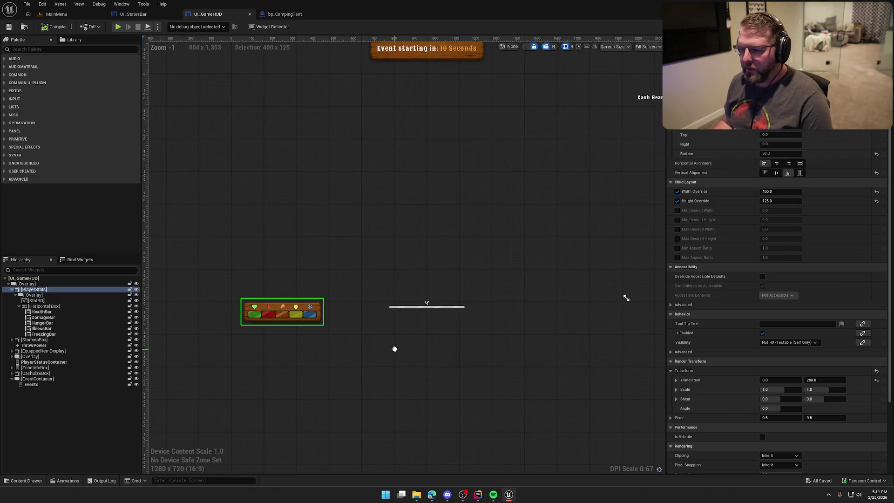
left_click(768, 191)
type("500")
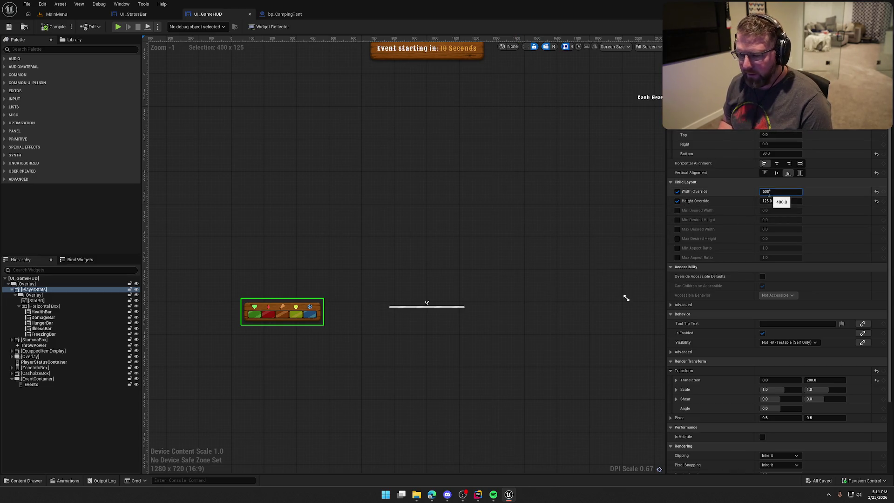
key("Return")
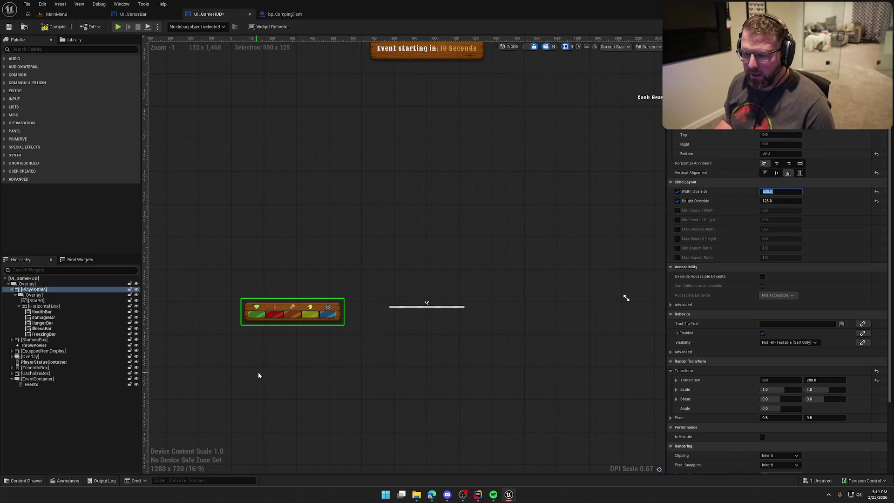
scroll(320, 329, "up", 8)
scroll(401, 330, "down", 7)
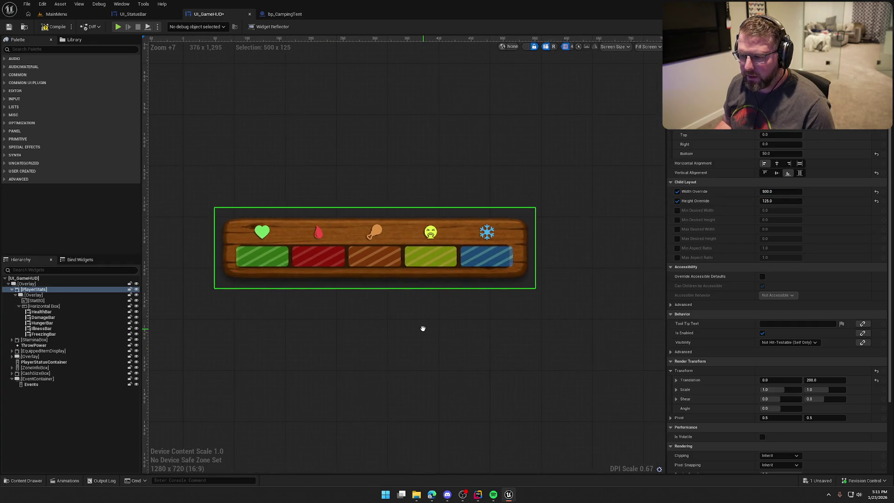
left_click(520, 353)
scroll(519, 353, "down", 3)
scroll(405, 343, "up", 2)
scroll(279, 350, "up", 8)
scroll(351, 323, "up", 2)
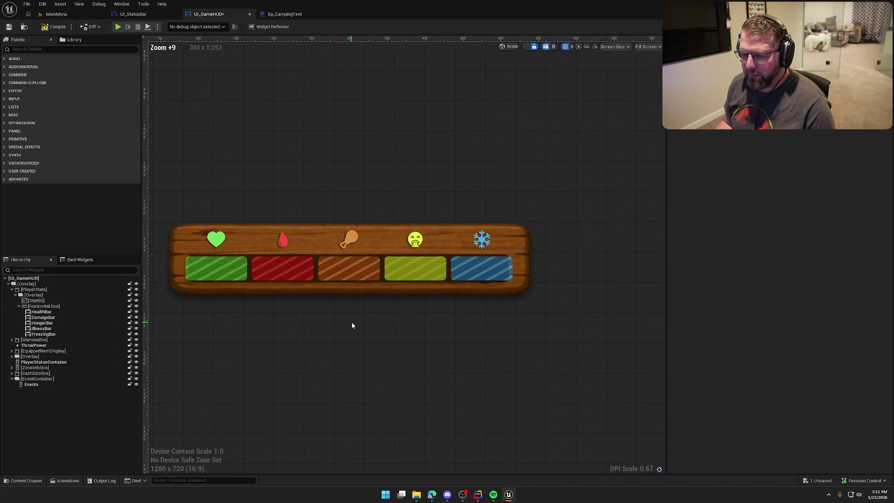
left_click(46, 308)
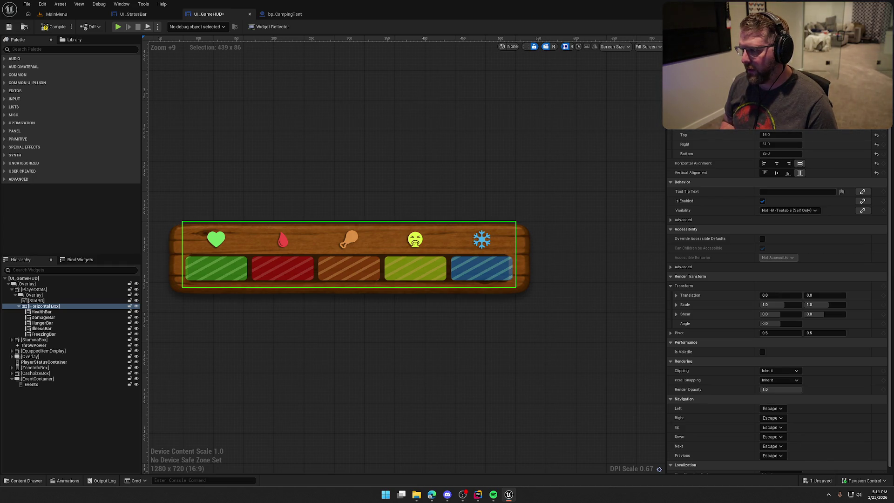
Tune the stats row padding, raising Left and settling Right at 39 after trying 35, 36, 40
key("Return")
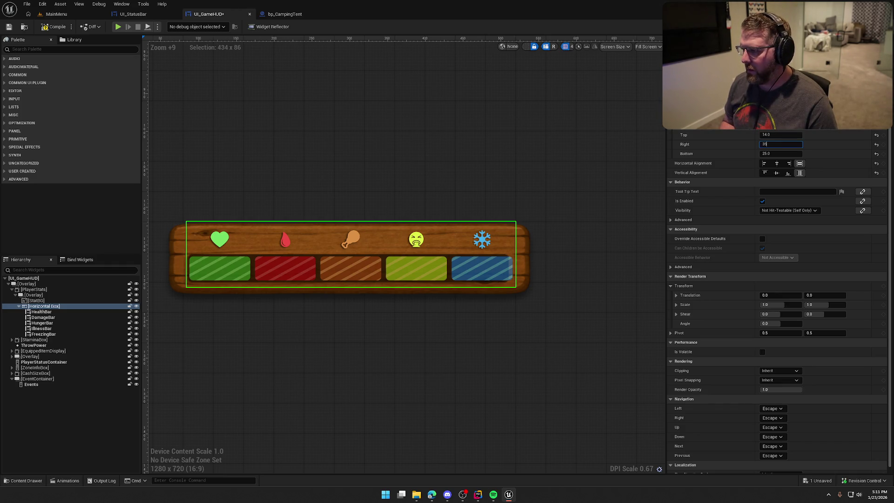
key("Return")
type("6")
key("Return")
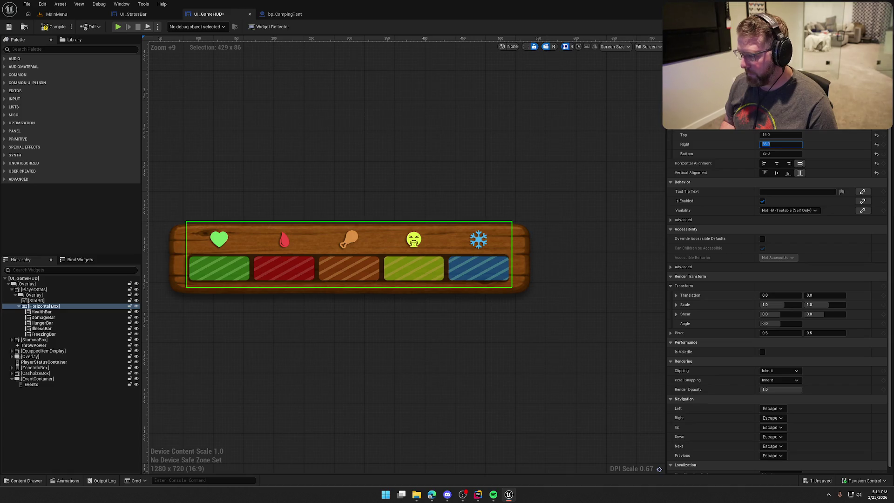
key("Return")
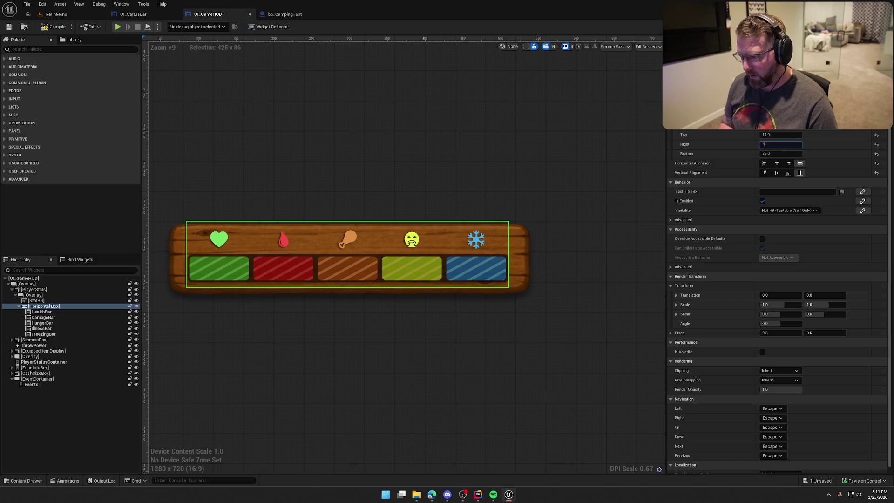
type("30")
key("Return")
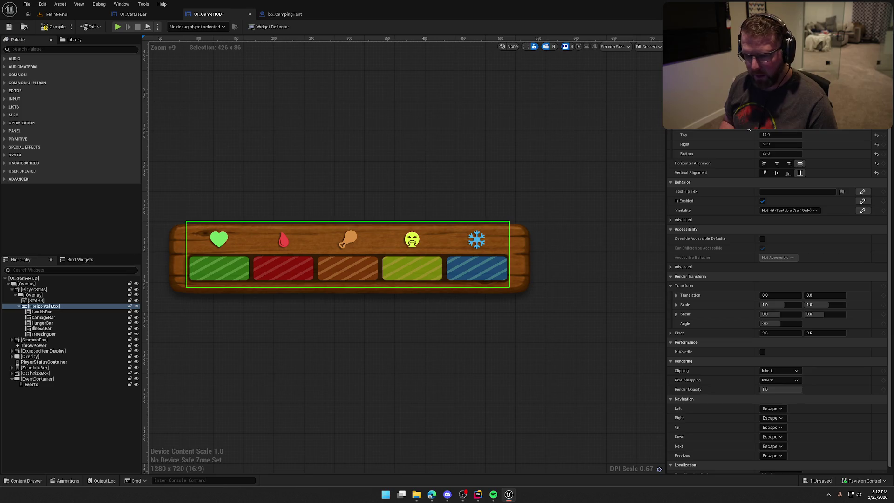
key("Return")
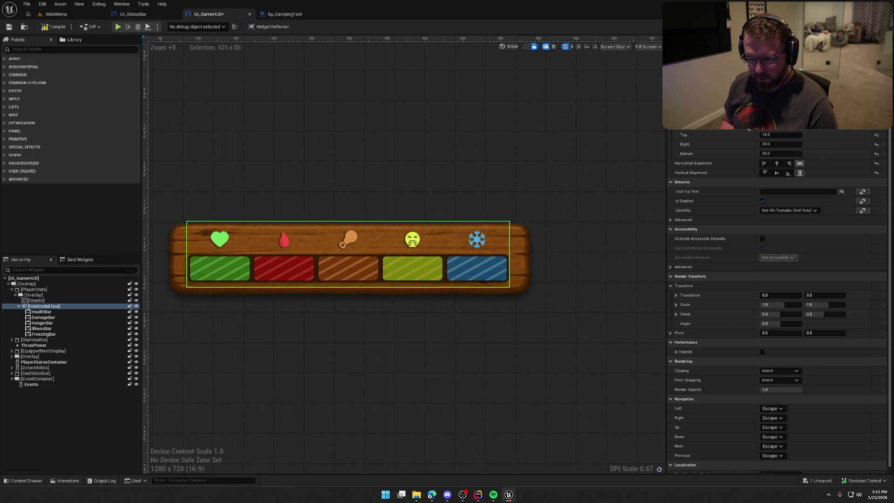
key("Return")
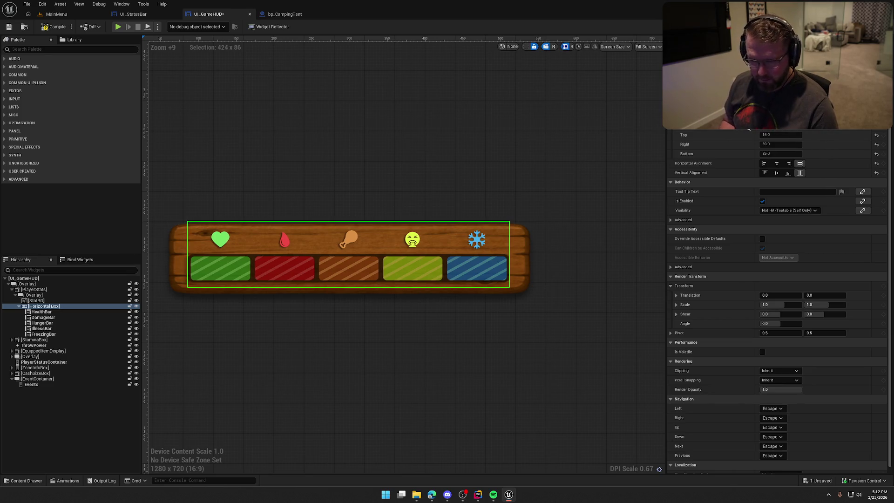
left_click(511, 383)
scroll(508, 378, "down", 5)
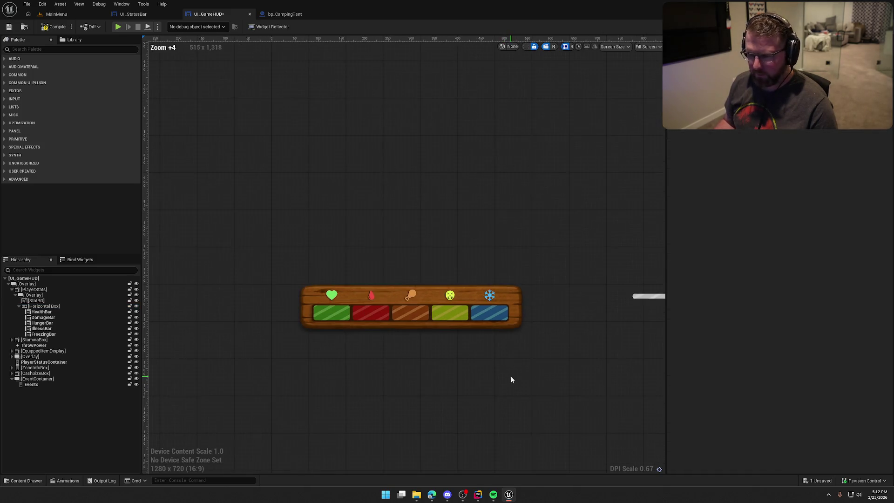
scroll(512, 378, "up", 1)
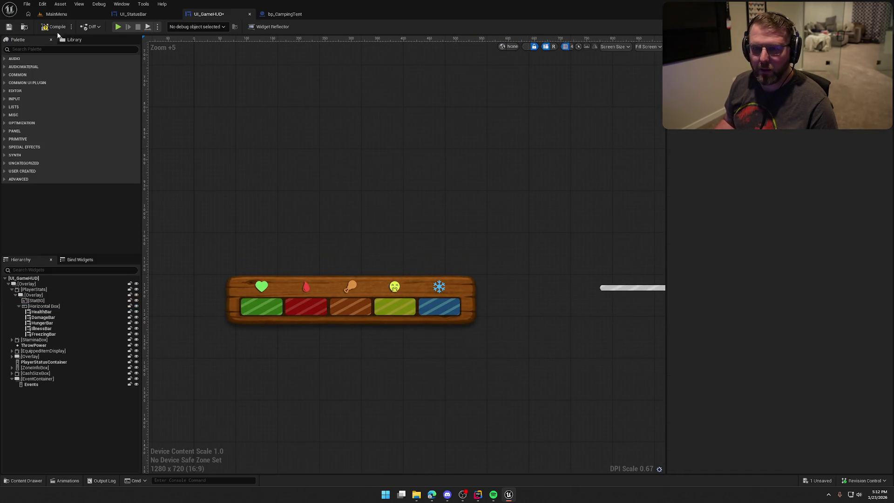
left_click(56, 14)
Open the GameWorld level from the Content/Maps folder
left_click(23, 480)
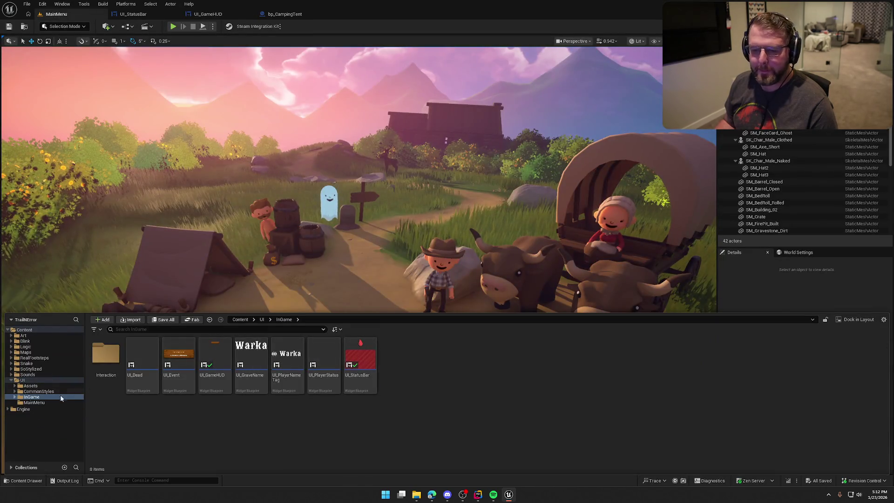
left_click(25, 352)
double_click(142, 359)
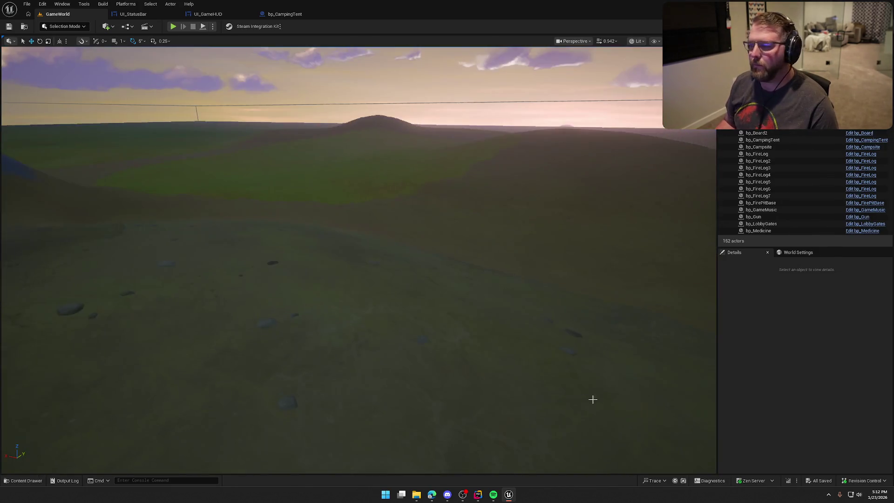
Playtest GameWorld, running the character past the camp tent toward the trading post, then stop
left_click(173, 26)
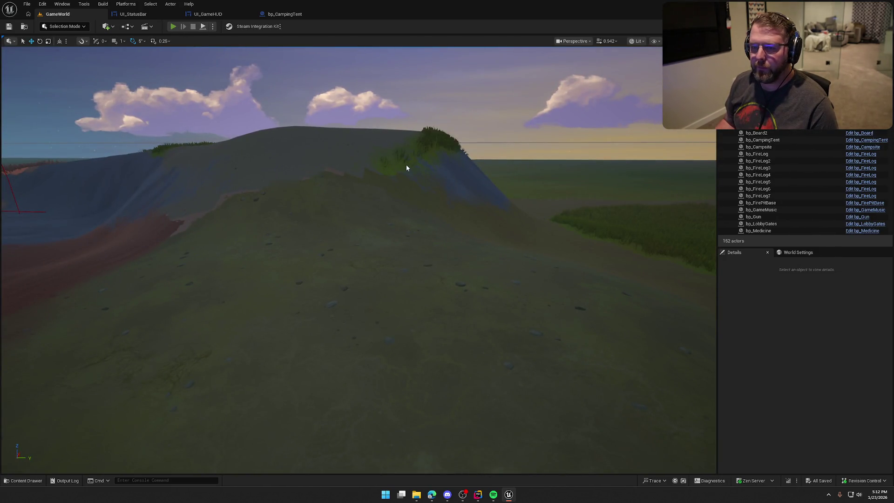
key("shift+w")
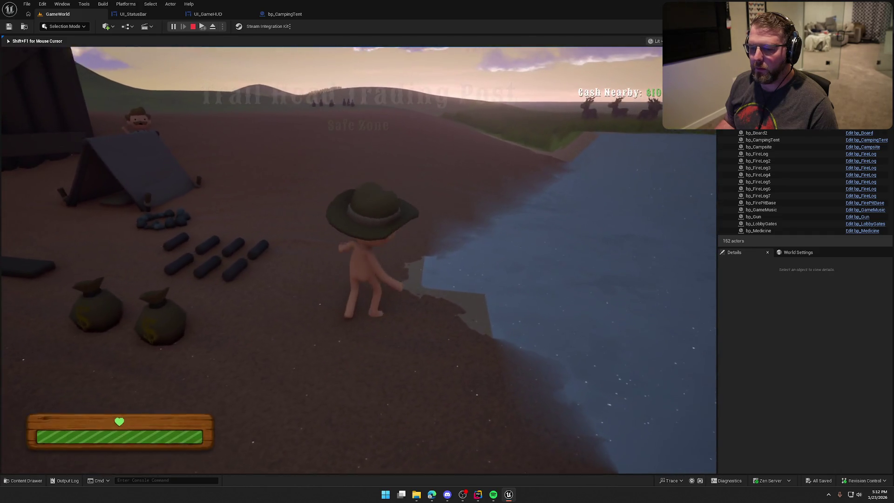
key("shift+w")
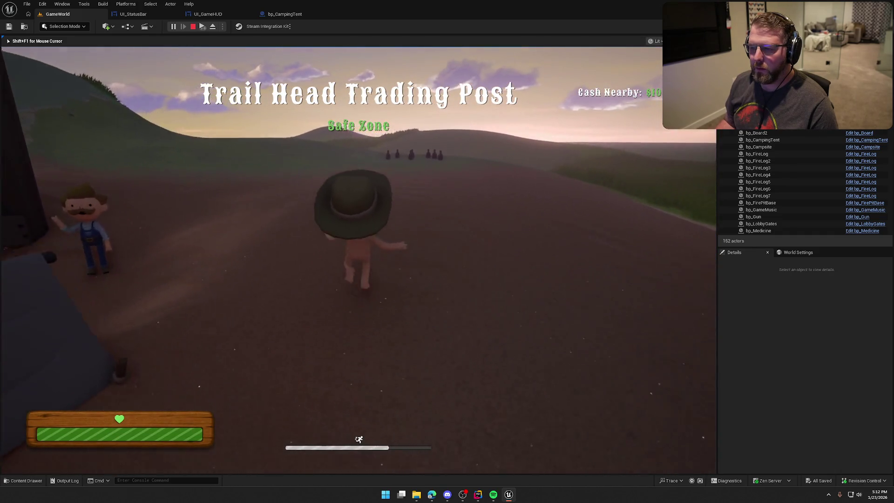
key("w")
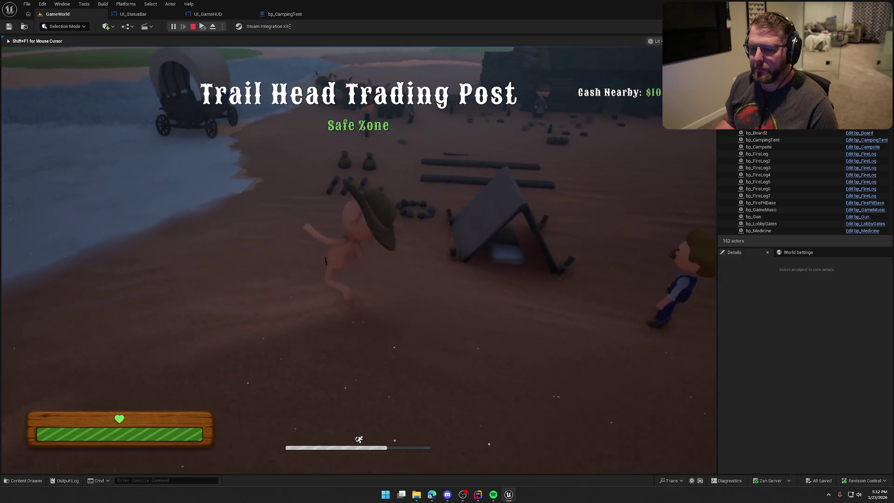
key("w")
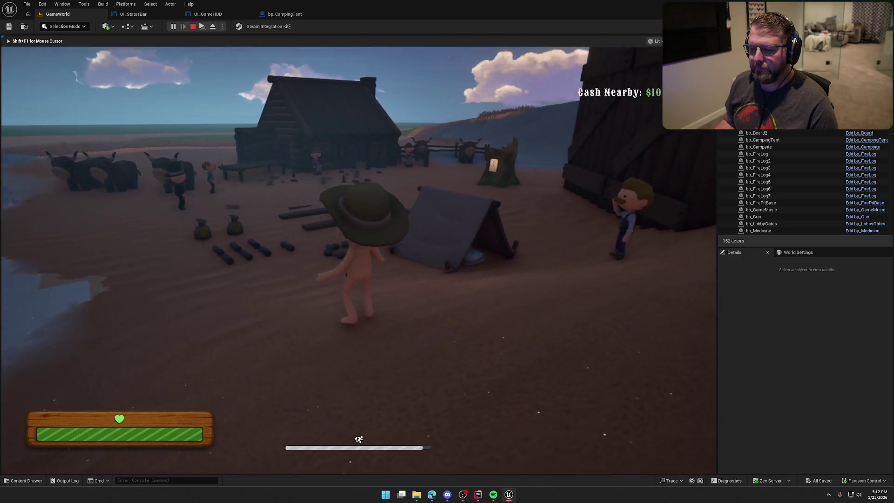
key("w")
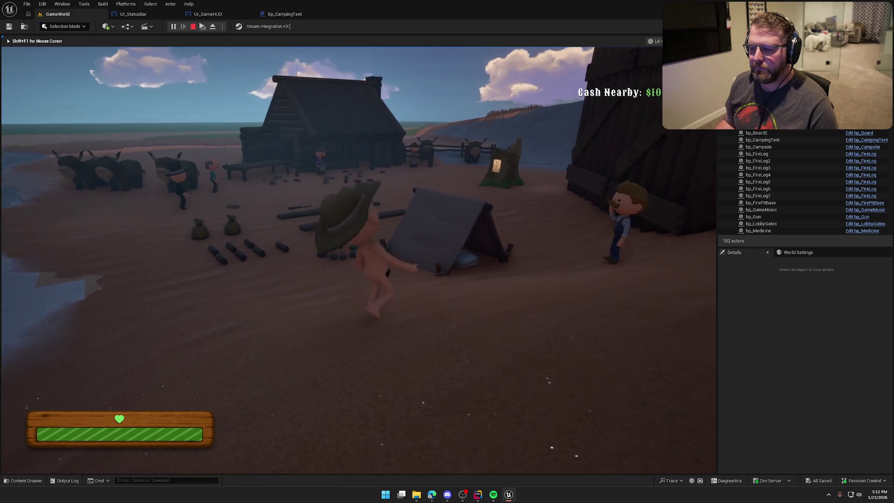
key("Escape")
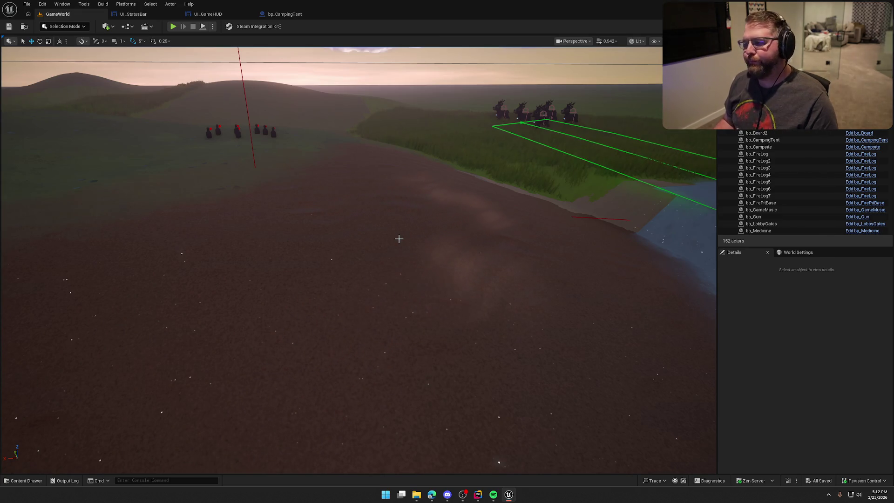
key("ctrl+space")
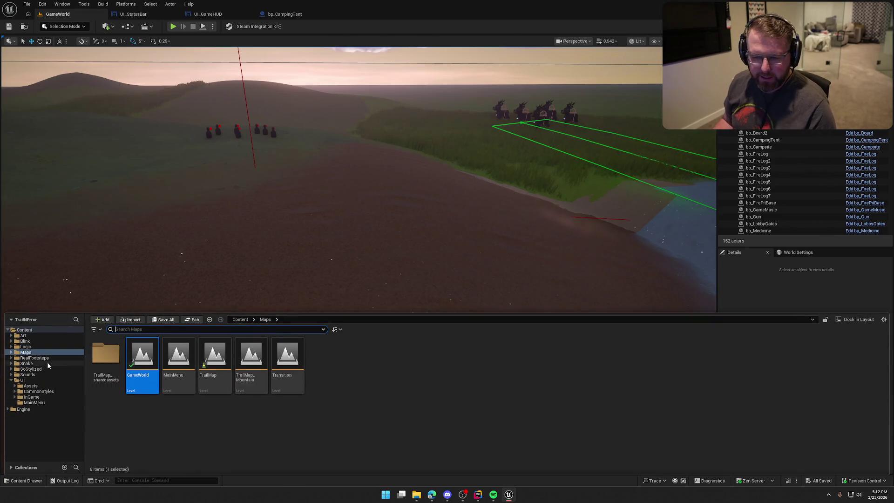
Duplicate GE_Illness in Logic/GAS/Effects as a new effect named GE_Freezing
left_click(11, 381)
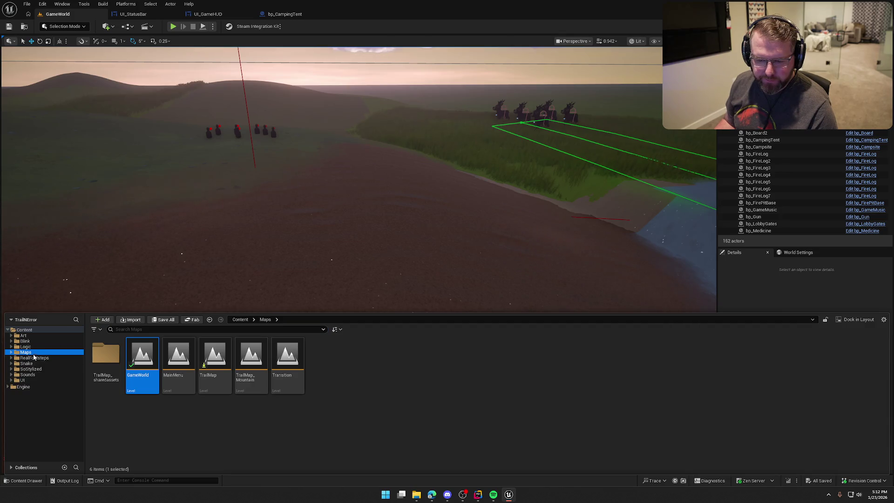
left_click(25, 347)
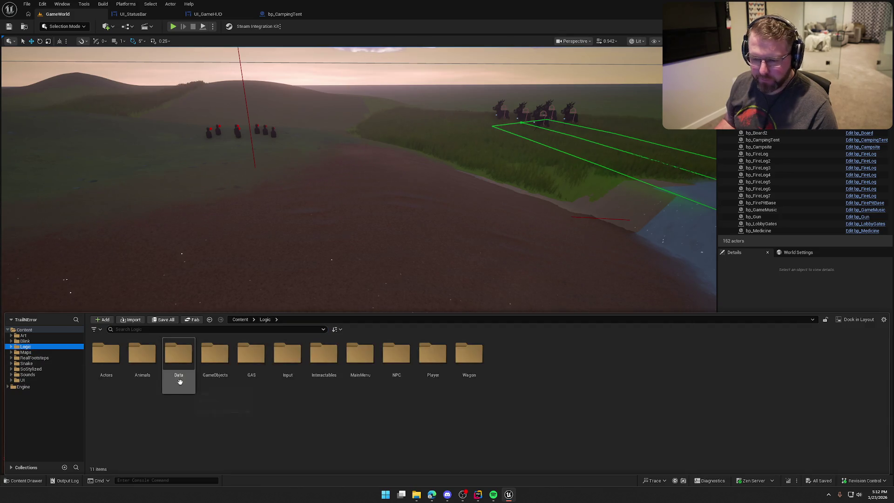
double_click(251, 360)
double_click(142, 356)
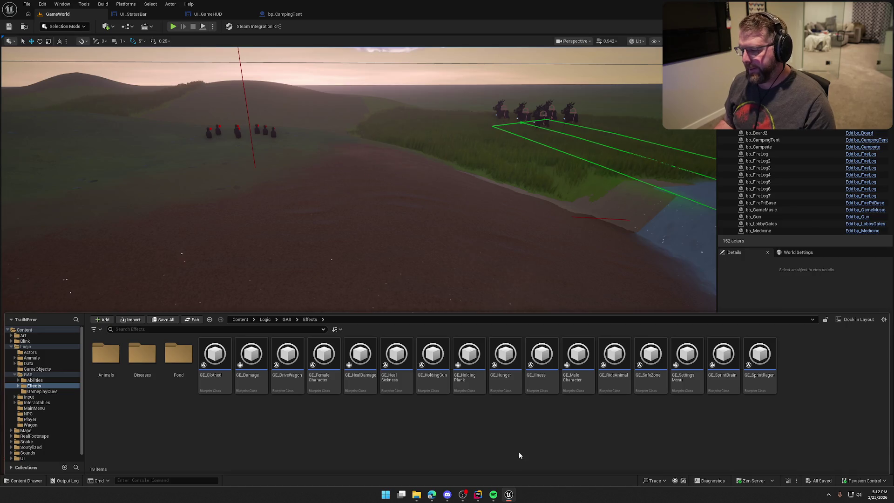
left_click(548, 383)
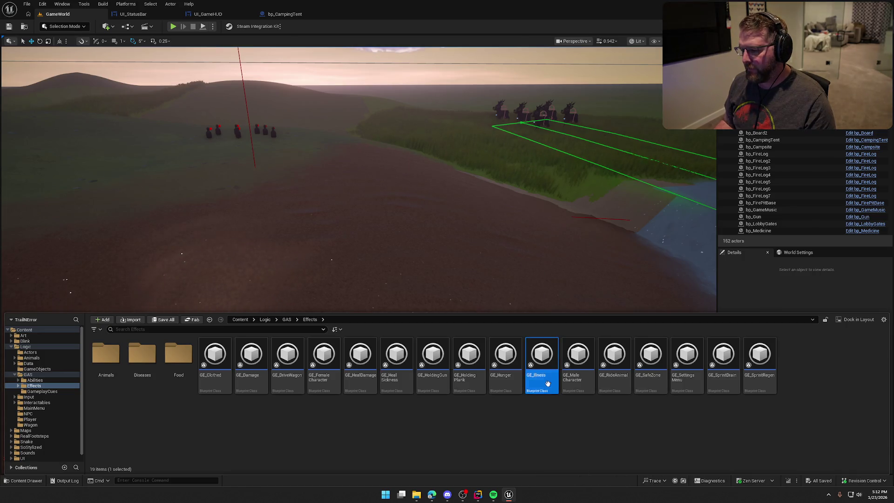
key("ctrl+d")
type("GE_")
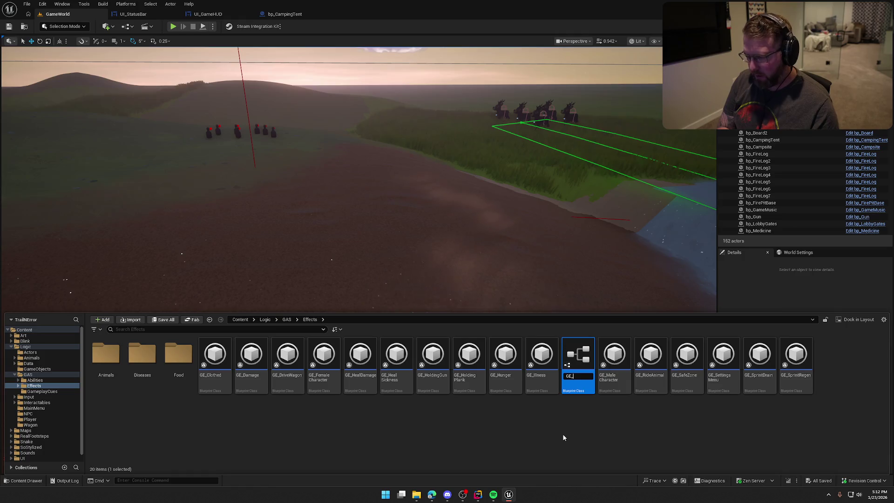
type("Freezing")
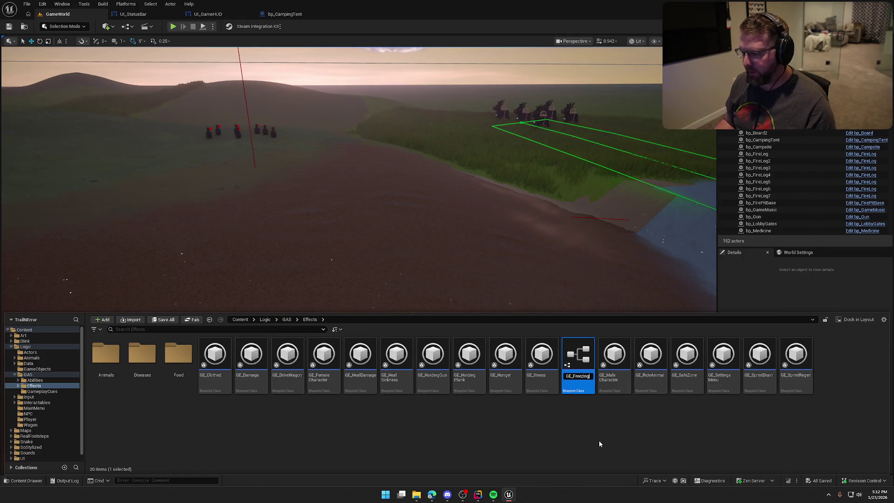
key("Return")
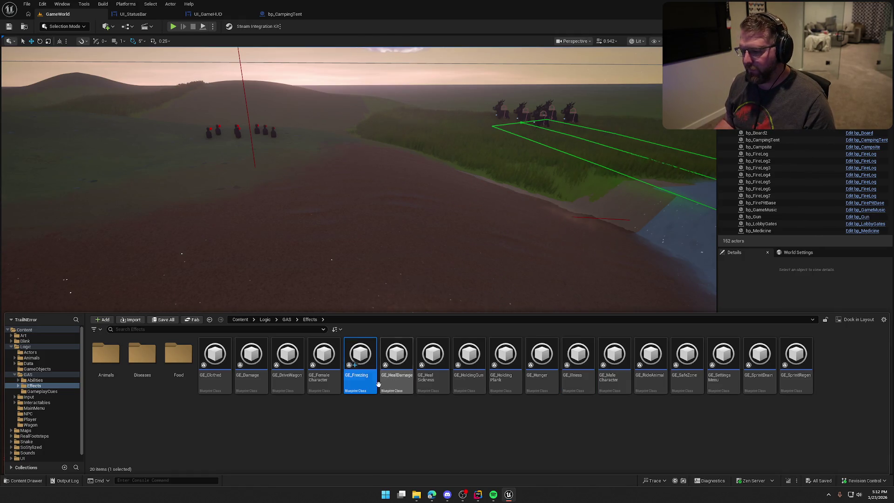
Set GE_Freezing's Period to 10 seconds and review its tag requirements
key("ctrl+space")
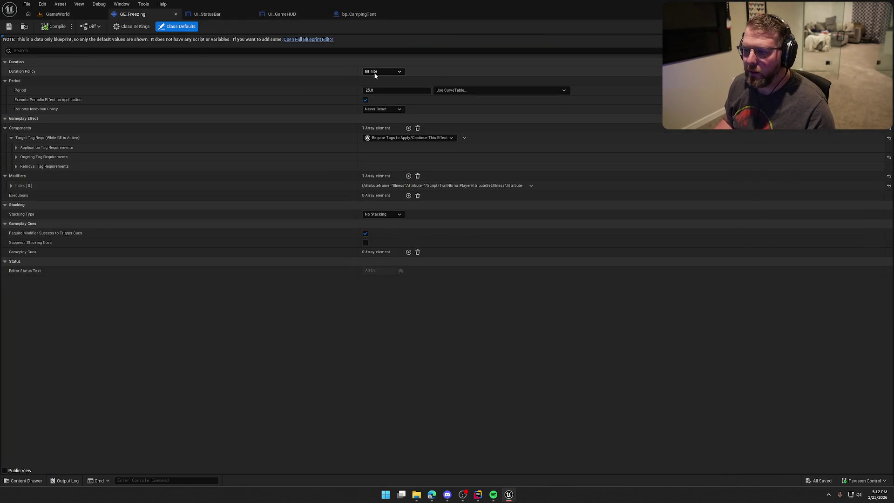
left_click(386, 91)
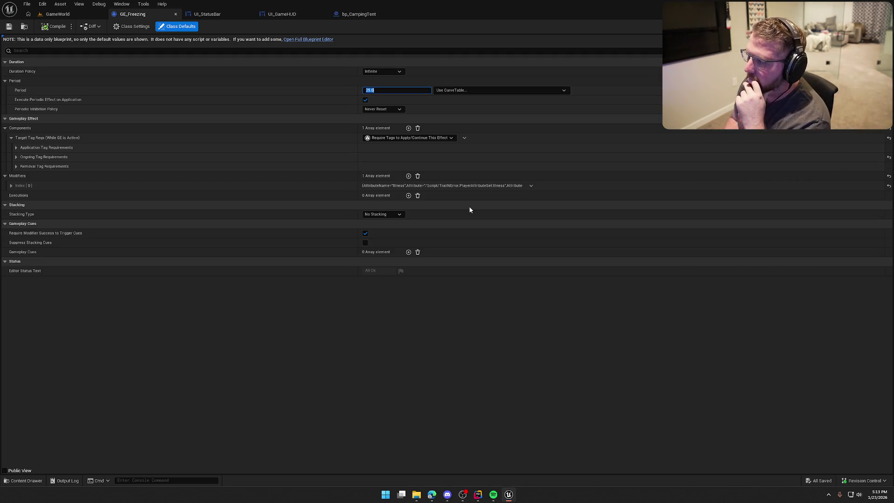
type("10")
key("Return")
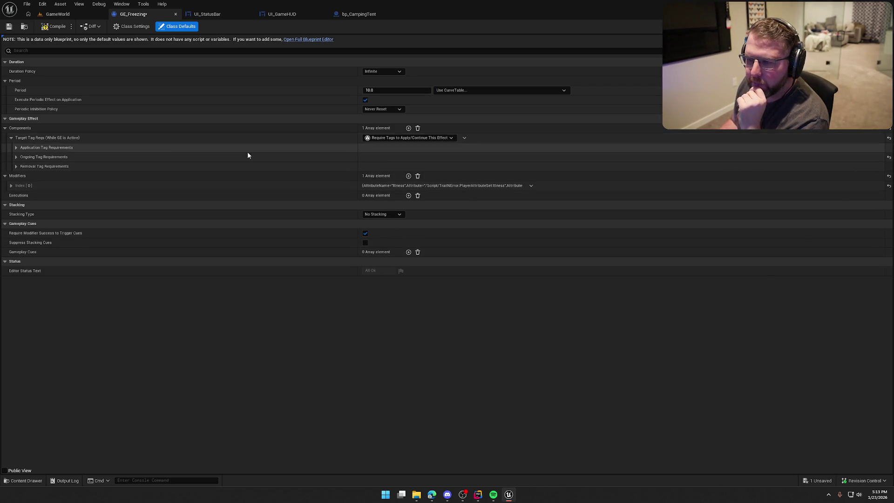
left_click(16, 148)
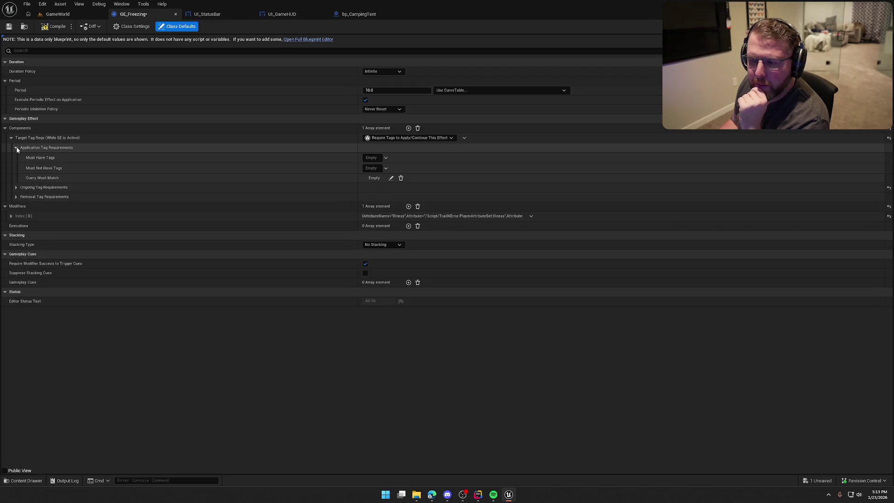
left_click(16, 147)
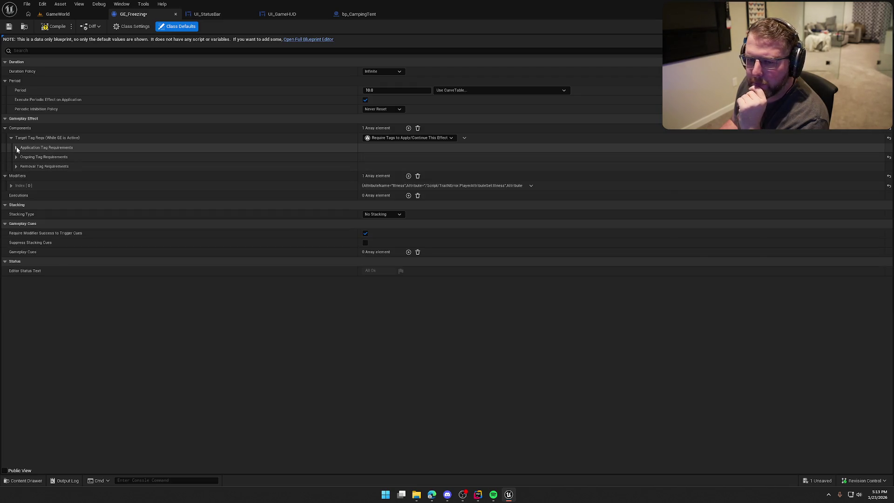
left_click(16, 157)
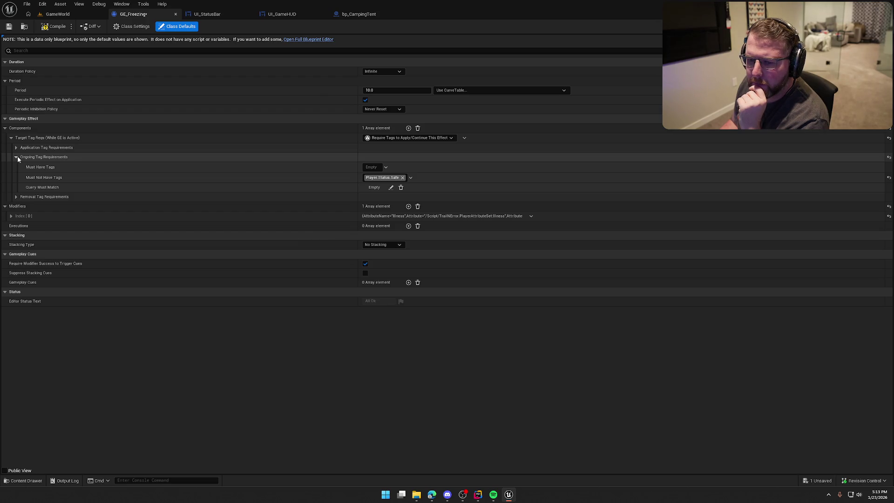
left_click(17, 197)
left_click(17, 197)
left_click(15, 157)
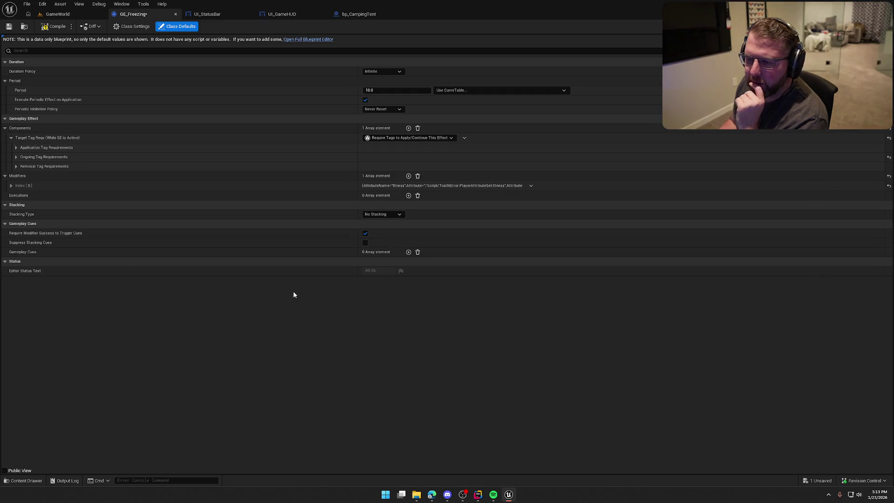
Make the modifier change Freezing with FreezingRate as the captured attribute, then compile and save
left_click(12, 185)
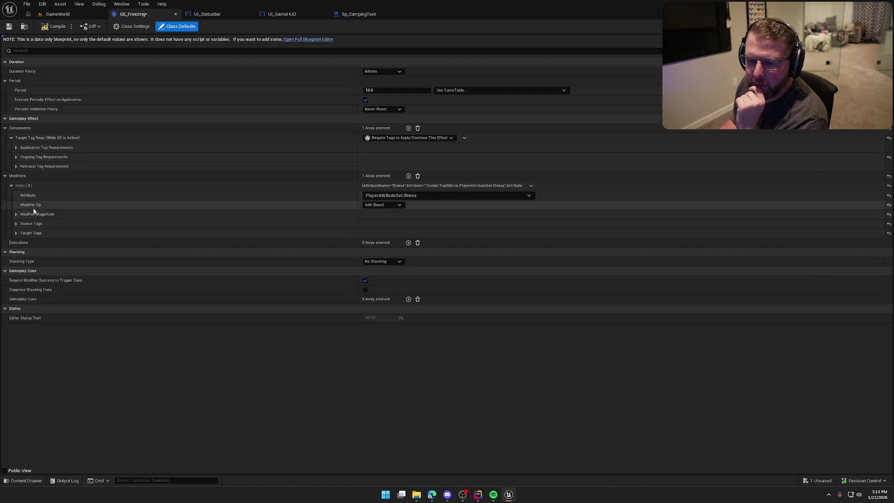
left_click(435, 195)
left_click(417, 271)
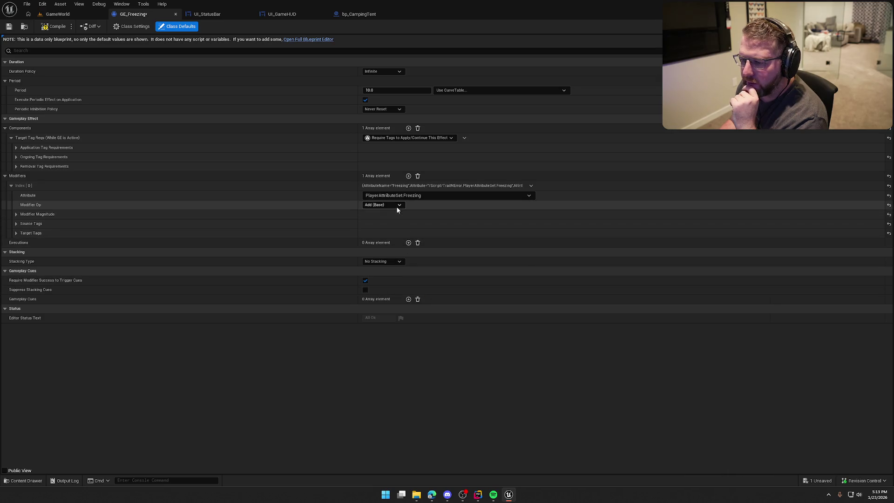
left_click(16, 214)
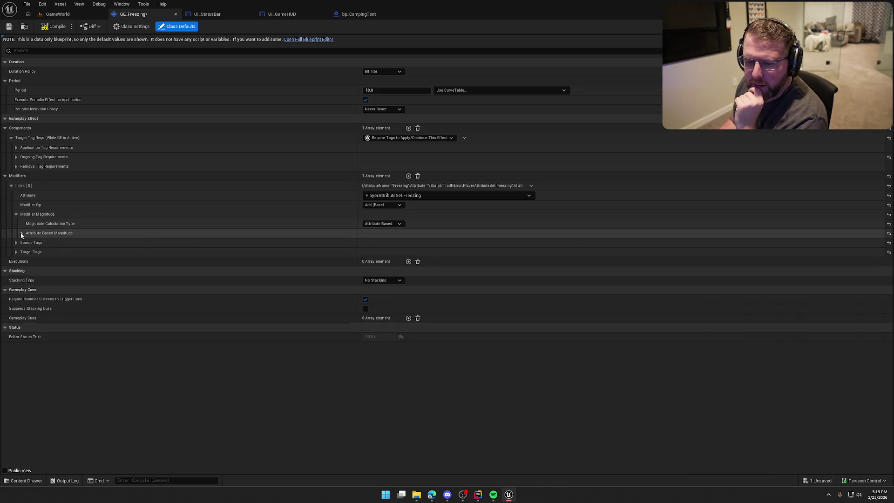
left_click(22, 232)
left_click(27, 270)
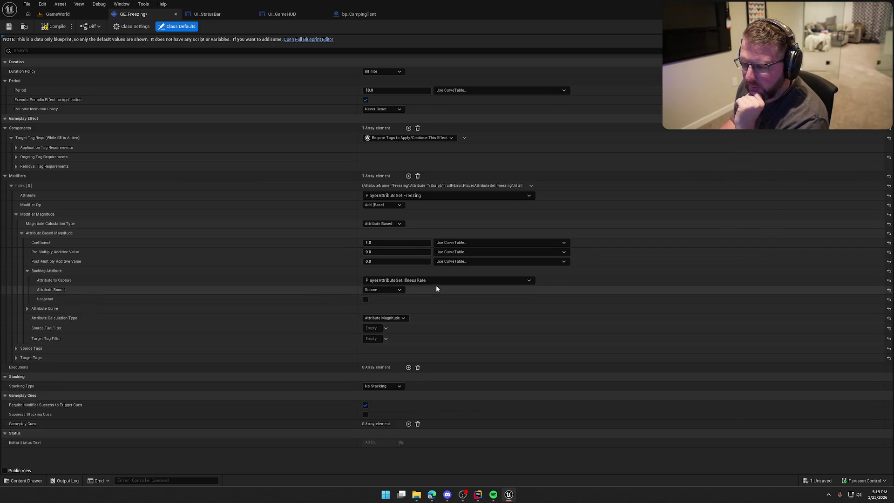
left_click(436, 281)
left_click(443, 384)
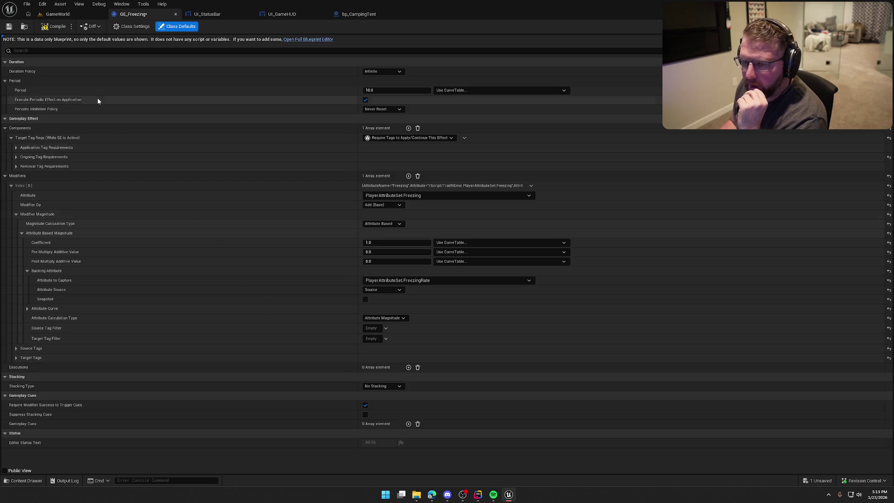
key("ctrl+s")
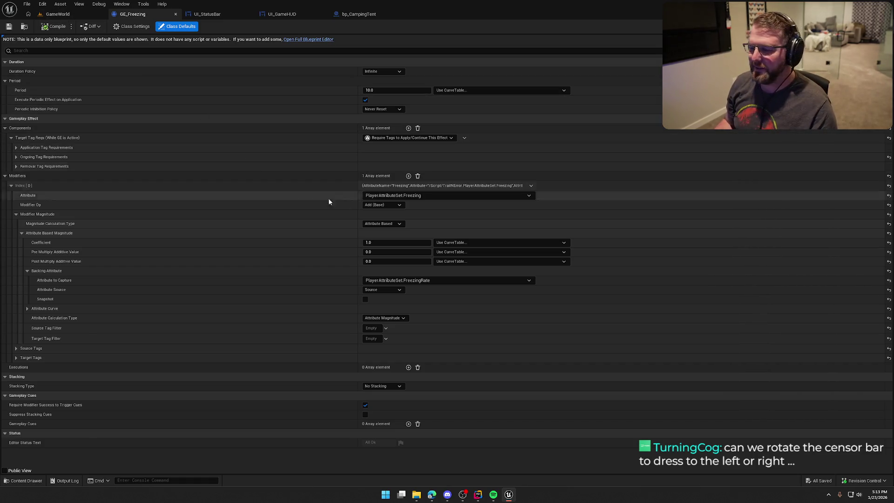
left_click(214, 14)
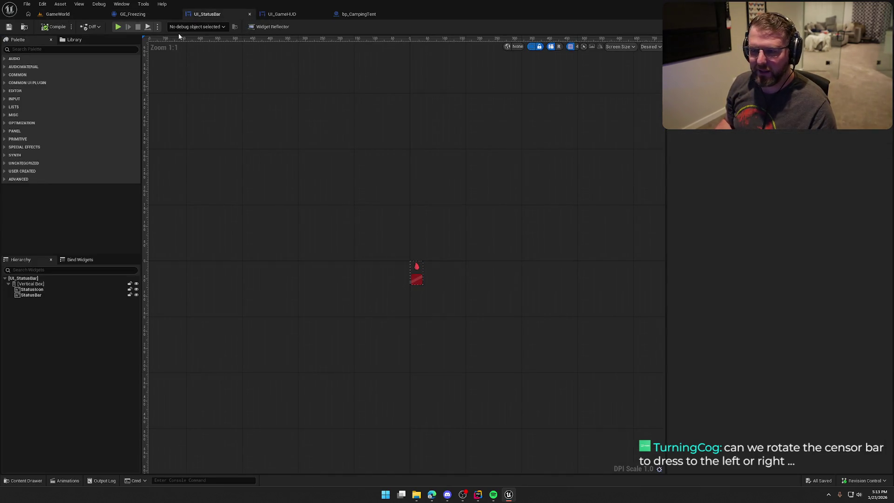
Browse to the Logic/Player folder in the Content Browser and open bp_Player
left_click(58, 14)
mouse_move(196, 140)
left_mouse_down()
mouse_move(196, 196)
mouse_move(195, 116)
mouse_move(195, 210)
mouse_move(214, 195)
left_mouse_up()
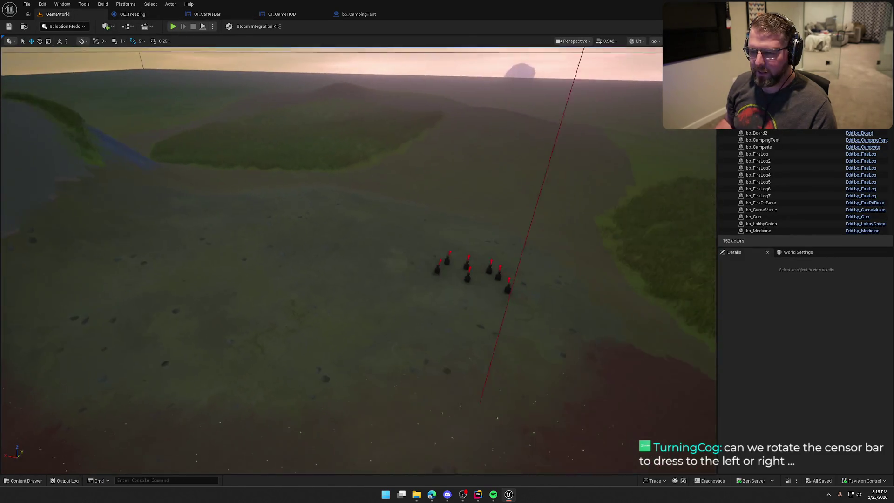
left_click_drag(345, 219, 353, 222)
key("ctrl+space")
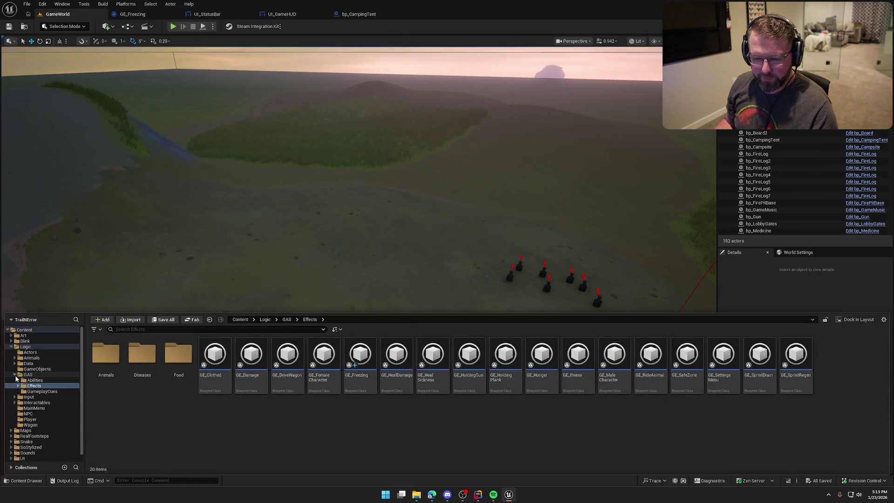
left_click(28, 374, "ctrl")
left_click(25, 346, "ctrl")
left_click(11, 346)
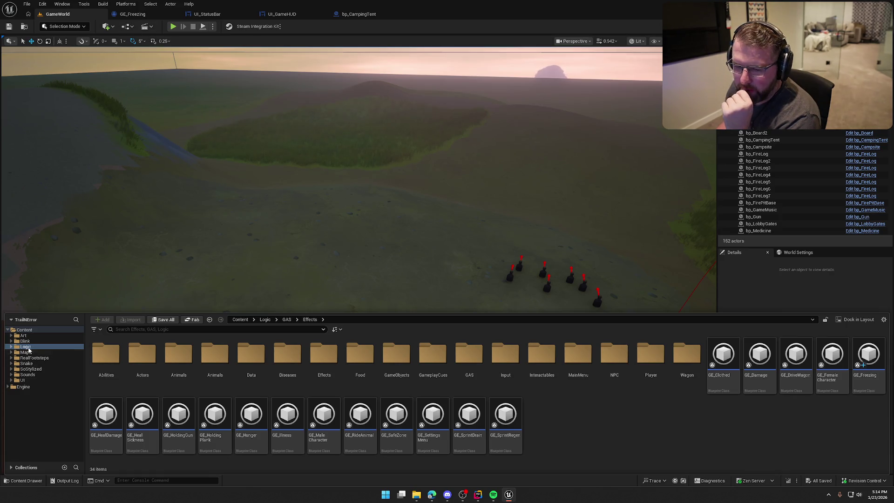
double_click(653, 386)
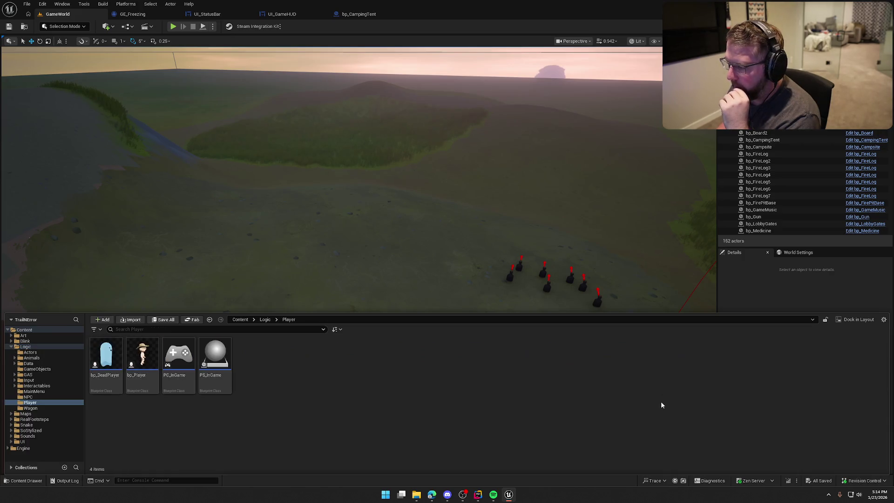
double_click(142, 361)
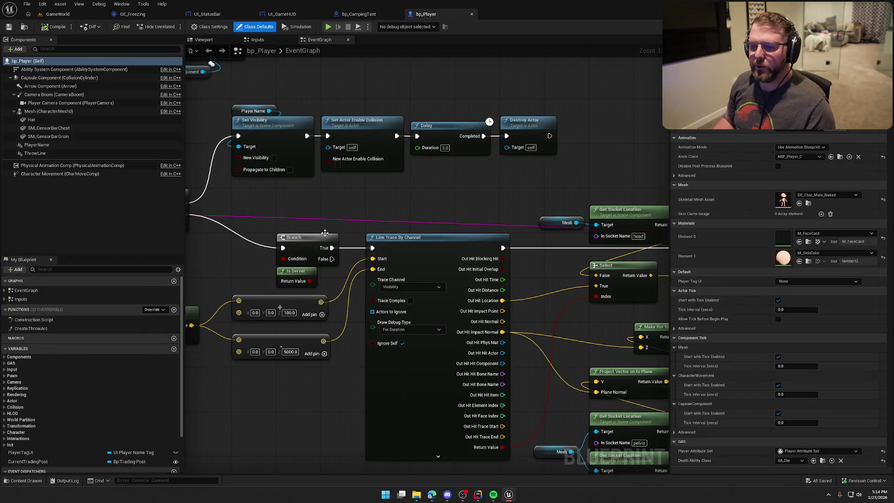
Add a Debug Key V event node to bp_Player's input graph
left_click(47, 299)
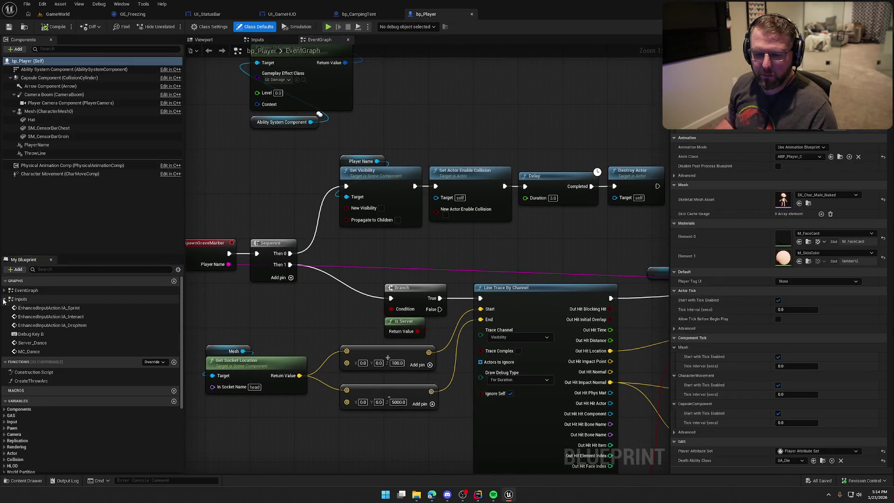
double_click(31, 334)
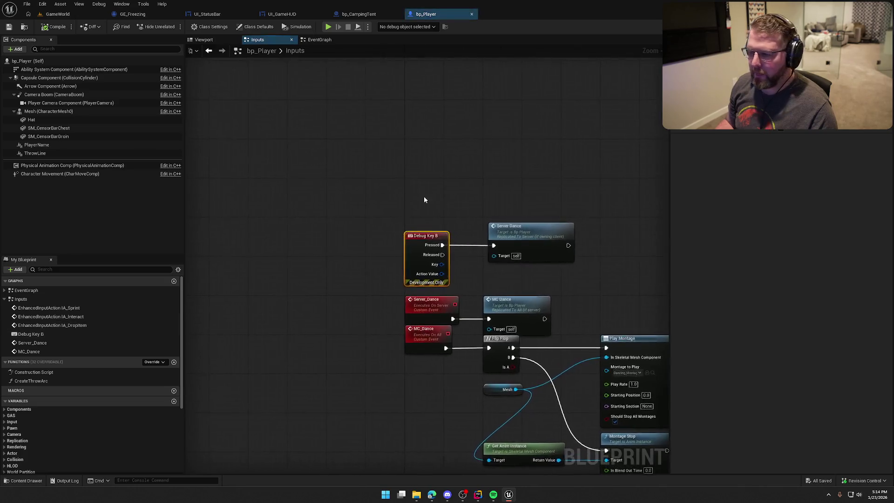
right_click(283, 125)
type("debug key")
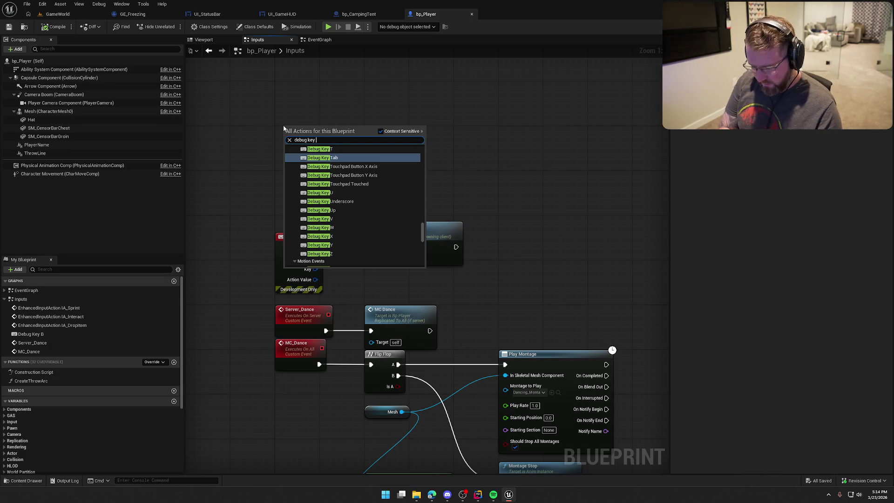
type("v")
left_click(322, 167)
left_click_drag(297, 126, 292, 88)
left_click(360, 175)
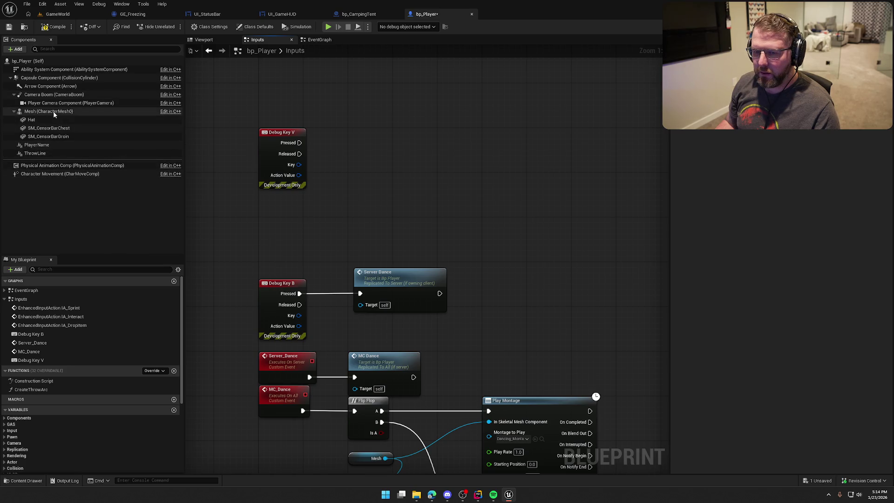
Wire Debug Key V's Pressed to the Ability System Component's ApplyGameplayEffectToSelf using GE_Freezing
left_click_drag(70, 69, 378, 112)
type("apply game")
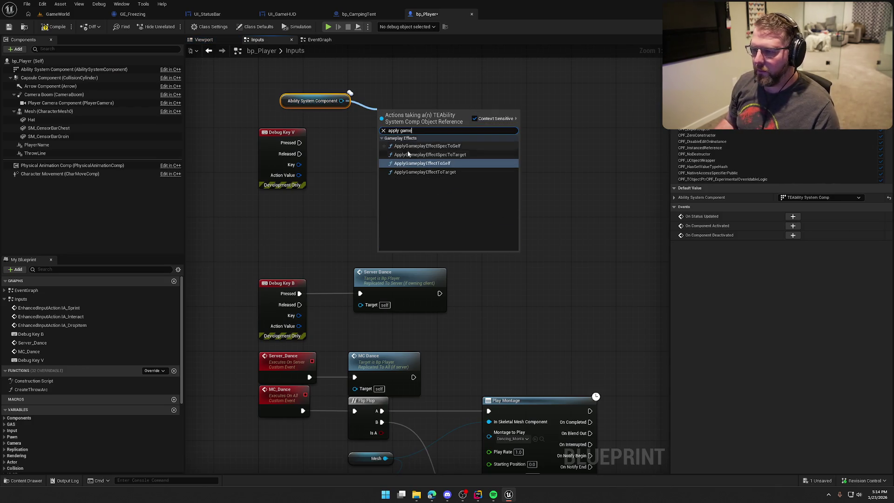
key("Return")
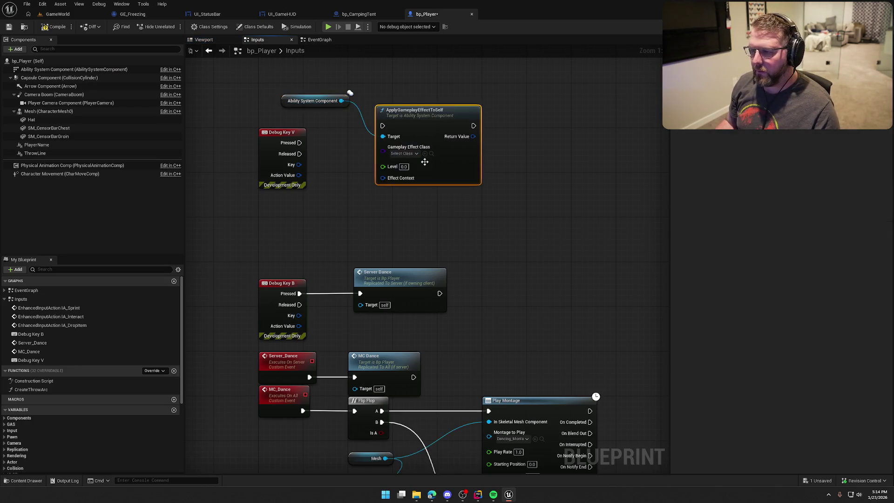
mouse_move(299, 143)
left_mouse_down()
mouse_move(382, 126)
mouse_move(423, 133)
left_mouse_up()
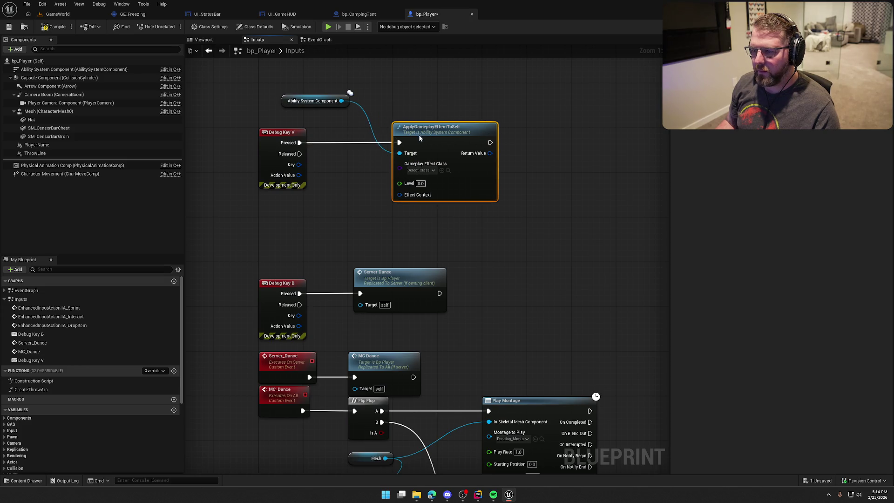
left_click(421, 170)
type("free")
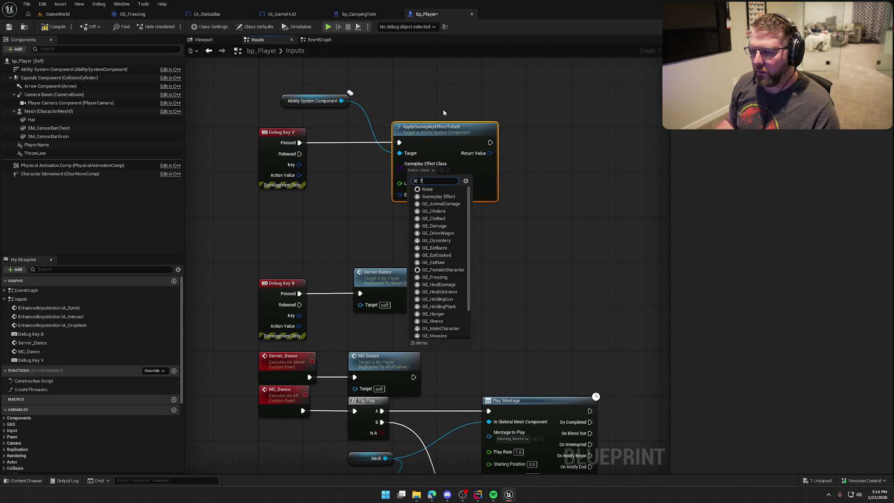
left_click(442, 196)
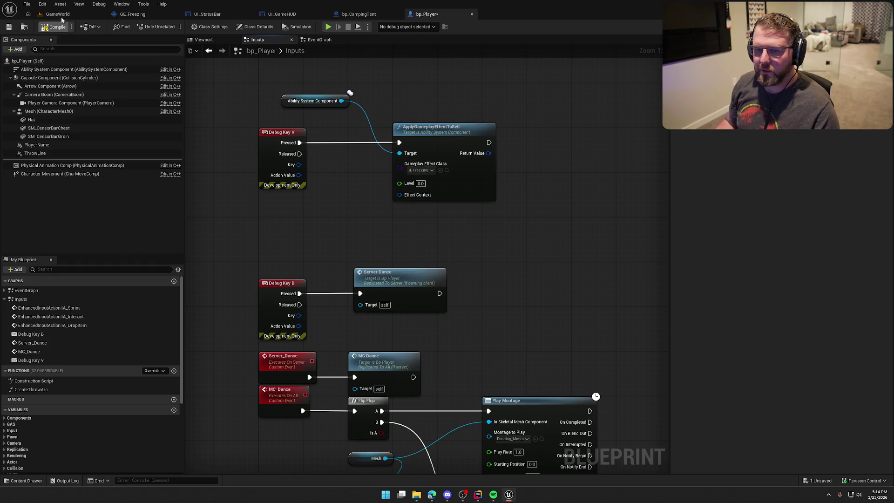
left_click(60, 15)
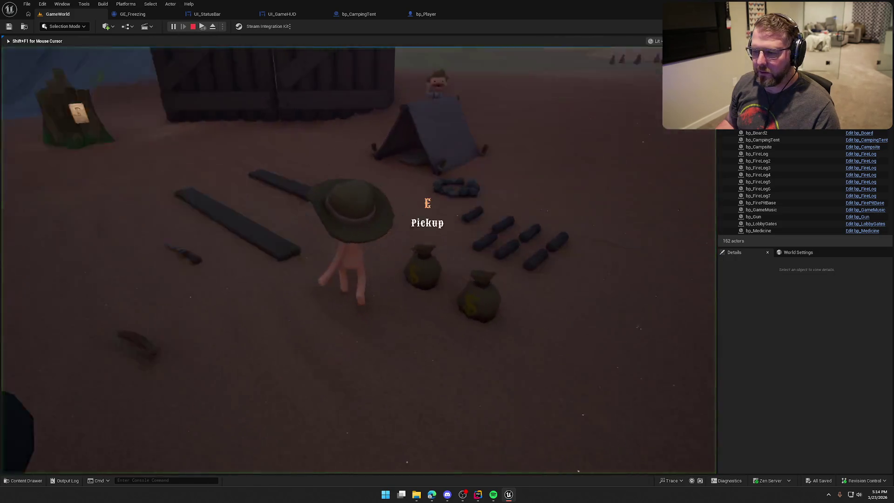
Playtest GameWorld, running up the trail toward the trading post until the snowflake freeze status appears
key("shift+w")
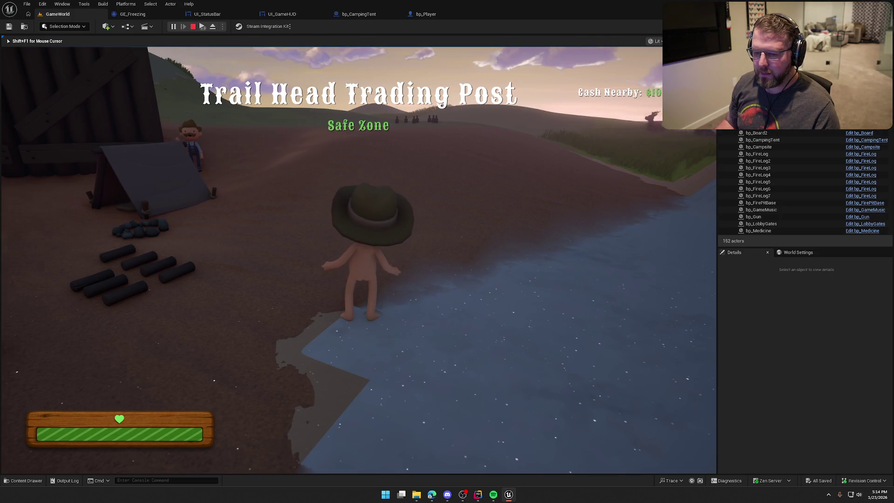
key("shift+w")
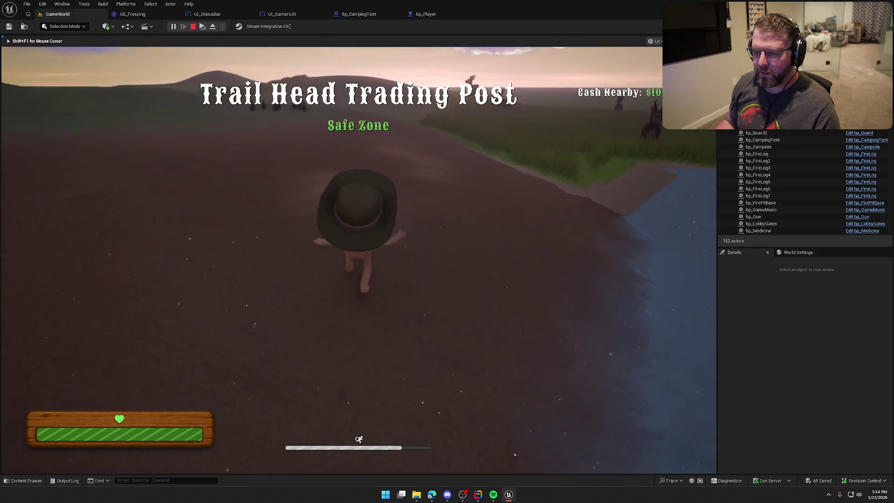
key("shift+w")
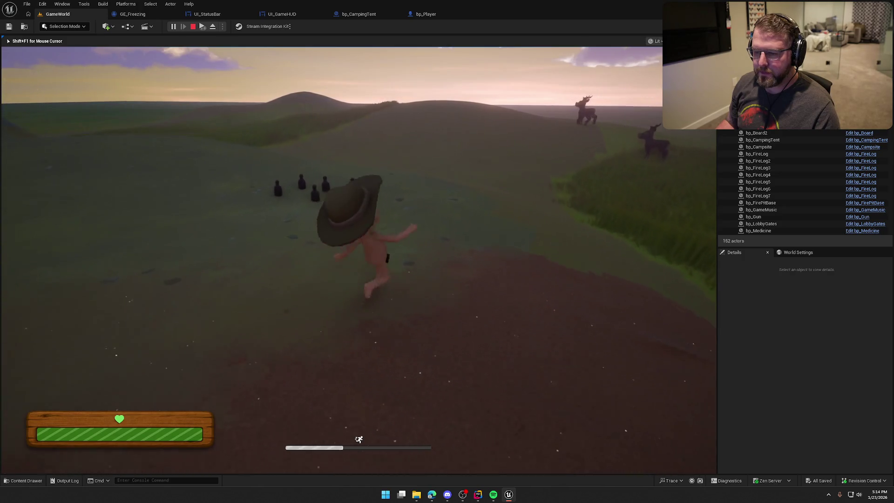
key("shift+w")
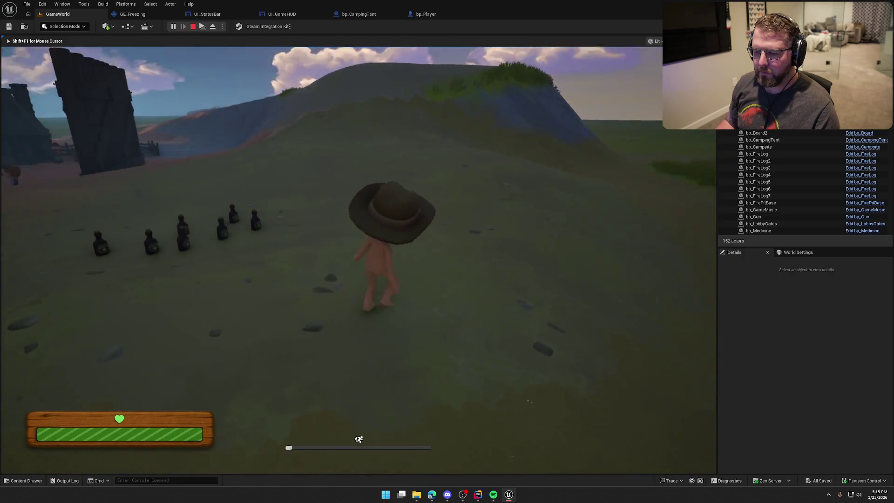
key("w")
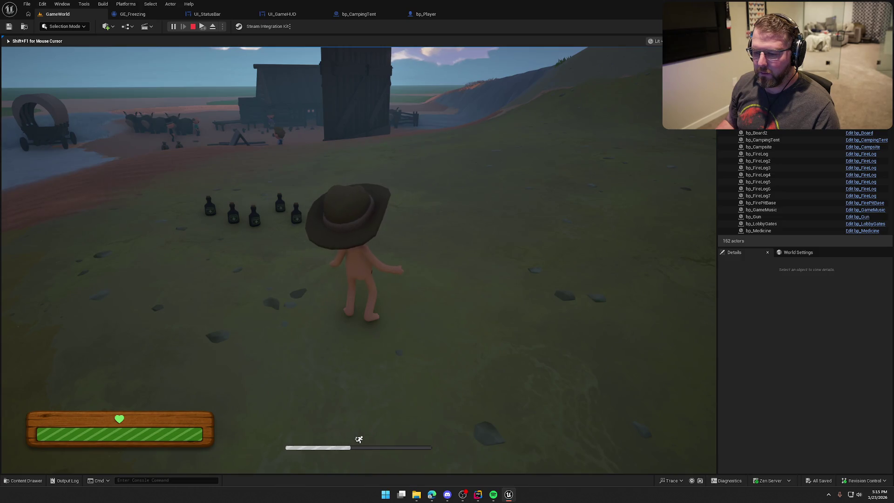
key("w")
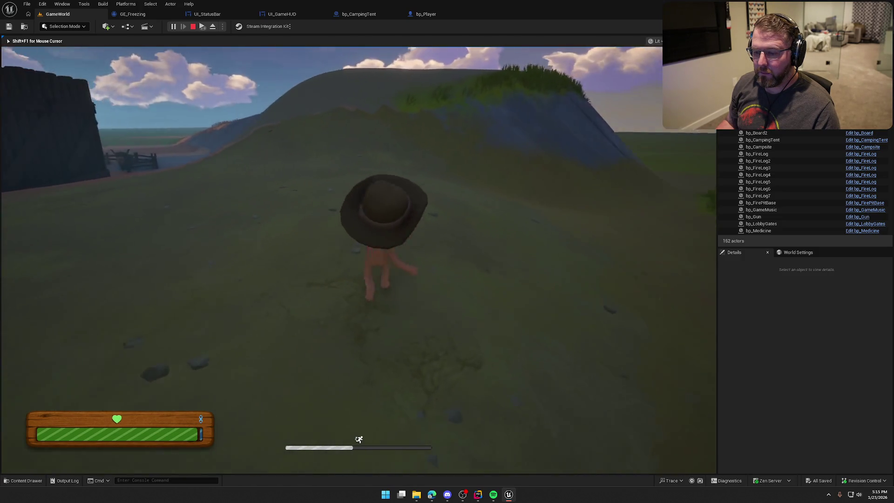
key("w")
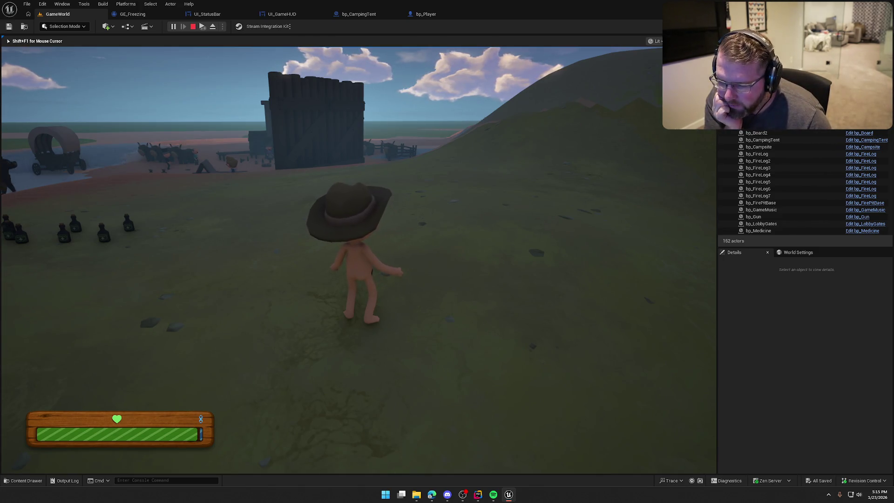
key("s")
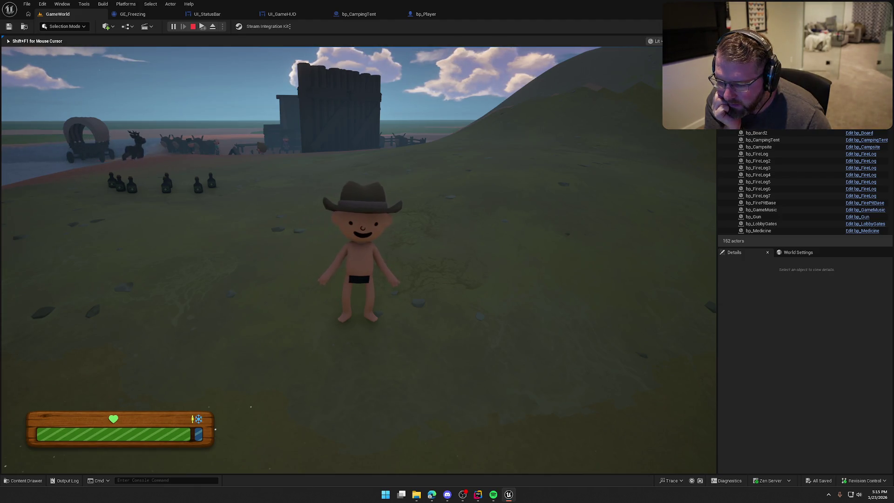
key("Escape")
left_click(207, 14)
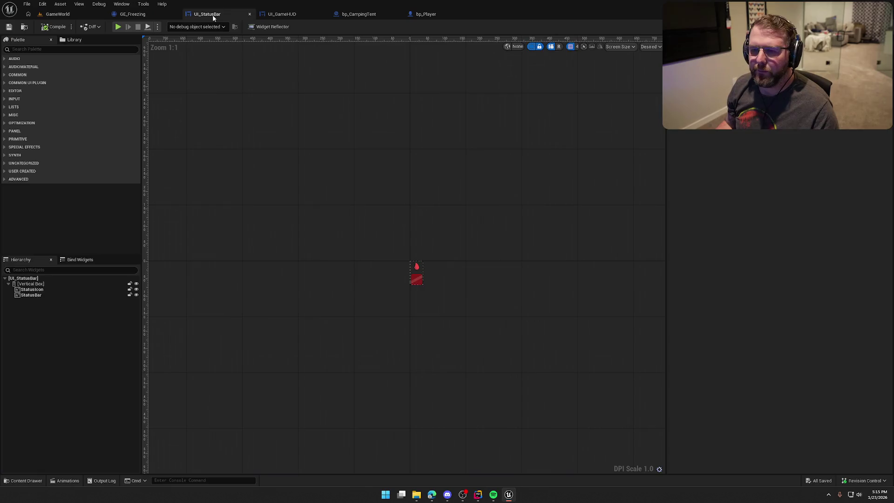
Wrap the StatusIcon widget in a Scale Box
left_click(416, 272)
scroll(392, 293, "up", 8)
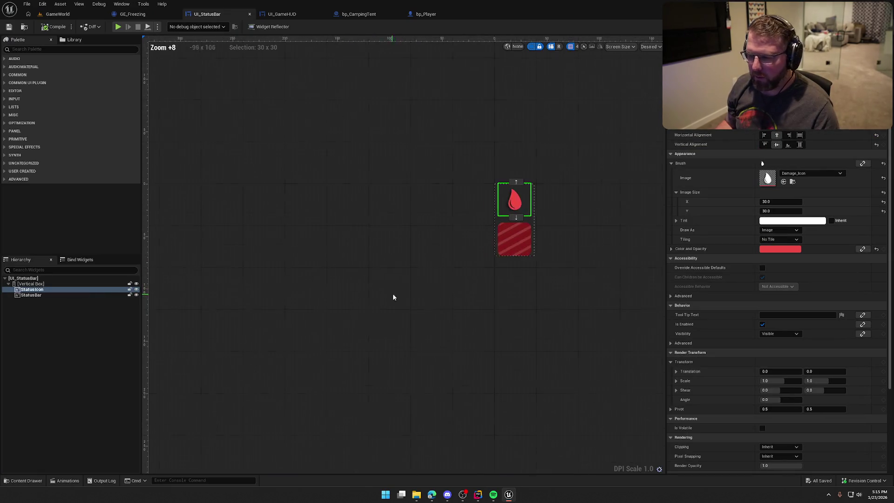
right_click(40, 290)
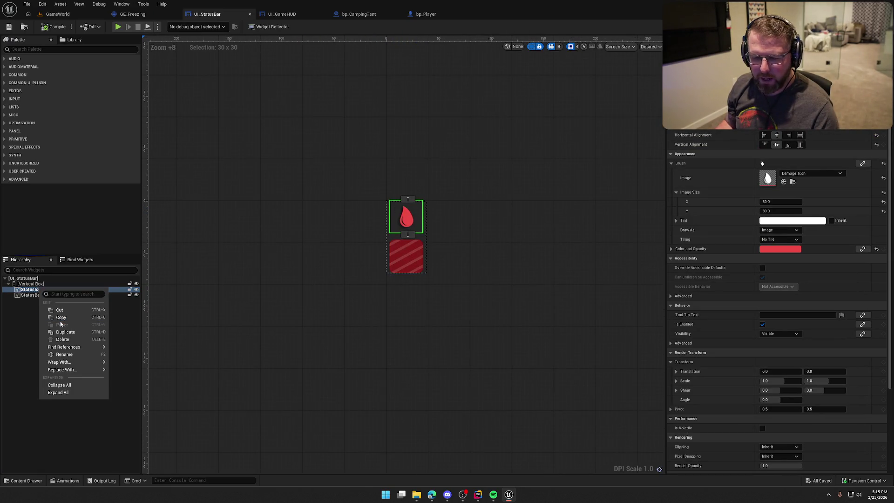
mouse_move(75, 361)
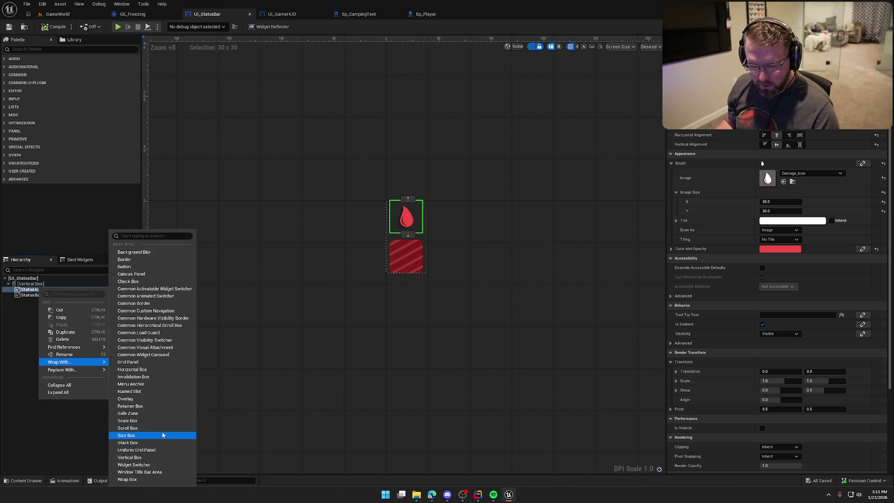
left_click(150, 422)
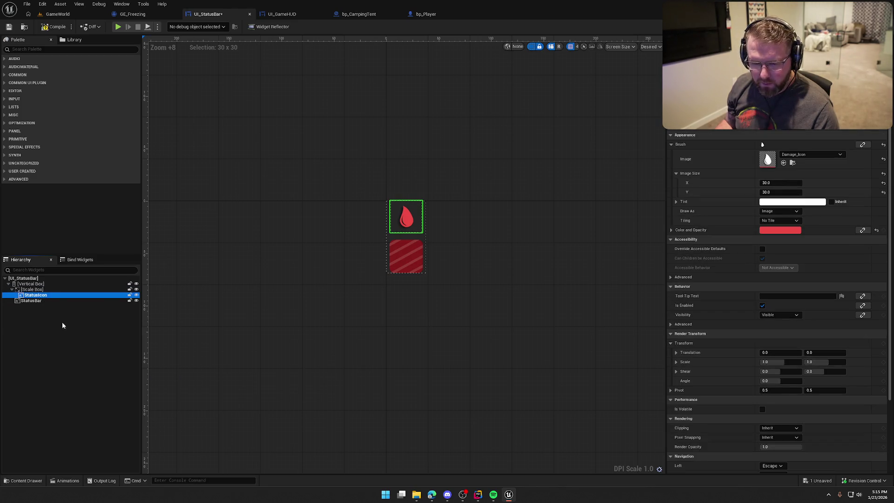
left_click(36, 290)
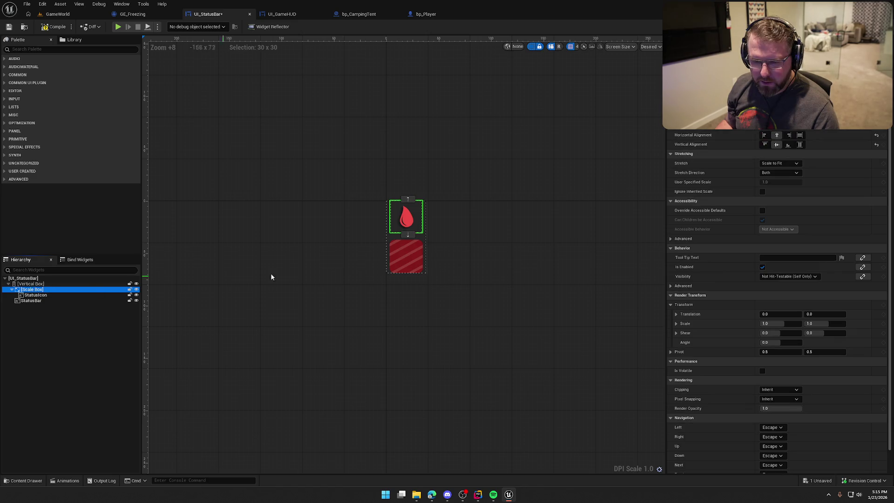
Set the Scale Box's Stretch Direction to Down Only
left_click(787, 163)
left_click(781, 172)
left_click(773, 185)
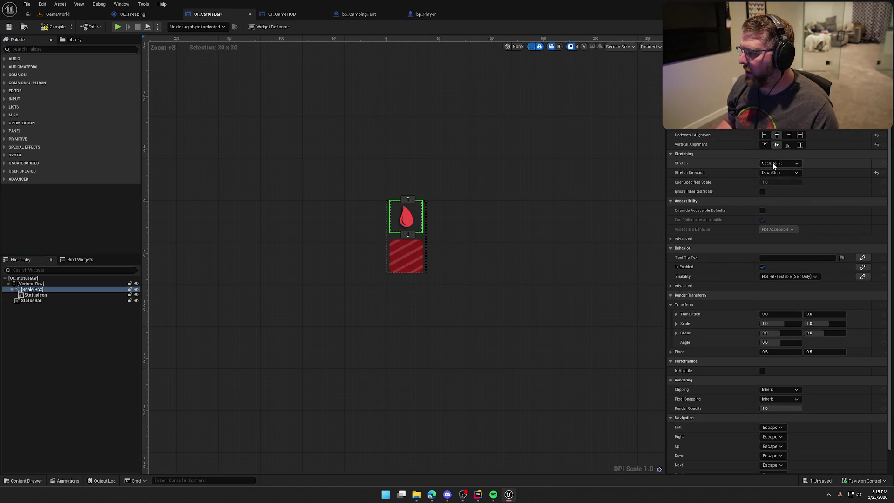
left_click(772, 163)
left_click(772, 162)
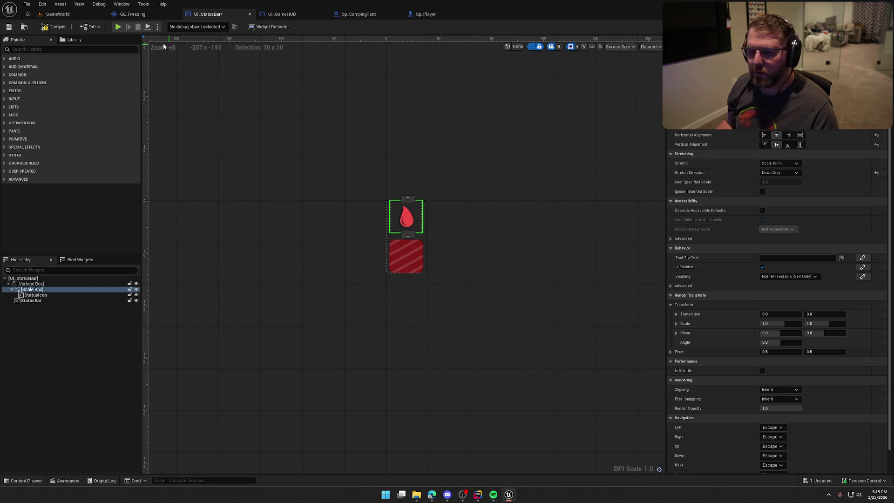
left_click(54, 15)
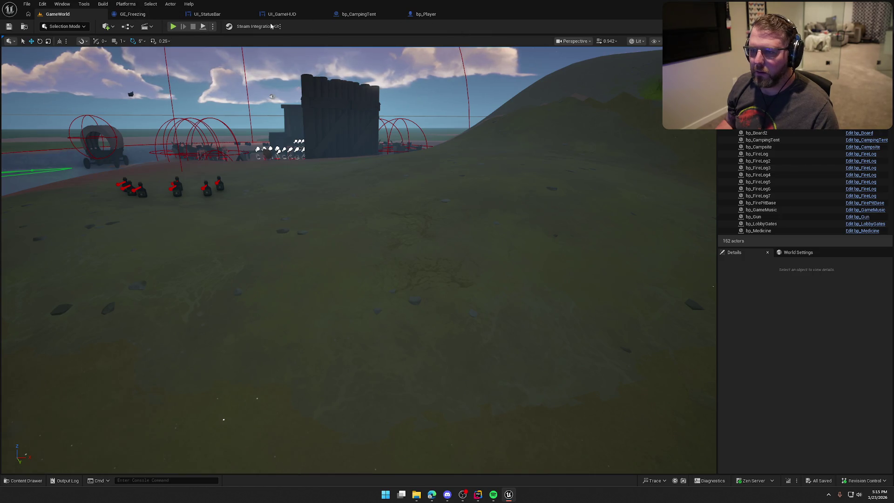
left_click(135, 15)
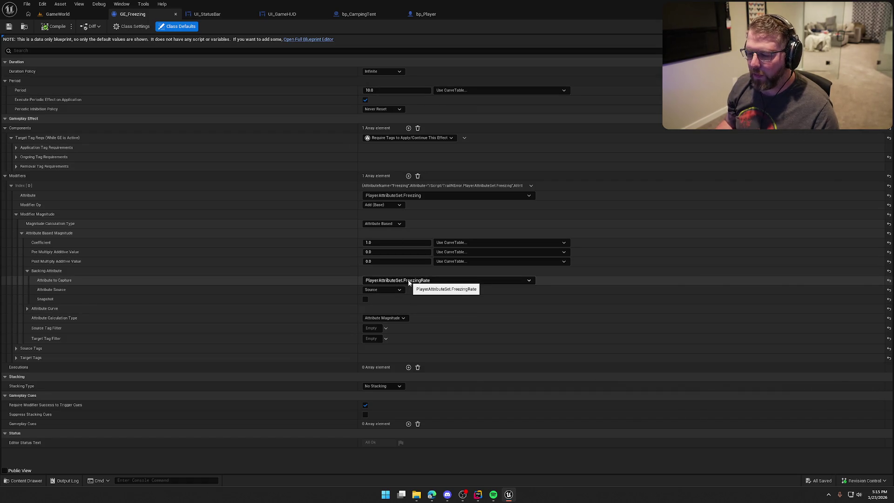
Set GE_Freezing's Period to 5.0 and save the effect
left_click(379, 90)
type("5")
key("Return")
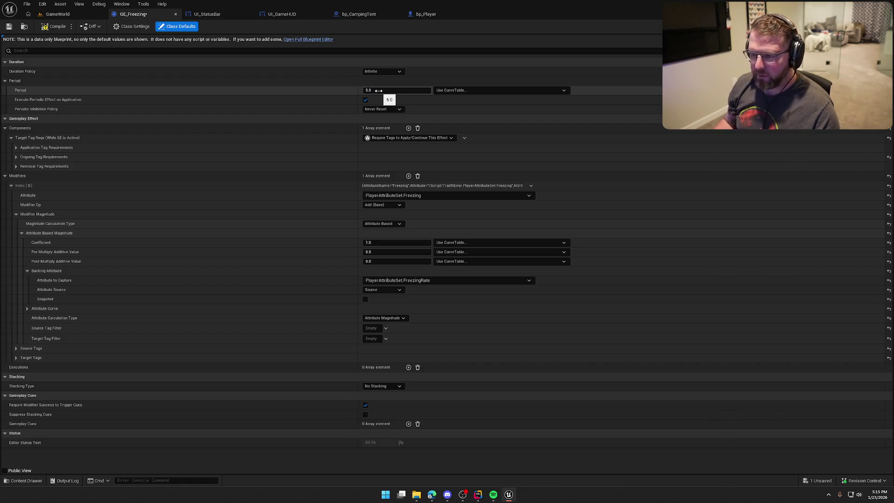
key("ctrl+s")
Playtest GameWorld, running along the trail to watch freezing build, then bring up UI_StatusBar
left_click(58, 14)
left_click(172, 27)
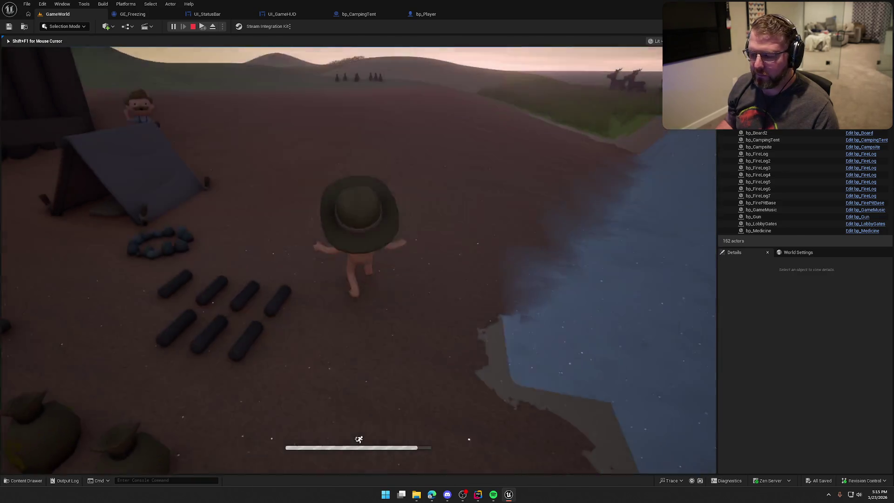
key("w")
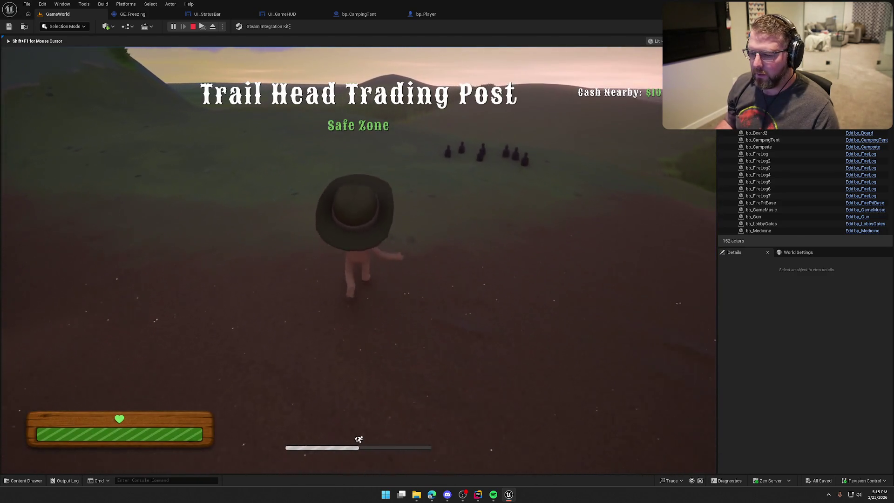
key("w")
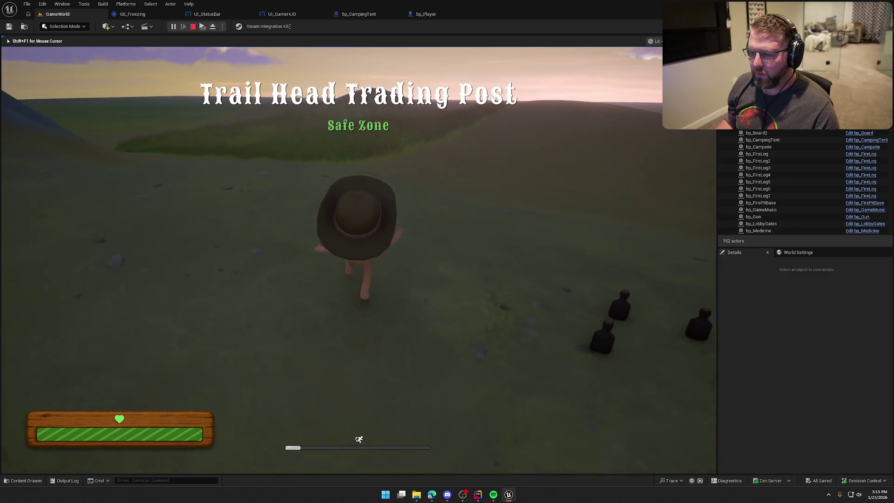
key("w")
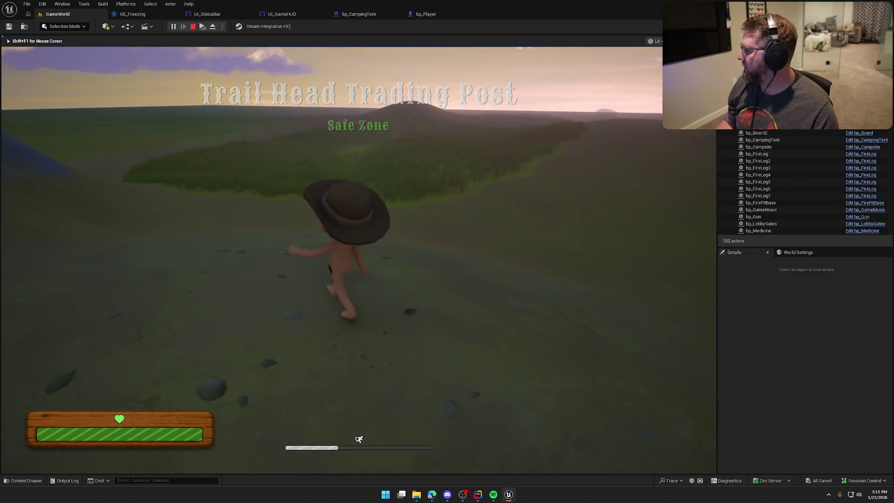
key("w")
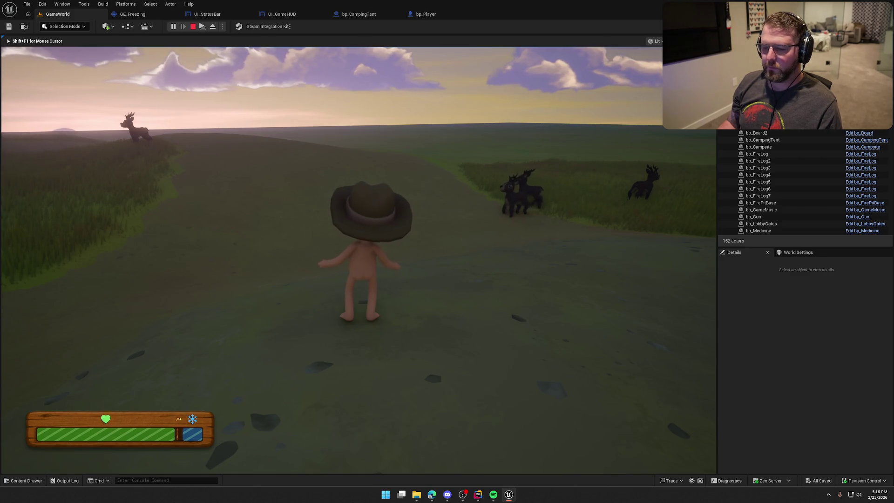
key("Escape")
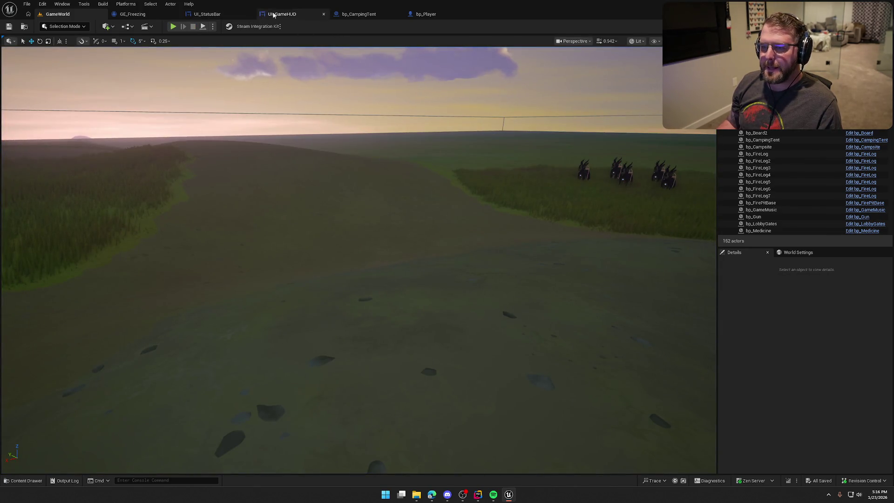
left_click(225, 15)
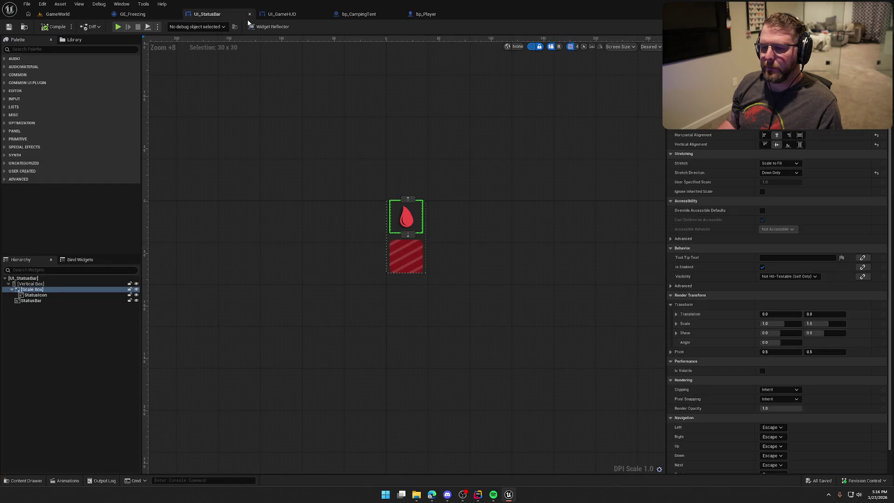
Append '- GetFreezing()' after GetHunger() in PlayerAttributeSet.cpp's NewHealthValue clamp
left_click(478, 495)
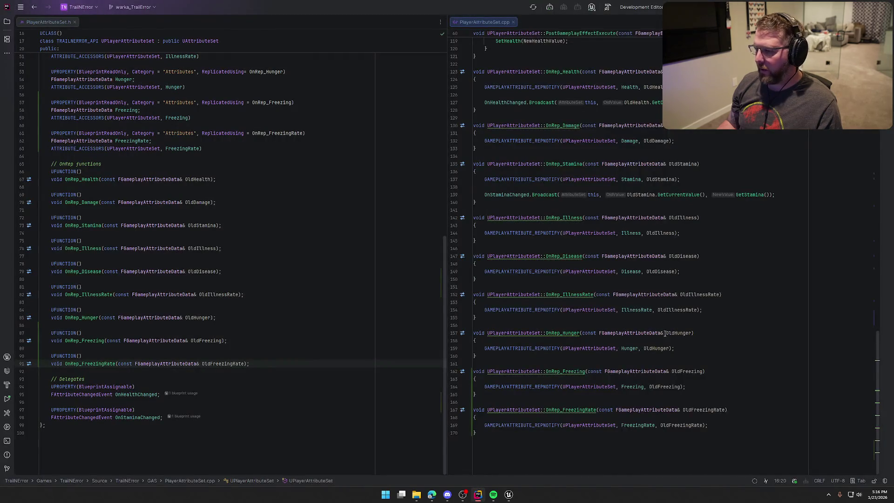
scroll(665, 333, "up", 8)
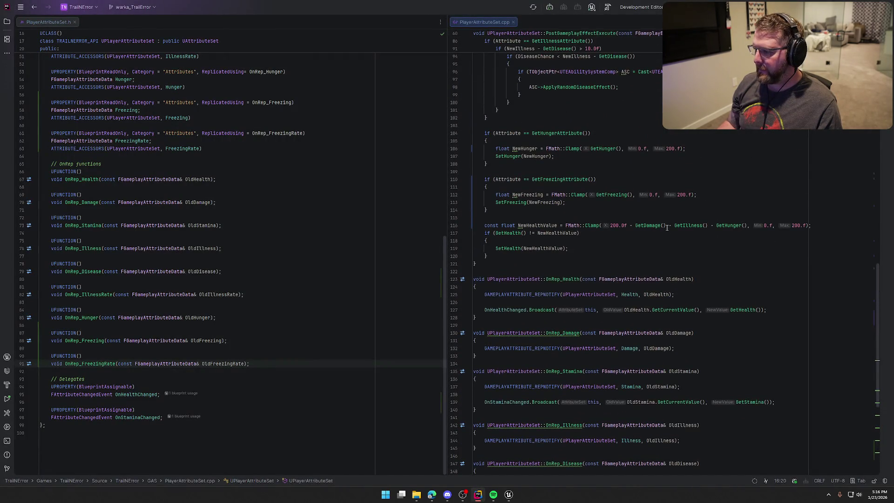
left_click(749, 226)
type("-")
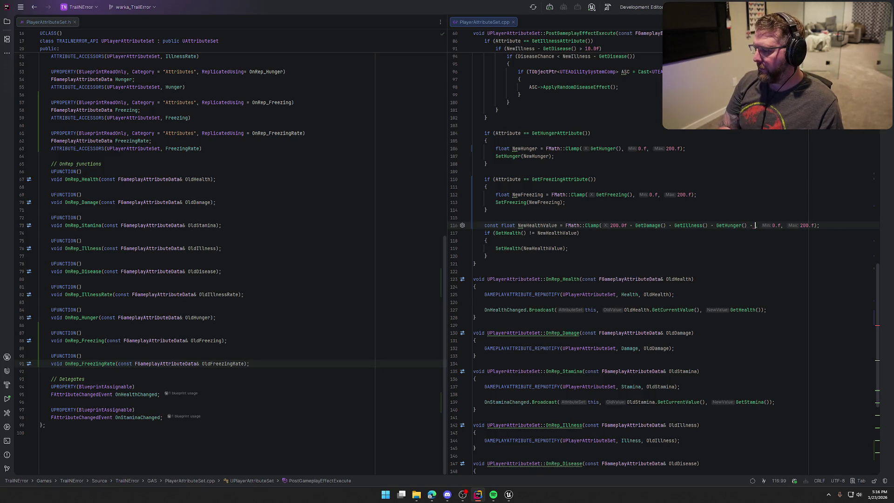
type("GetFr")
key("Return")
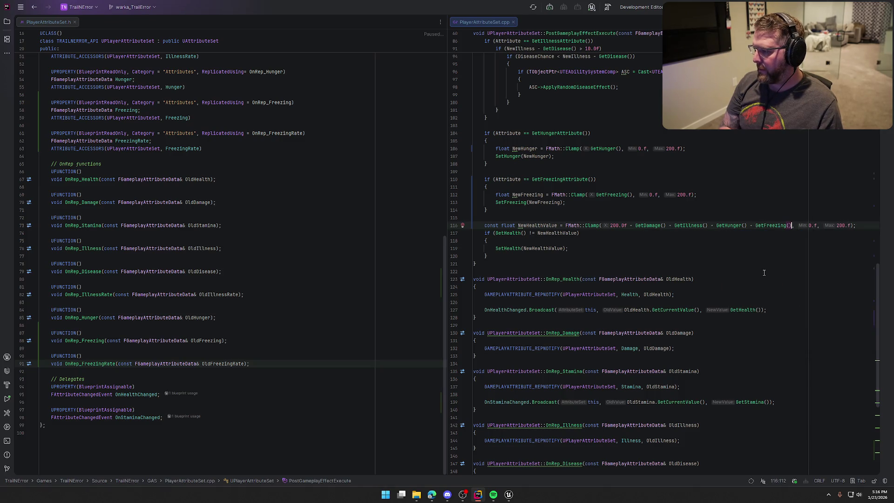
key("Down")
key("Down")
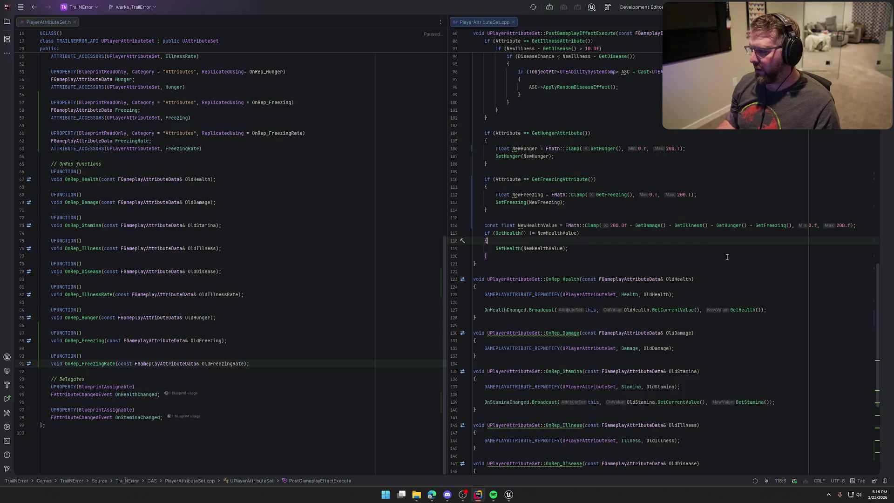
left_click(509, 494)
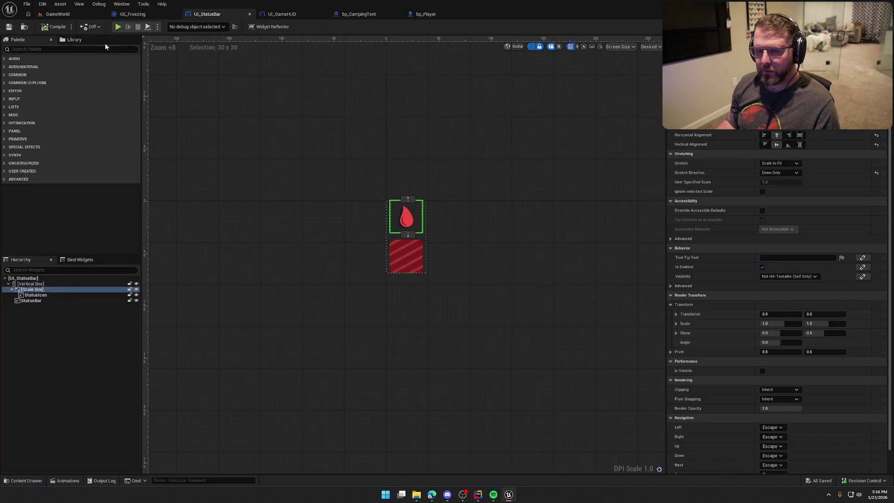
Hot-reload the health code change with Live Coding (Ctrl+Alt+F11) and close its console
left_click(58, 14)
key("ctrl+alt+F11")
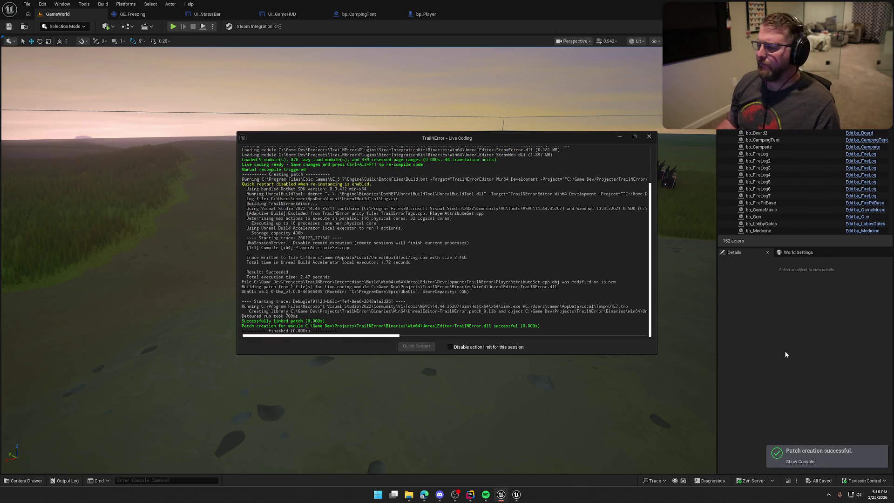
left_click(649, 138)
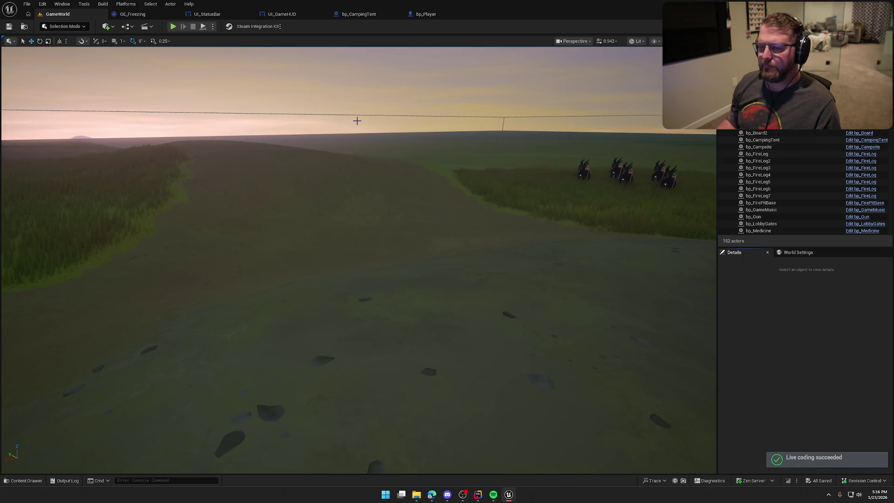
Set GE_Freezing's Period to 2.0, compile it, and start a GameWorld playtest
left_click(133, 14)
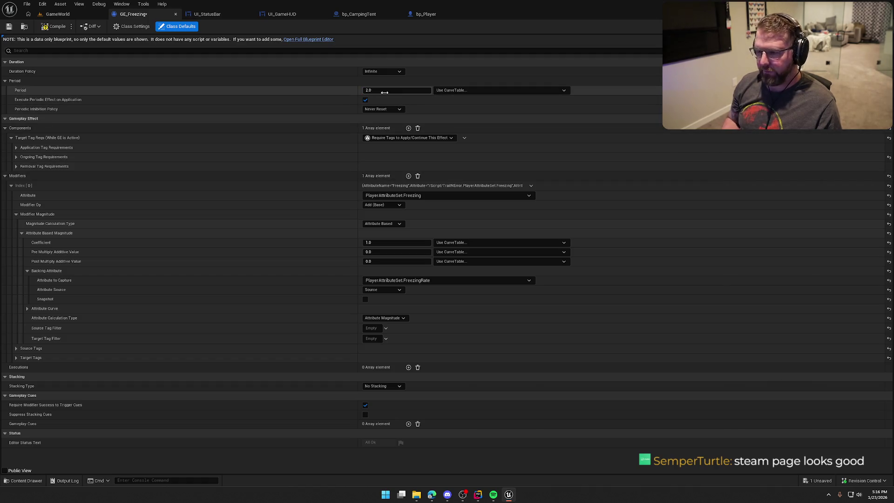
left_click(51, 27)
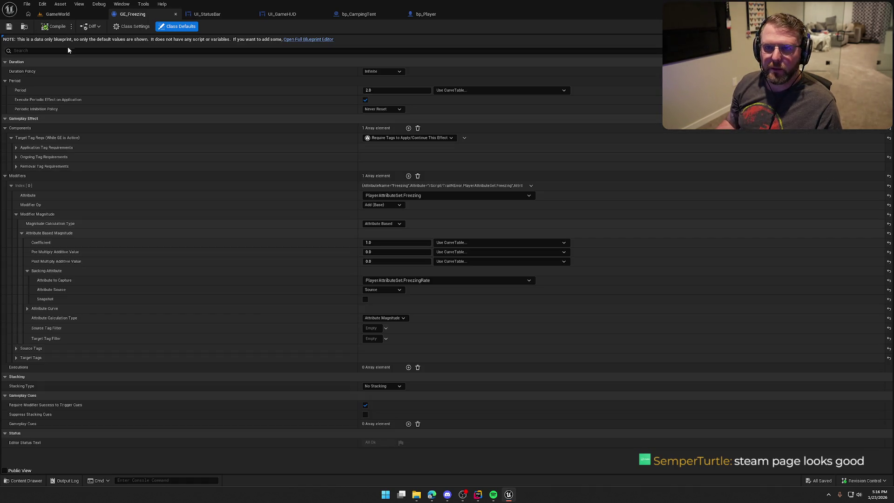
left_click(58, 14)
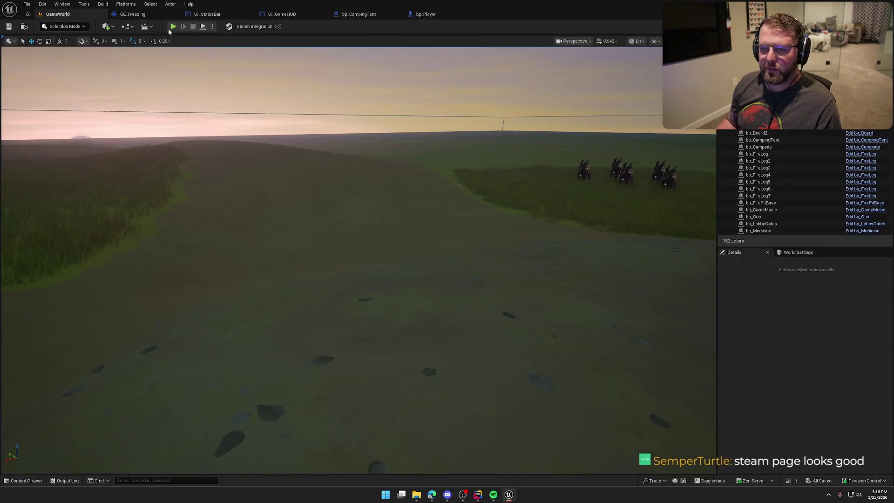
left_click(173, 27)
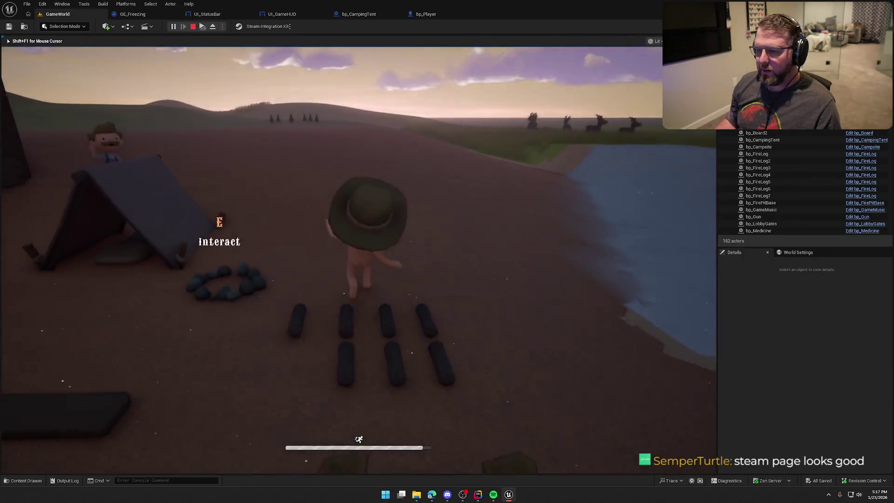
Run the character out along the trail while the freeze bar grows, then stop playing
key("w")
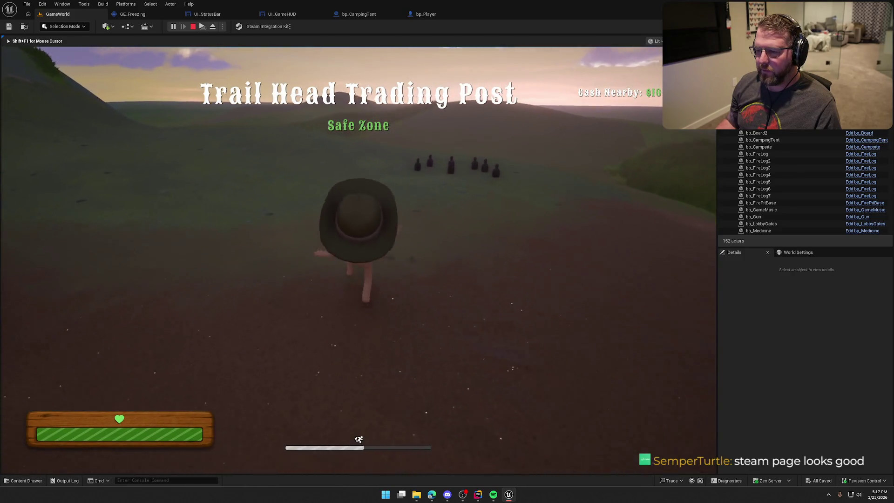
key("a")
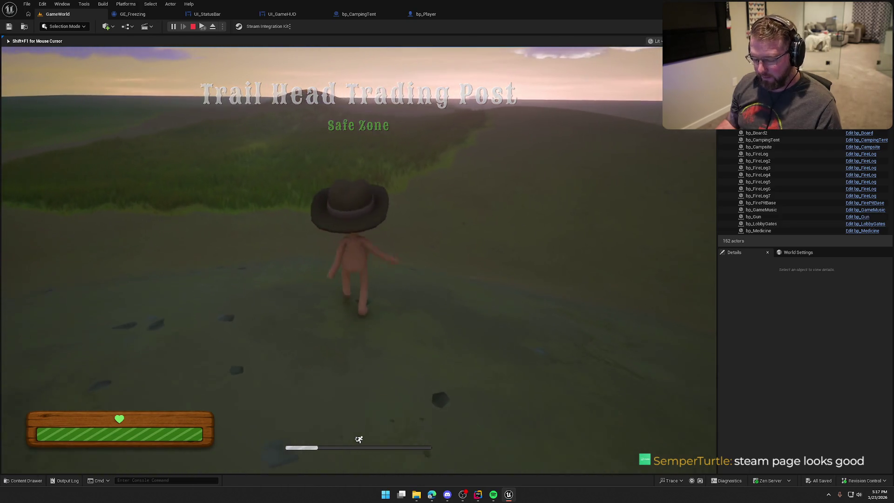
key("w")
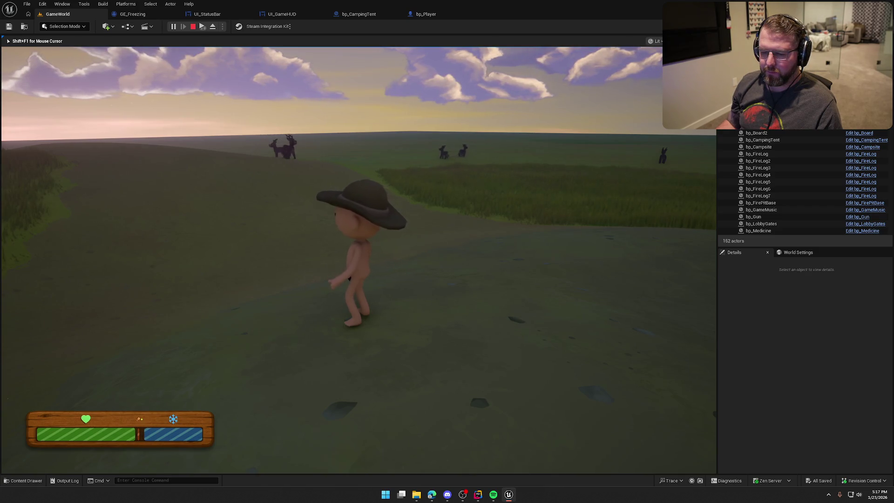
key("shift+F1")
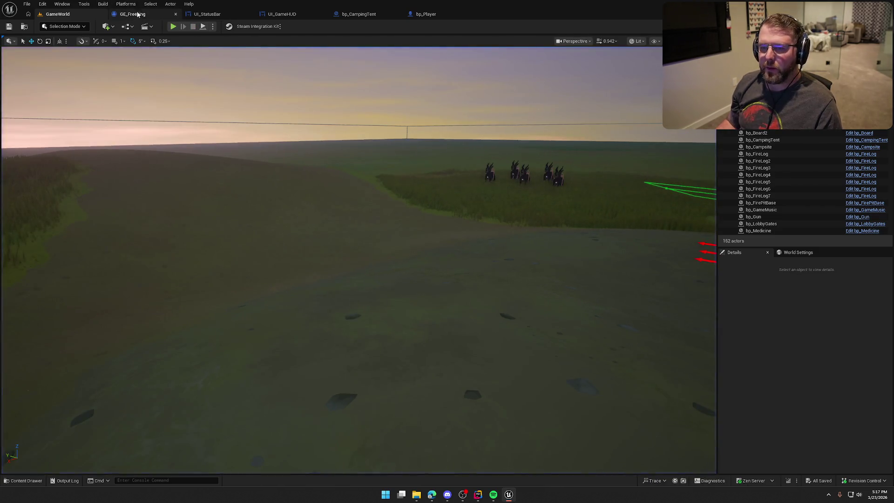
Set GE_Freezing's Period to 0.5 and compile the effect
left_click(131, 14)
left_click(377, 90)
left_click(287, 80)
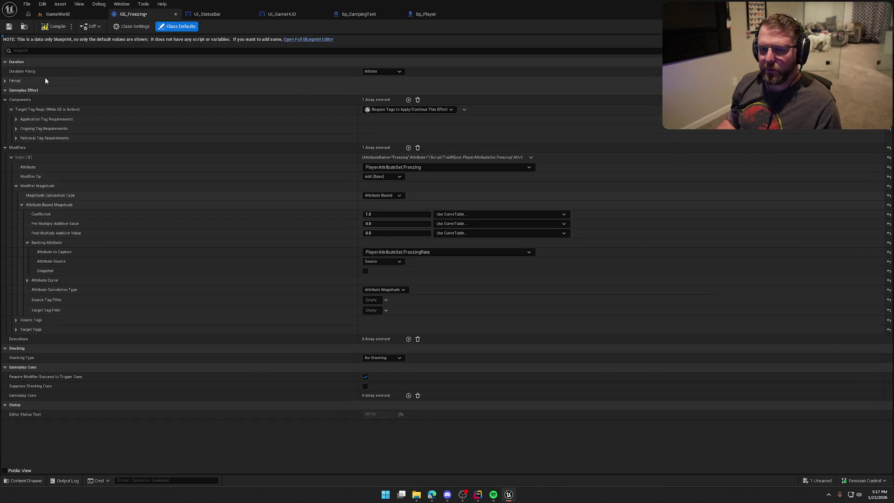
left_click(5, 80)
left_click(55, 26)
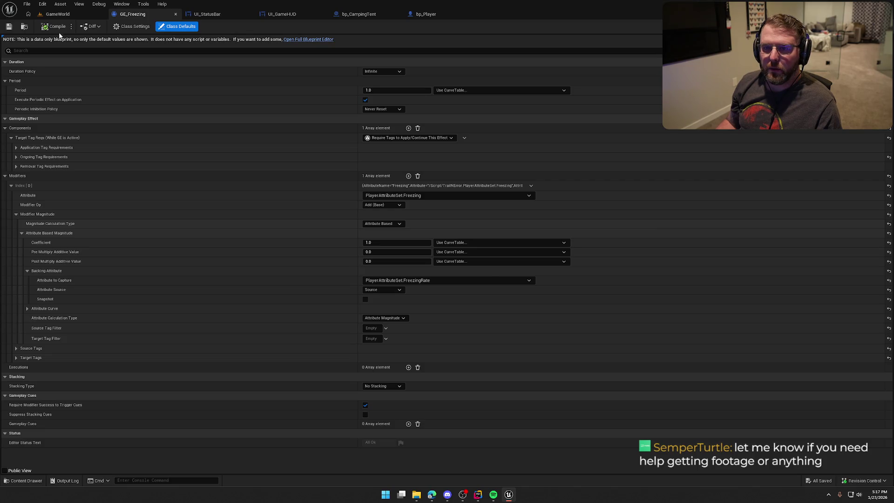
Playtest GameWorld into the trading post area, then stop and save GE_Freezing
left_click(53, 13)
left_click(173, 27)
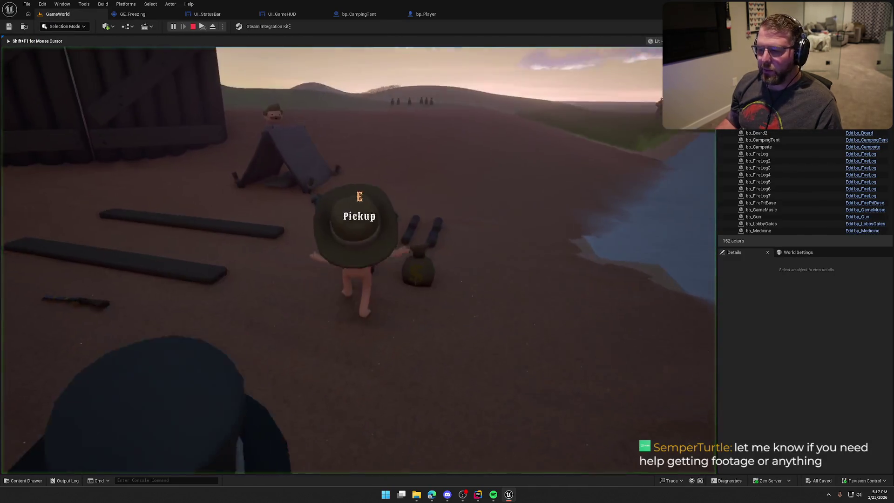
key("w")
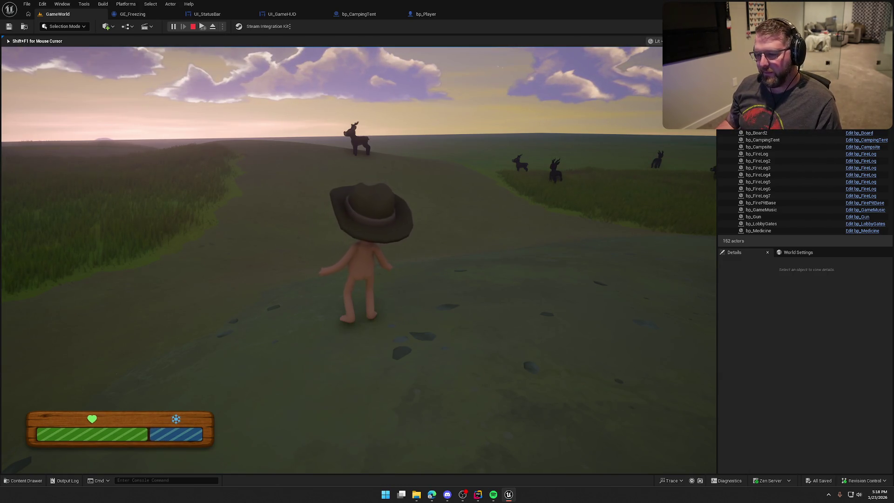
mouse_move(359, 260)
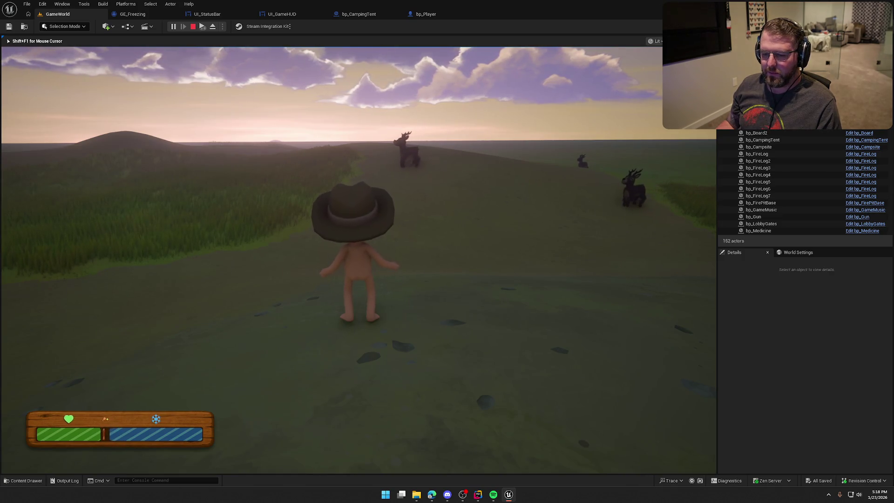
key("Escape")
left_click(129, 14)
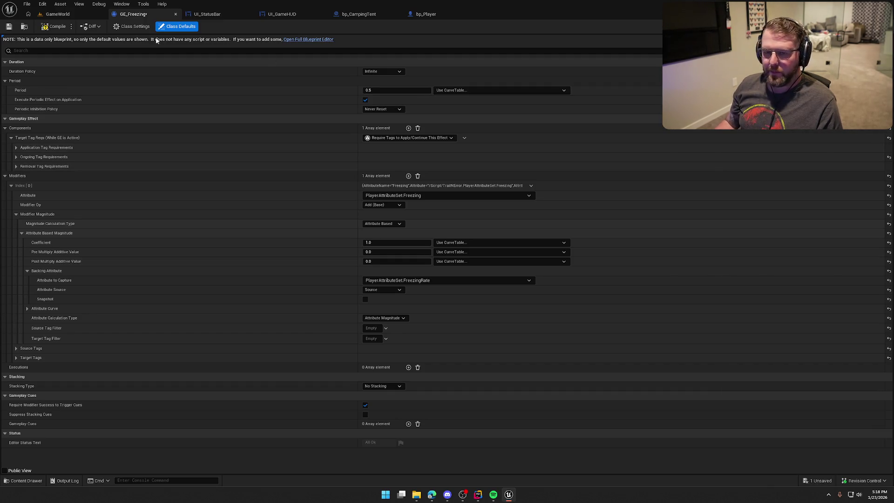
left_click(50, 26)
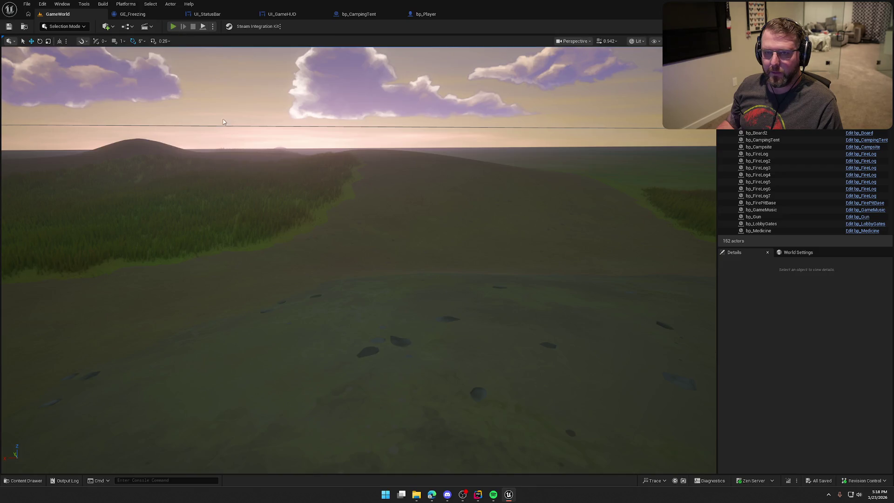
Play GameWorld and run around the Trail Head Trading Post and hills, then return to GE_Freezing
key("alt+p")
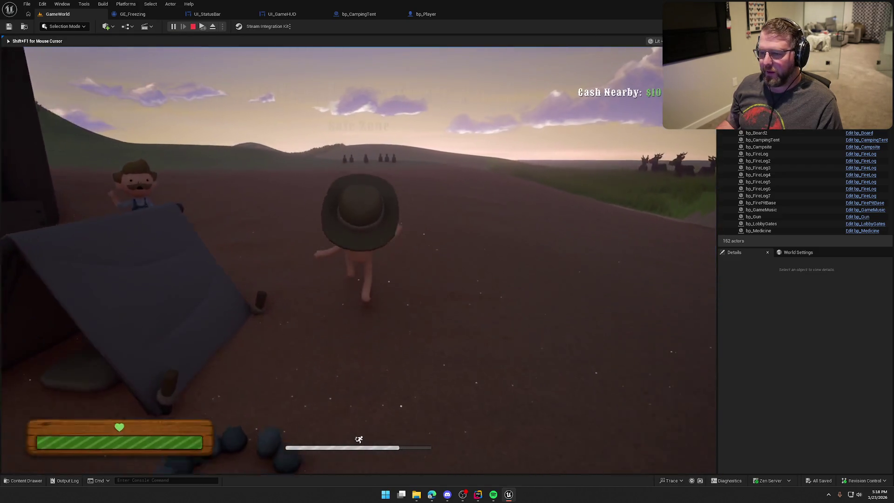
key("w")
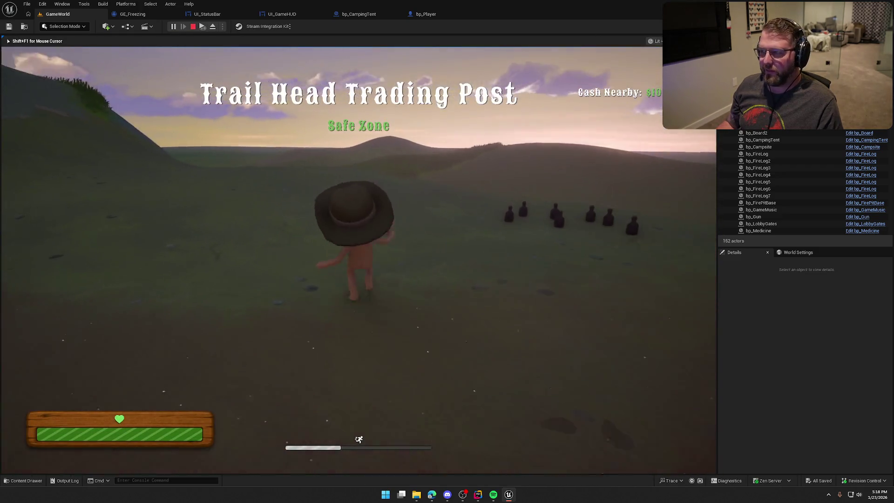
key("w")
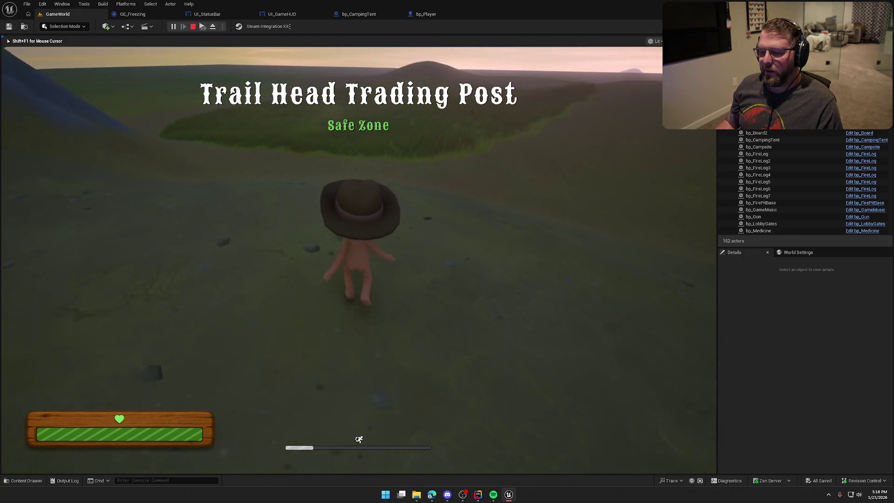
key("w")
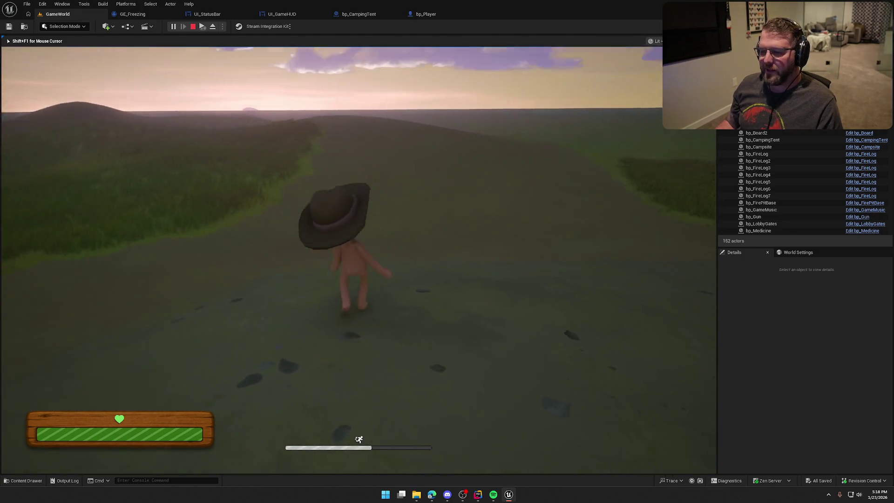
key("w")
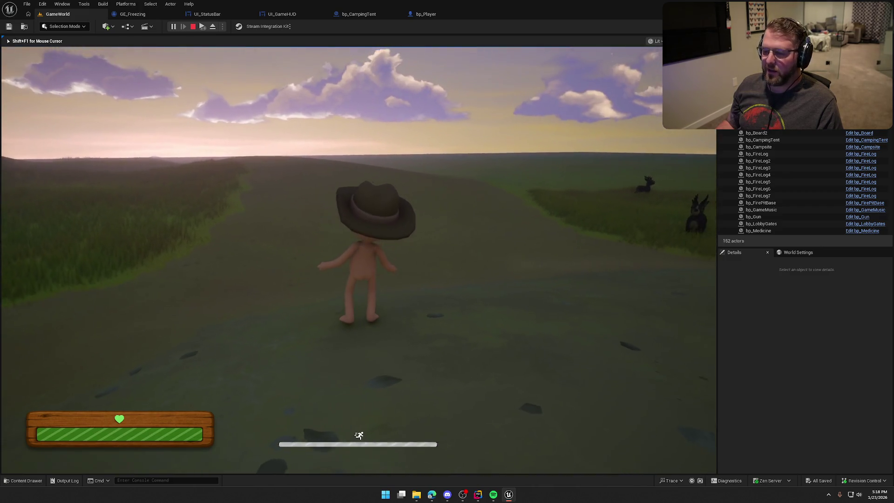
key("w")
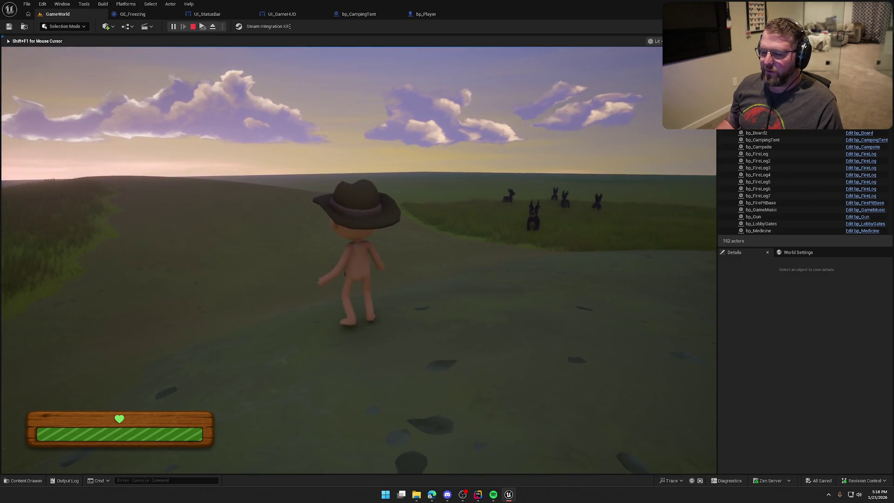
key("w")
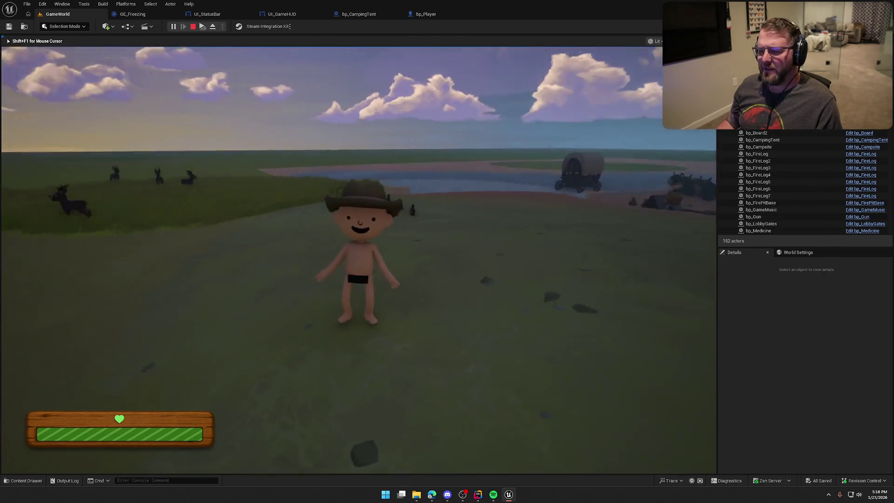
key("w")
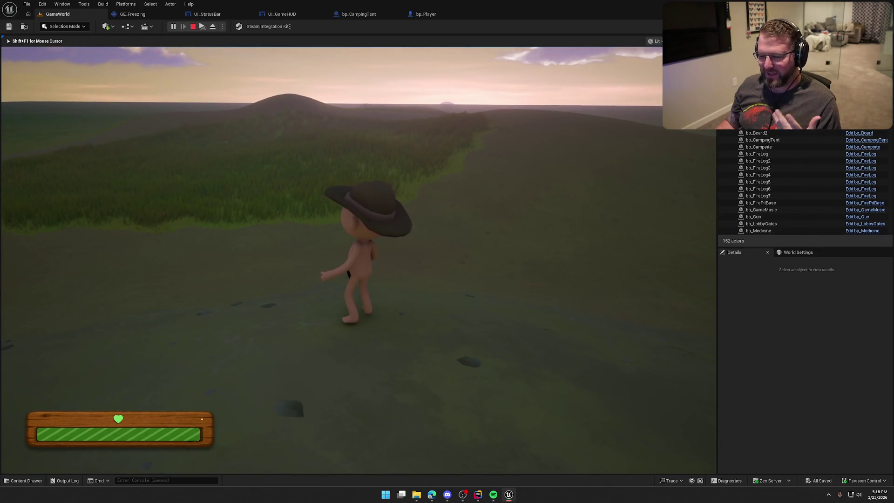
key("shift")
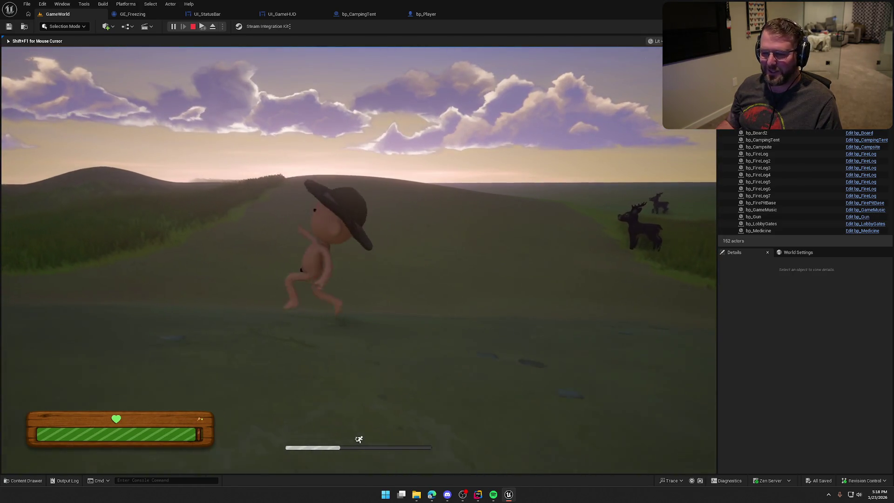
key("s")
key("w")
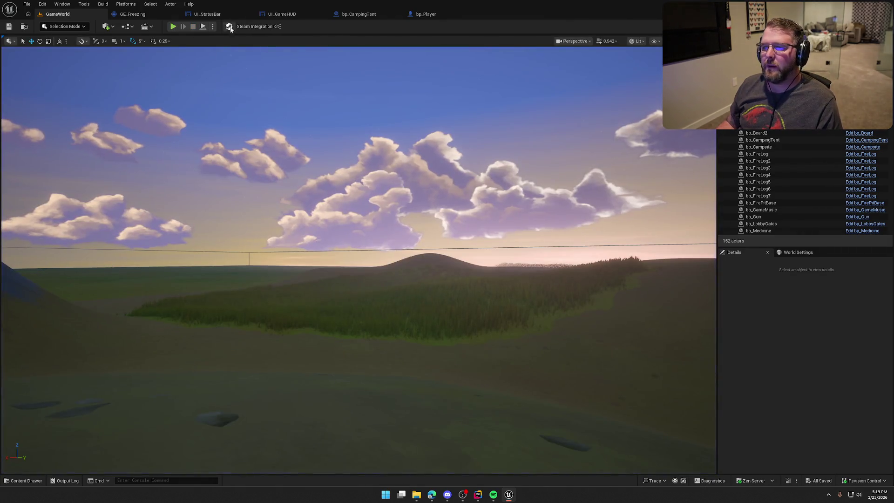
left_click(133, 14)
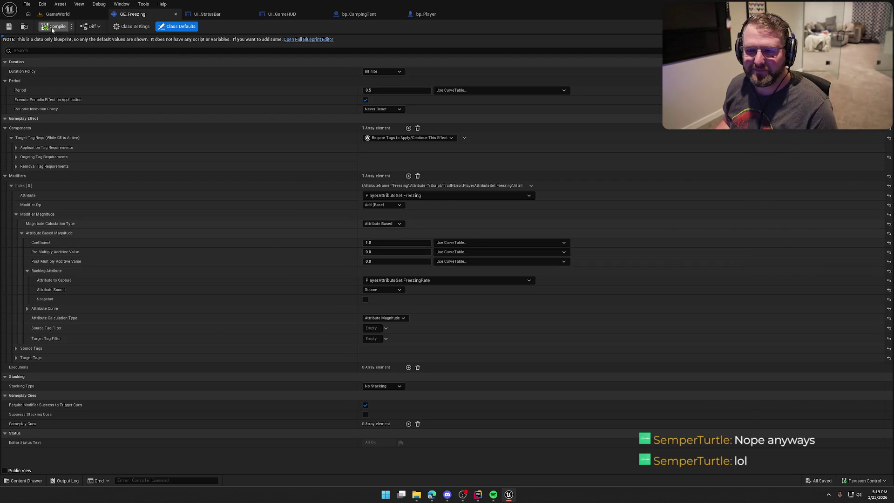
Fly the GameWorld viewport over the campsite to the waving mustached character
left_click(56, 14)
mouse_move(358, 261)
left_mouse_down()
mouse_move(359, 209)
mouse_move(228, 210)
mouse_move(286, 198)
left_mouse_up()
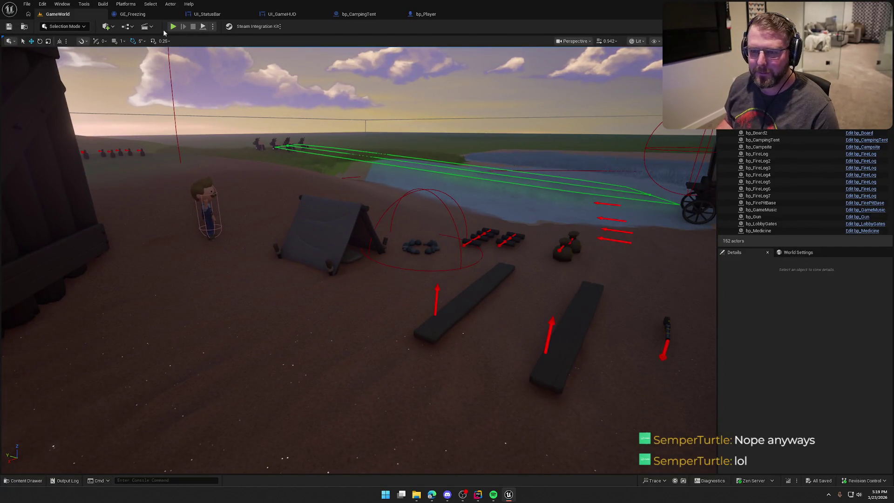
left_click_drag(264, 154, 239, 96)
left_click_drag(303, 154, 303, 144)
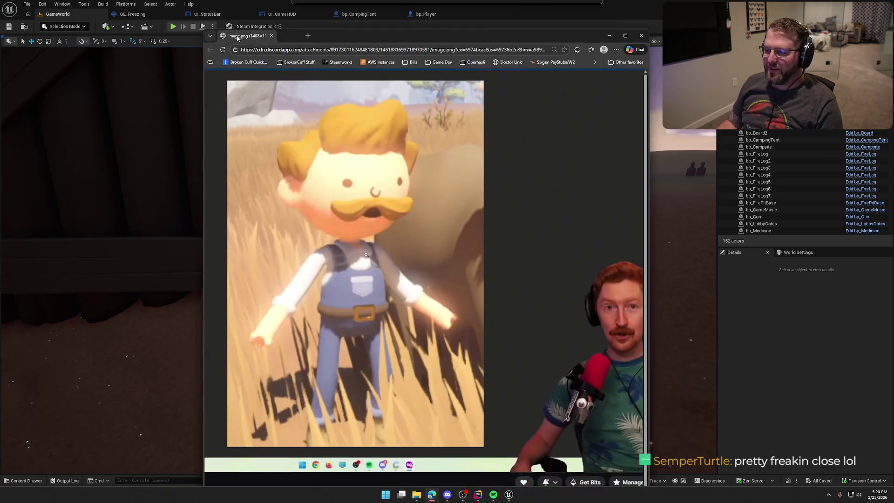
Maximize the Edge reference image of the mustached farmer, then close it
left_click_drag(620, 39, 582, 29)
left_click(584, 27)
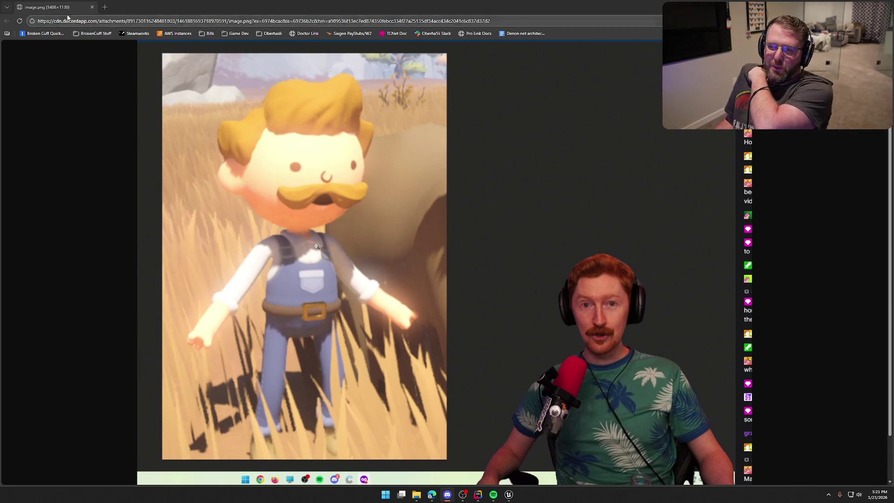
left_click(92, 7)
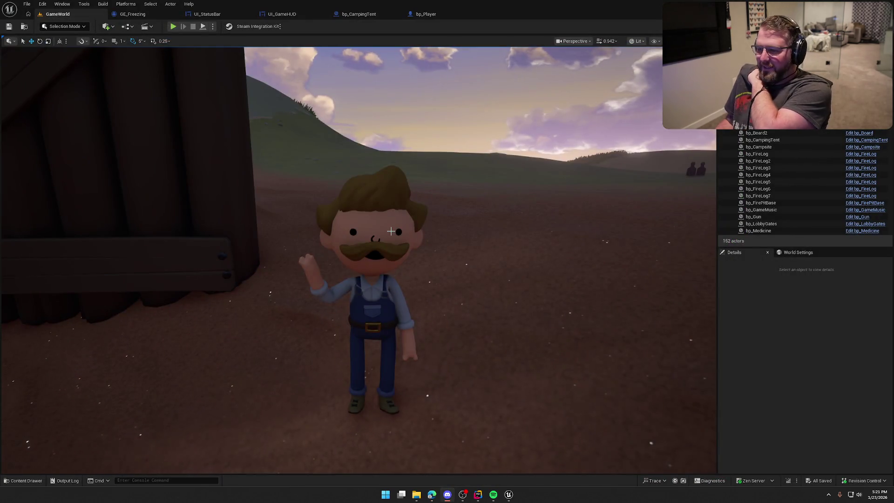
Pull back over the lake and hills, then swing down onto the campsite logs and tent
mouse_move(420, 178)
left_mouse_down()
mouse_move(420, 200)
mouse_move(410, 149)
mouse_move(437, 177)
mouse_move(559, 176)
left_mouse_up()
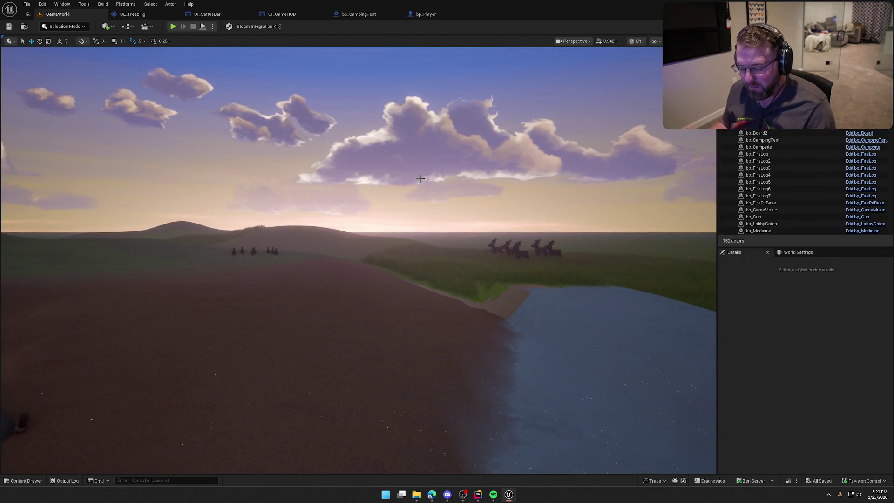
left_click_drag(412, 218, 402, 217)
scroll(403, 218, "down", 5)
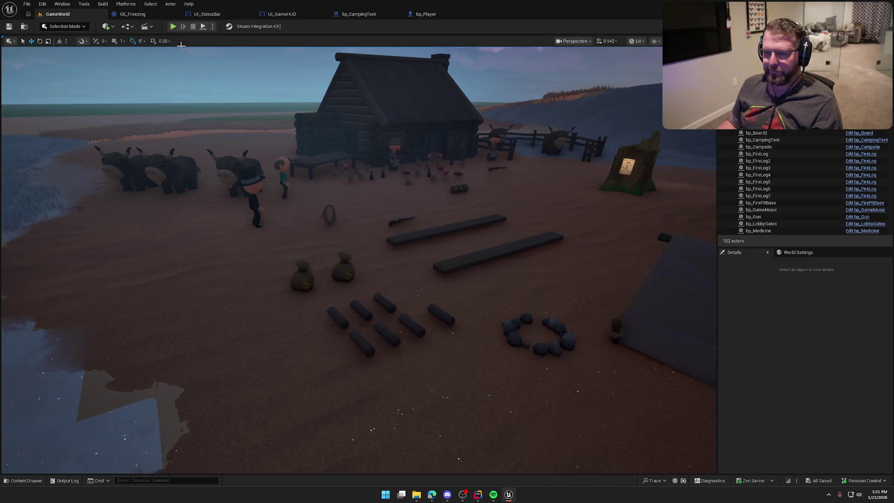
Run from the campsite past the river toward the grazing animals in the tall grass
key("w")
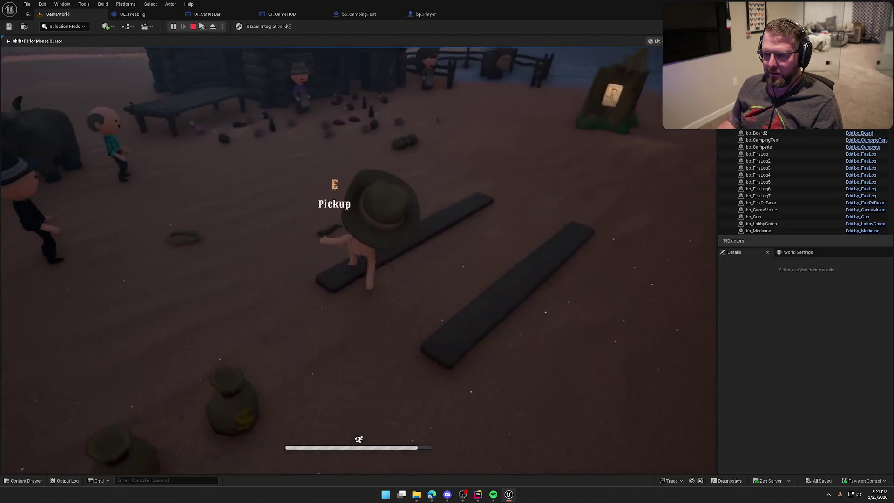
key("w")
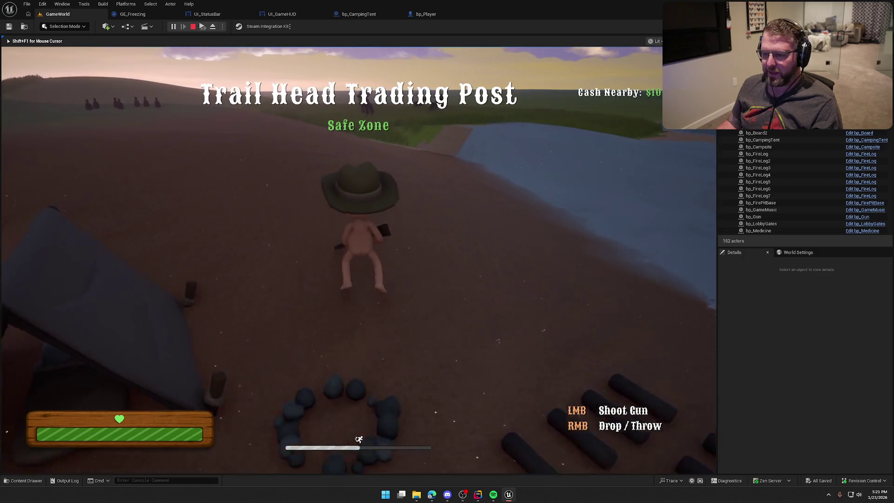
key("w")
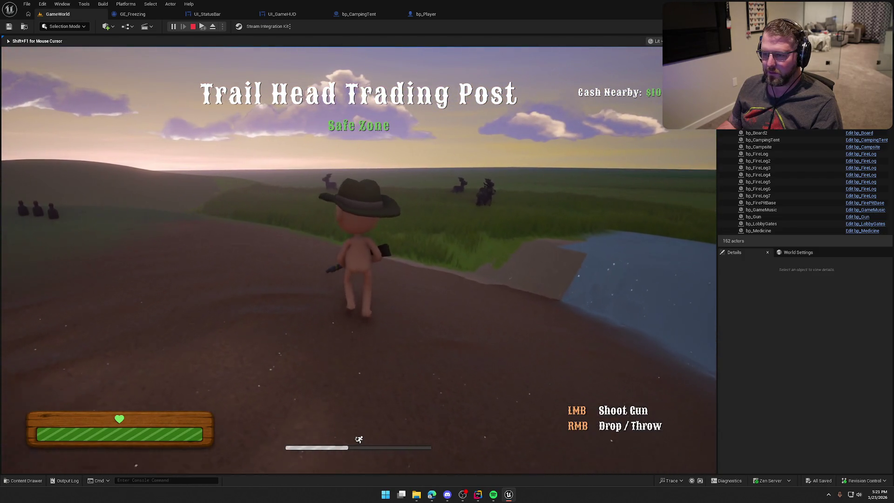
key("a")
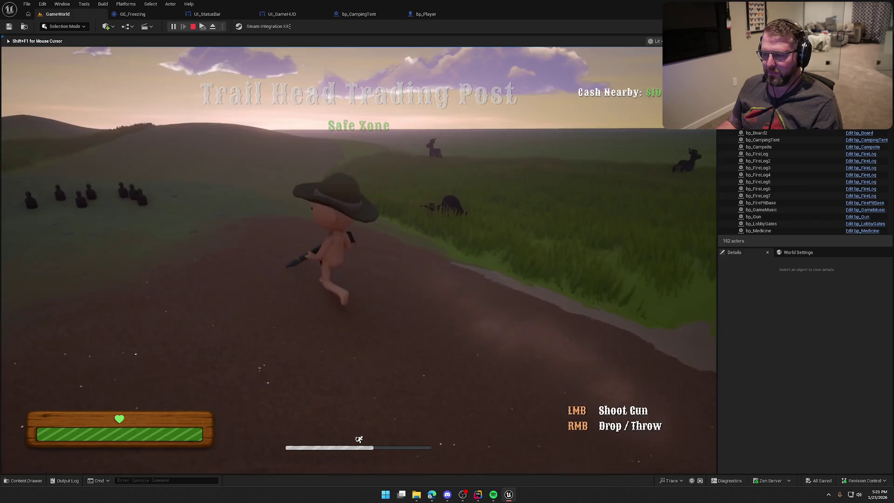
key("w")
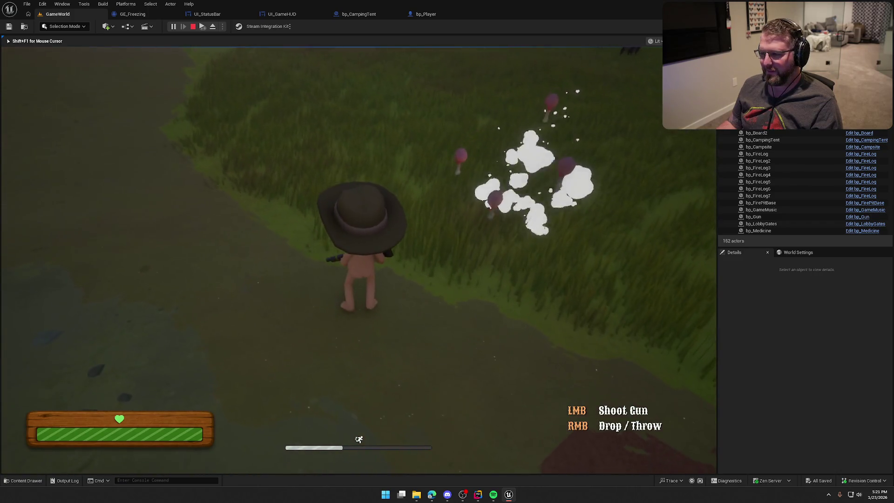
key("w")
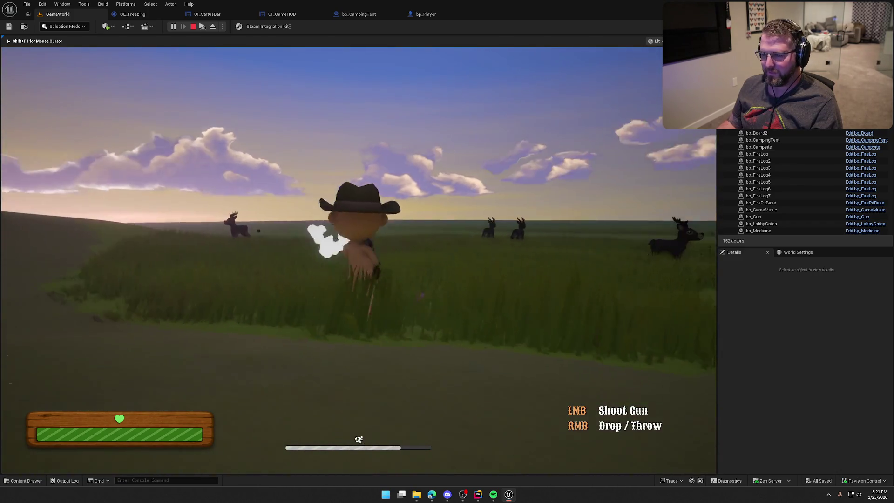
key("w")
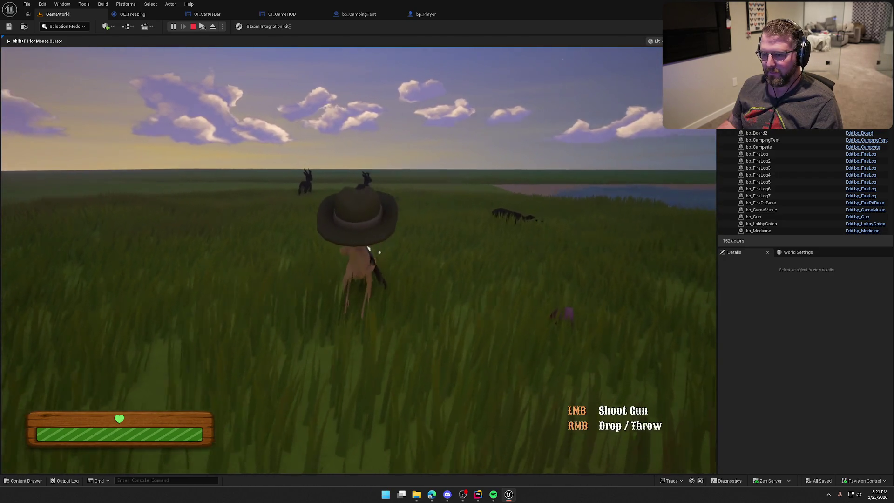
Sprint across the grassland to the shore, drop the gun, and buy the ox for $15
key("shift+w")
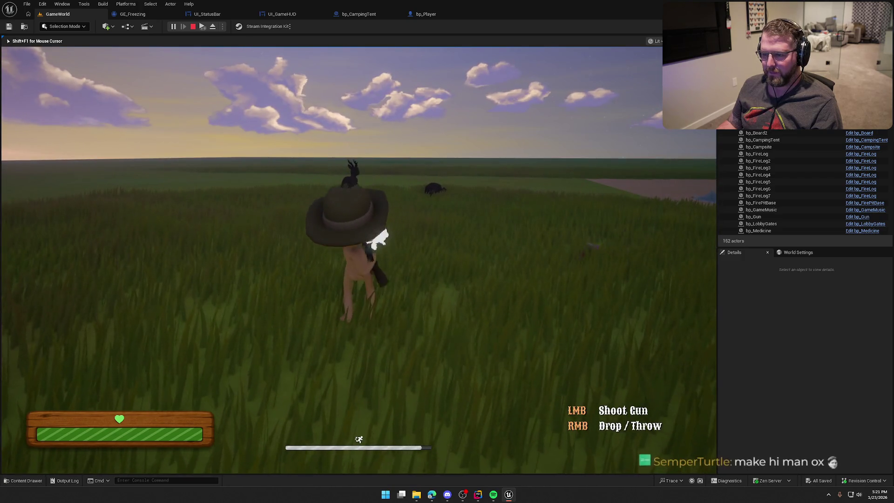
key("shift+w")
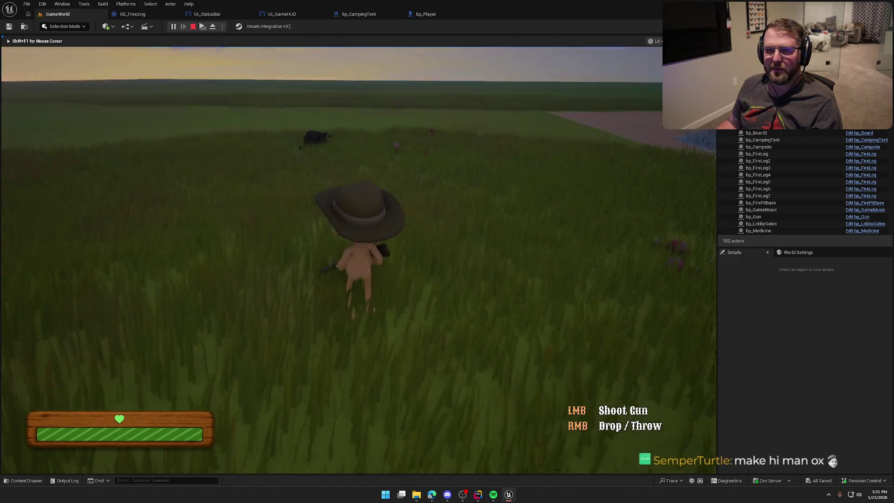
key("shift+w")
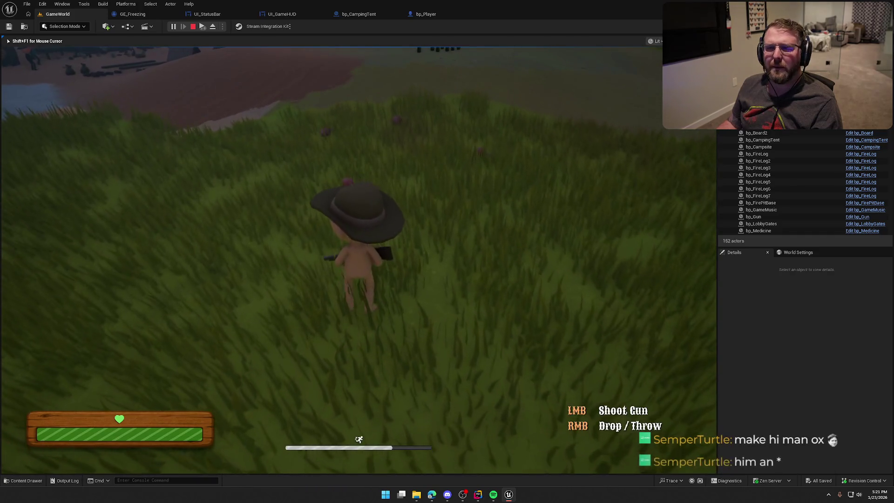
key("shift+w")
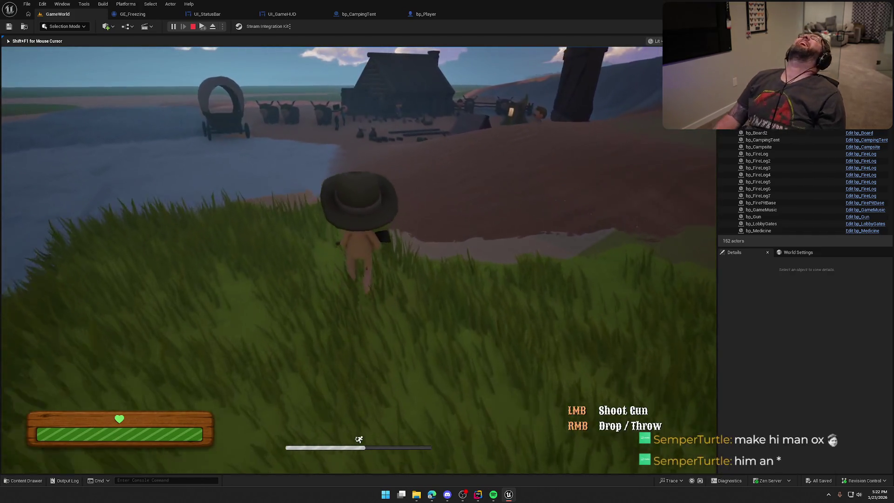
key("shift+w")
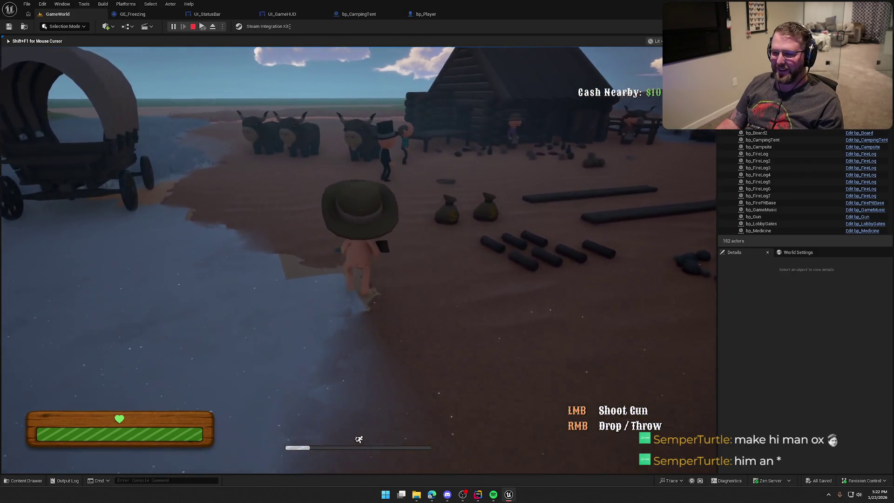
key("shift+w")
right_click(358, 260)
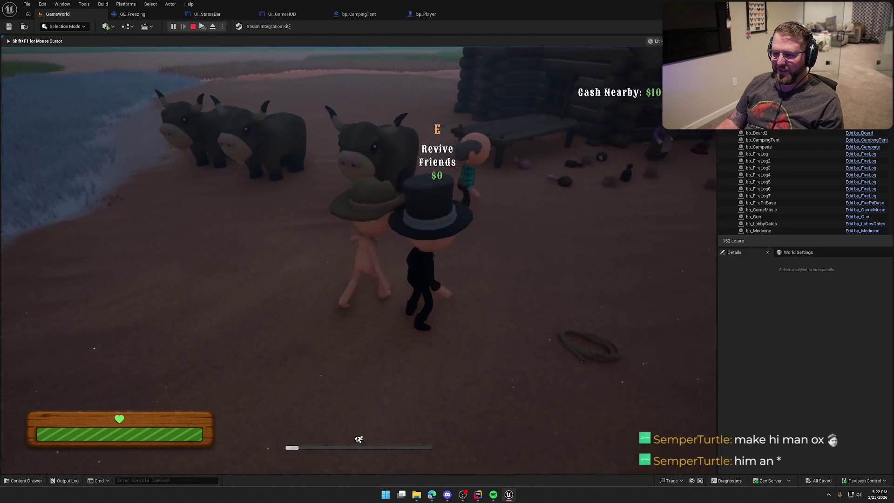
key("a")
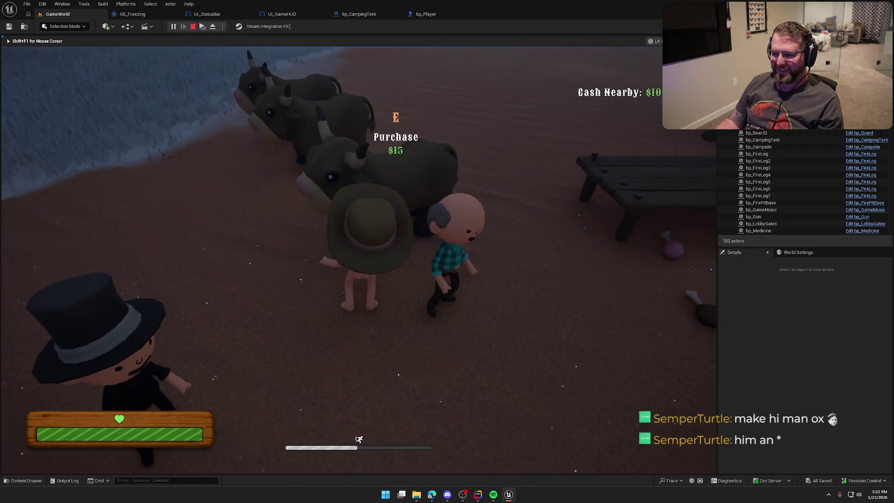
key("e")
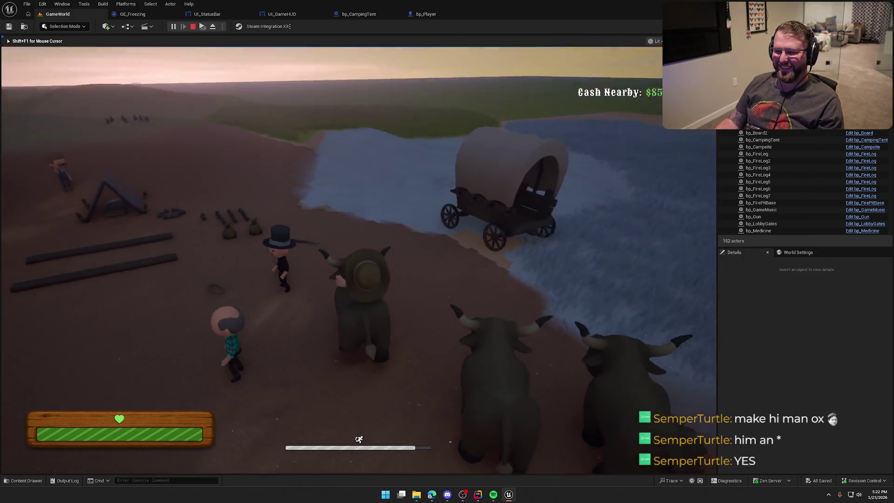
Ride the ox along the river, steering it toward the wagon, horizon and grass
key("d")
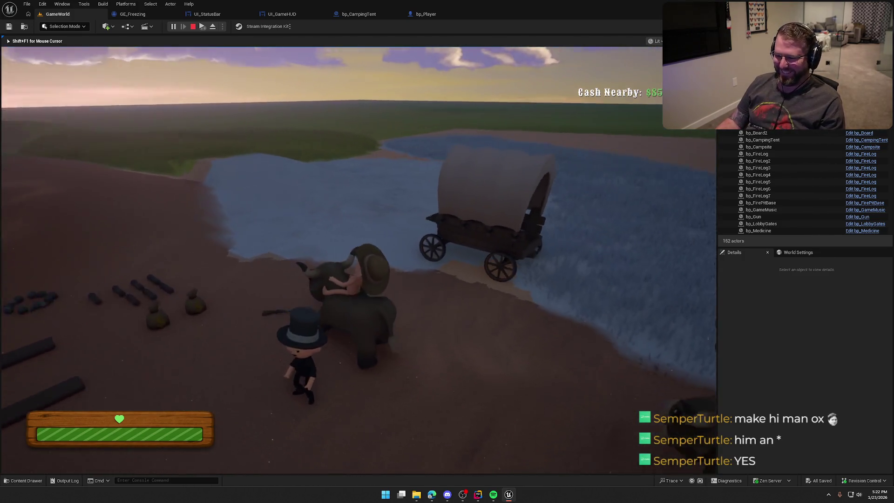
key("a")
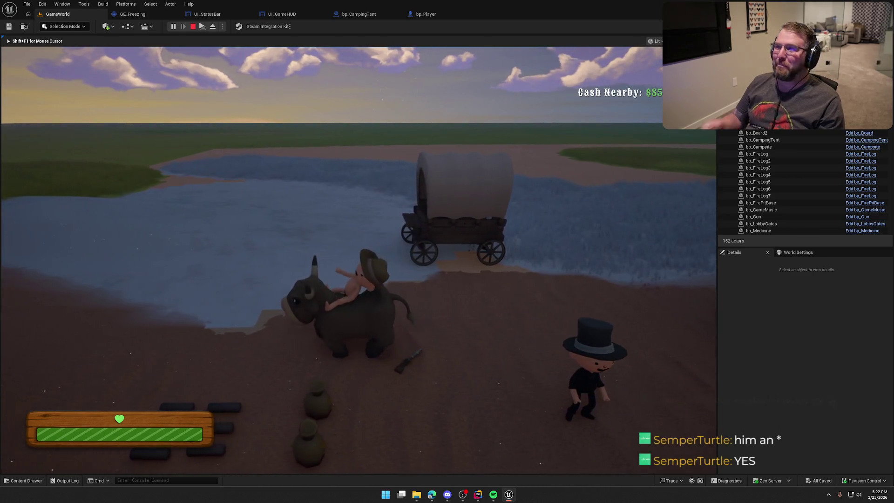
key("w")
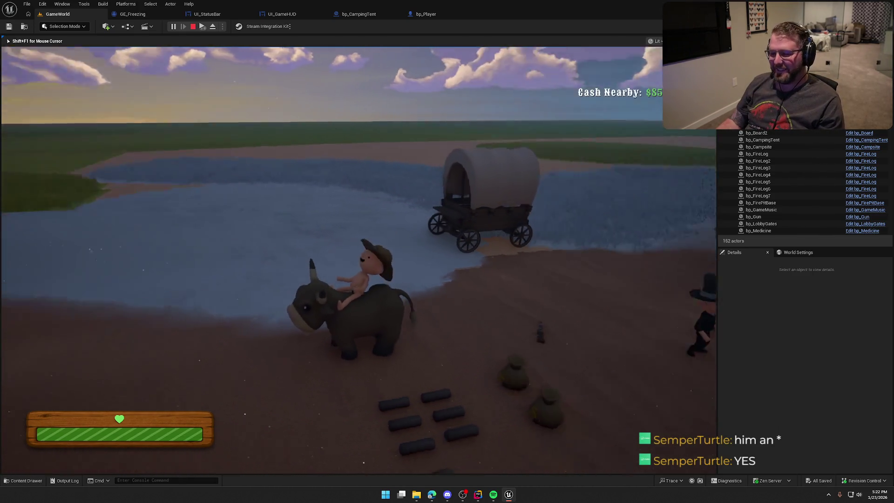
key("a")
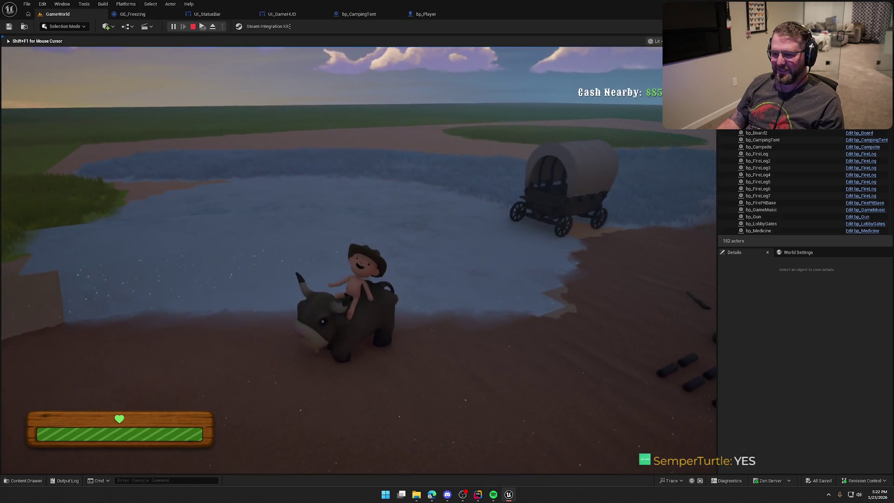
key("s")
key("w")
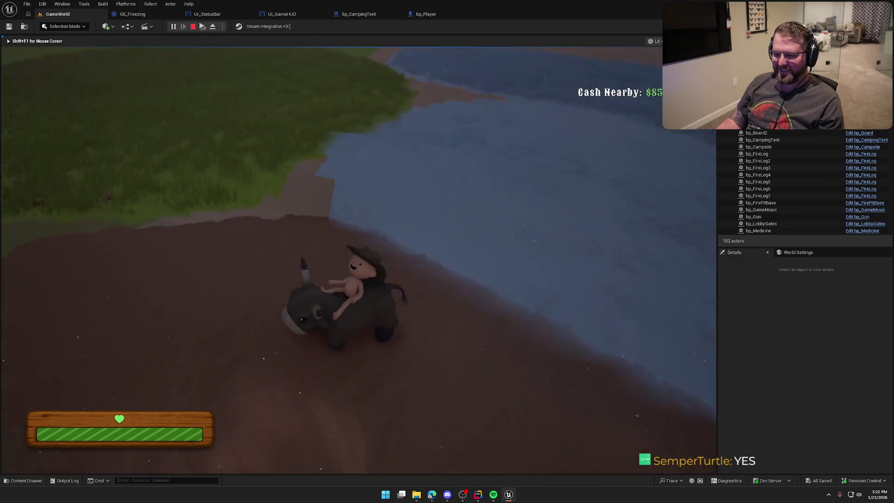
Dismount the ox, walk and sprint around the camp, then stop the playtest
key("e")
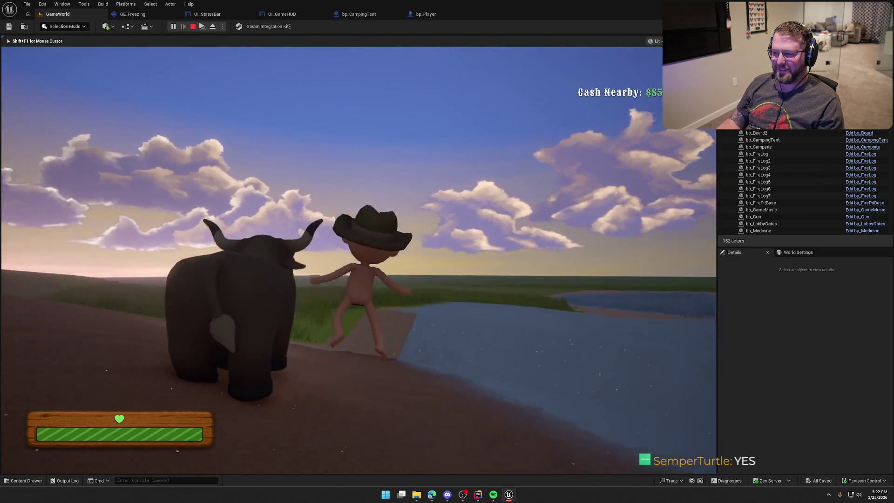
key("w")
key("w")
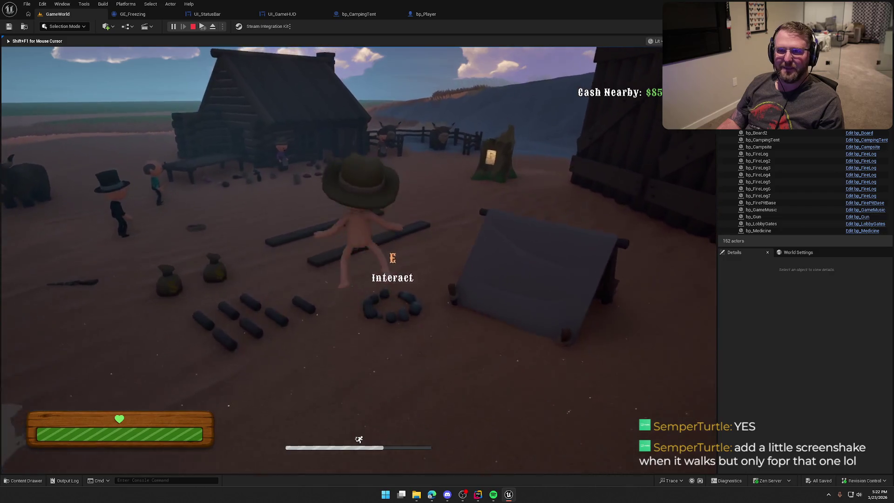
key("w")
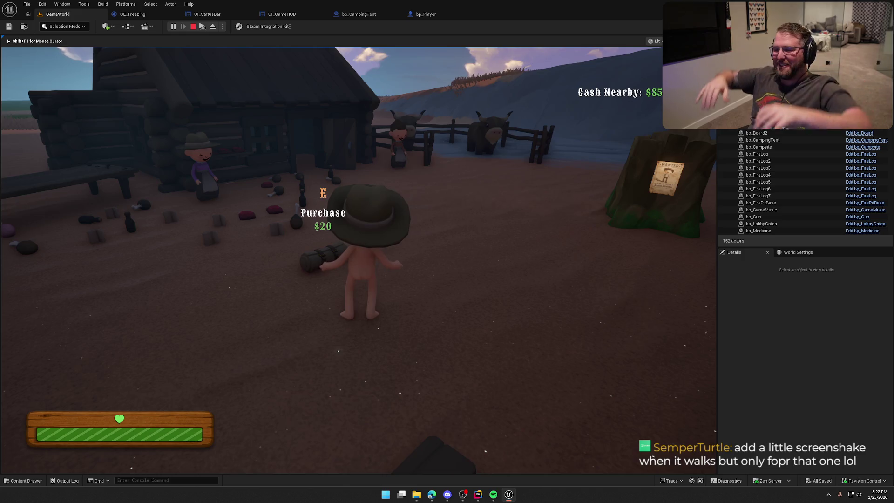
key("w")
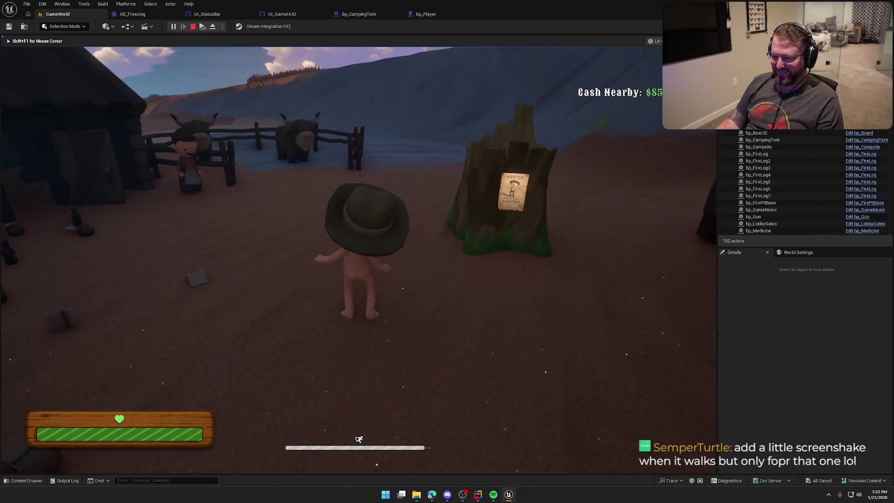
key("w")
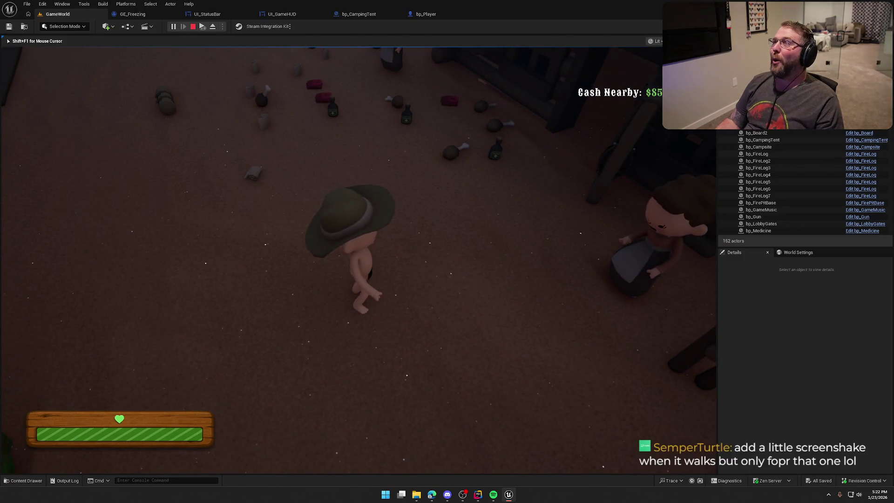
key("w")
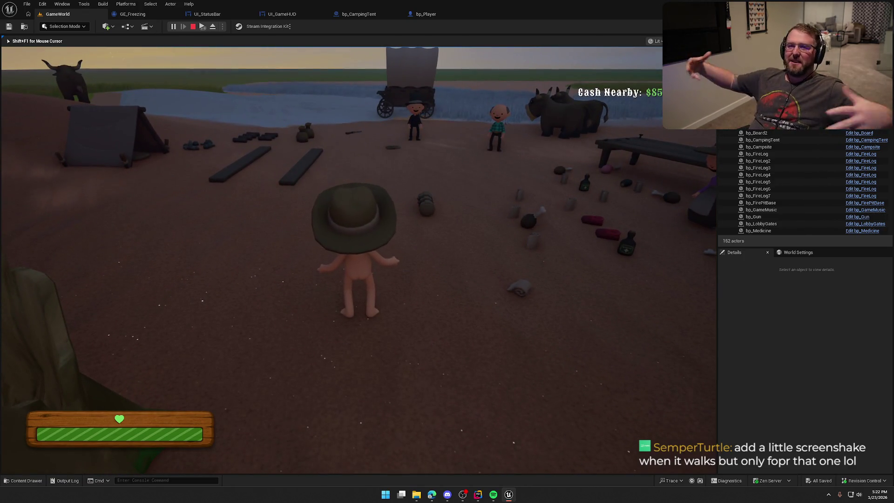
key("w")
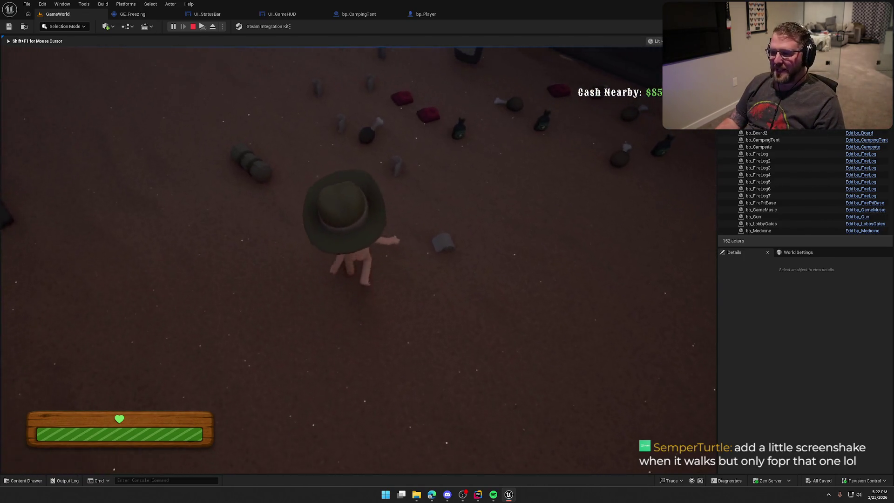
key("w")
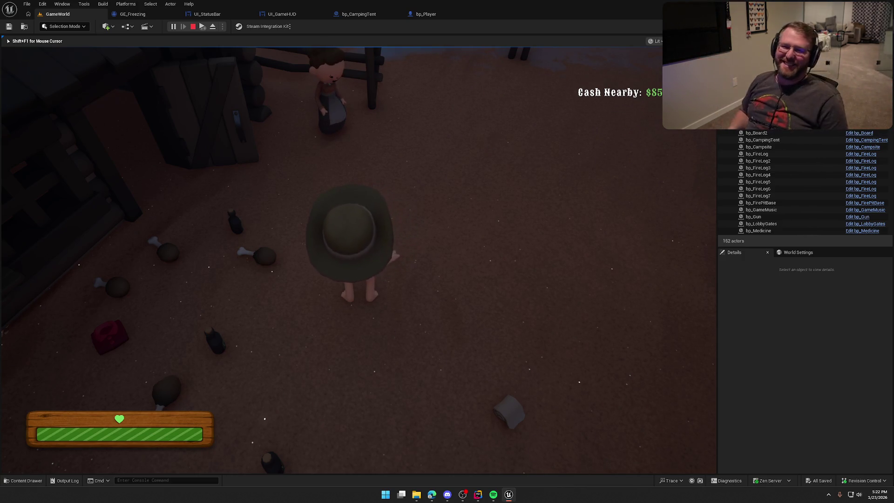
key("shift+w")
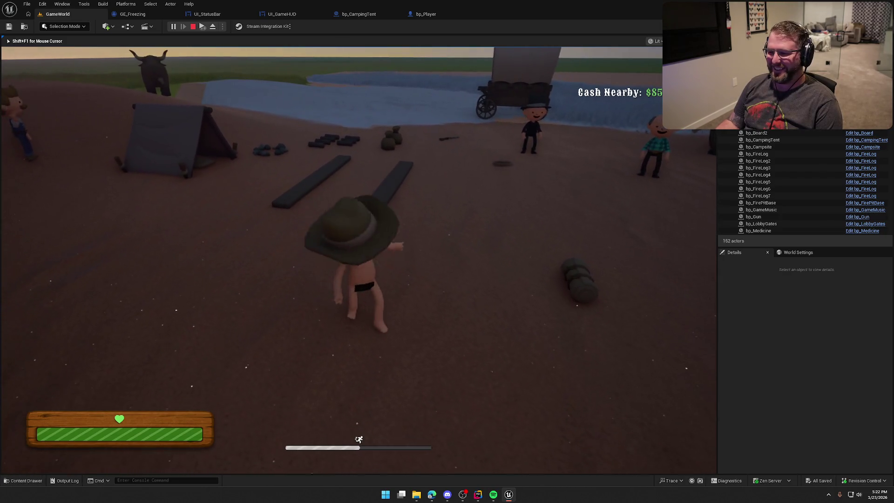
key("s")
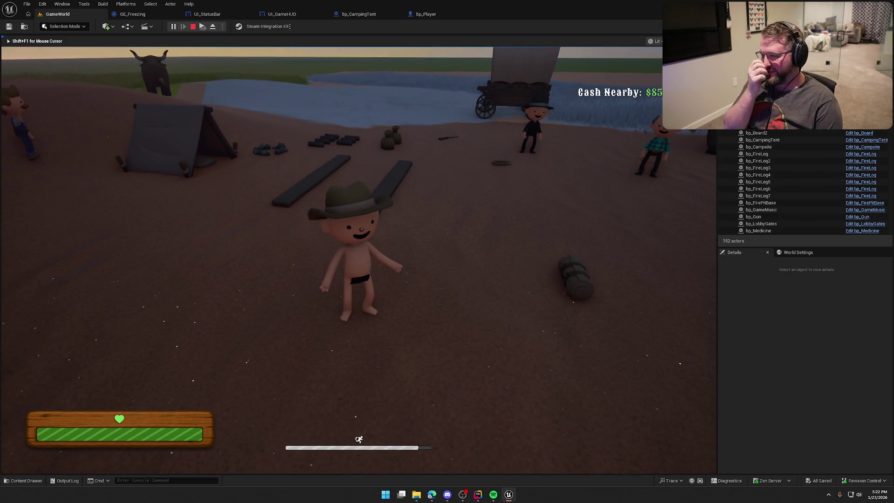
key("Escape")
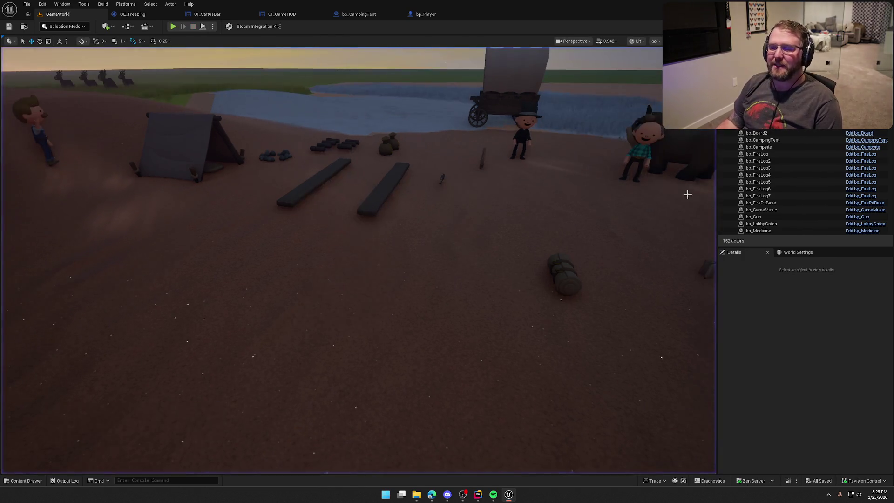
Load the TrailMap level from the Maps folder in the Content Drawer
key("ctrl+space")
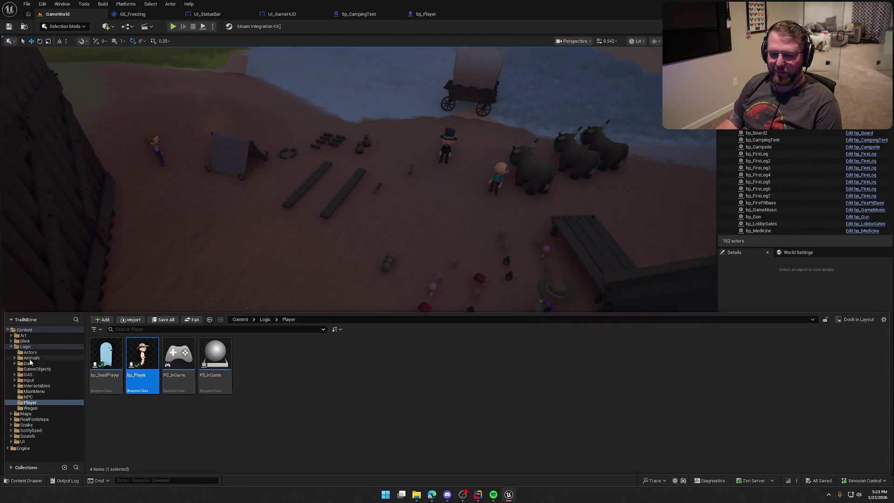
left_click(11, 346)
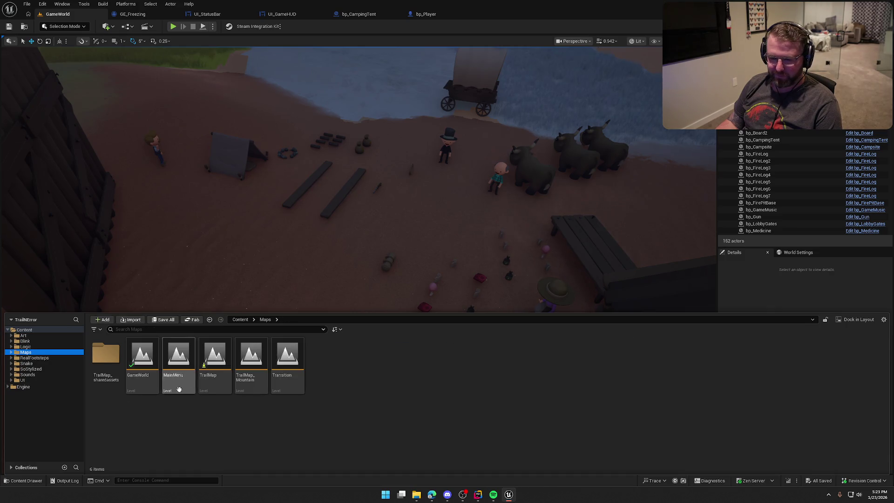
left_click(216, 359)
double_click(215, 359)
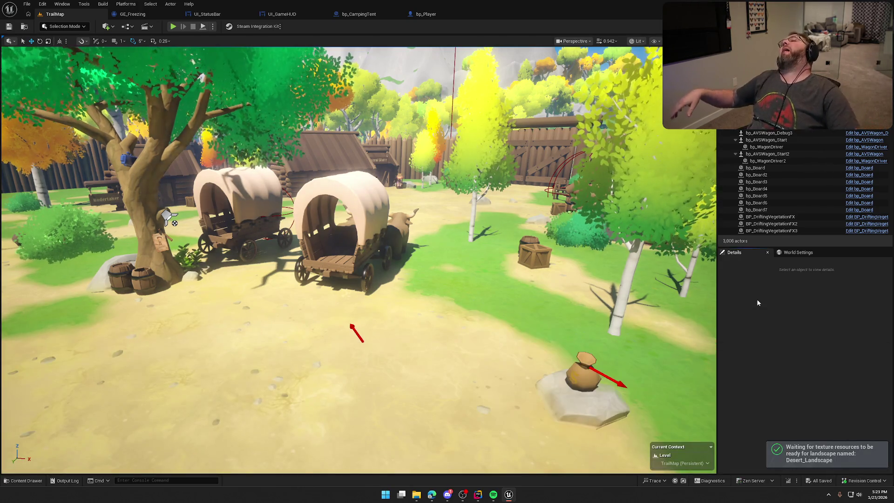
Fly the viewport camera past the mountains and fenced camp, along the desert path to the canyon village
left_click_drag(481, 250, 481, 250)
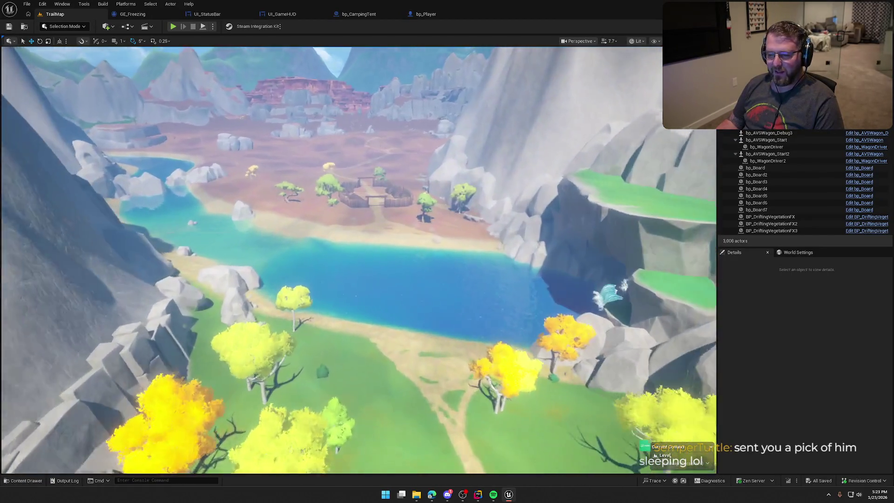
left_click_drag(482, 251, 482, 250)
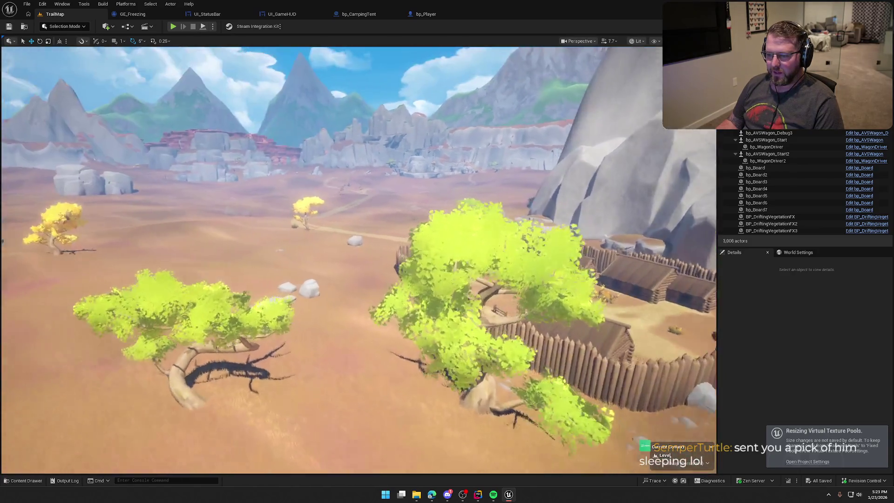
left_click_drag(358, 261, 359, 261)
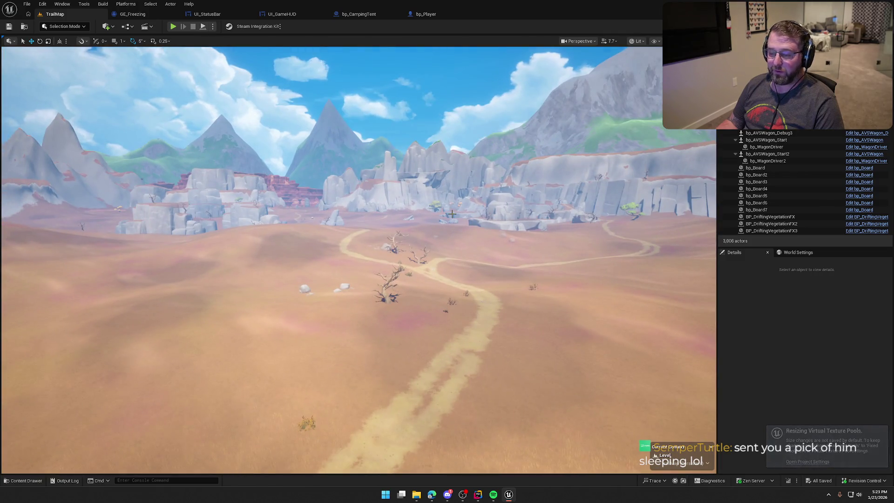
left_click_drag(451, 213, 451, 213)
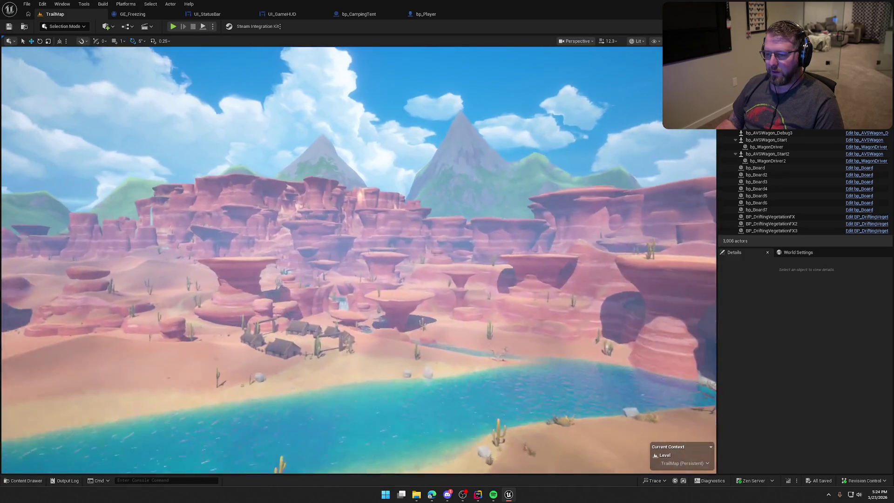
left_click_drag(452, 213, 452, 213)
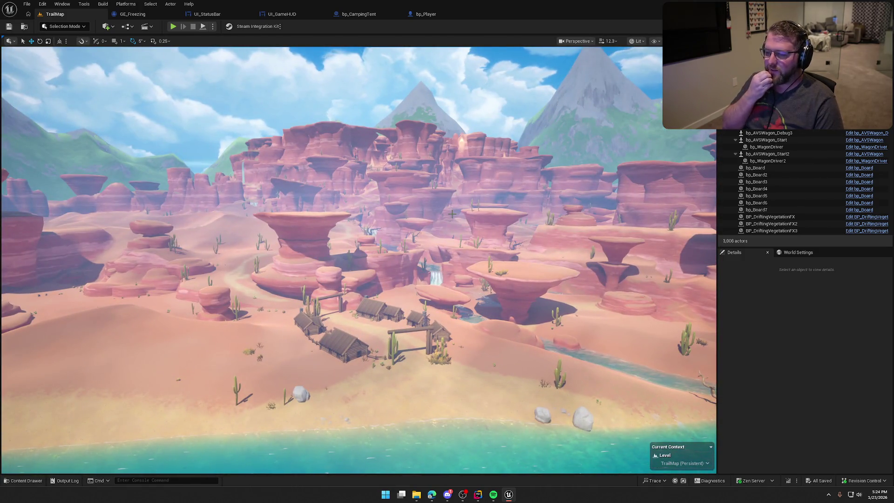